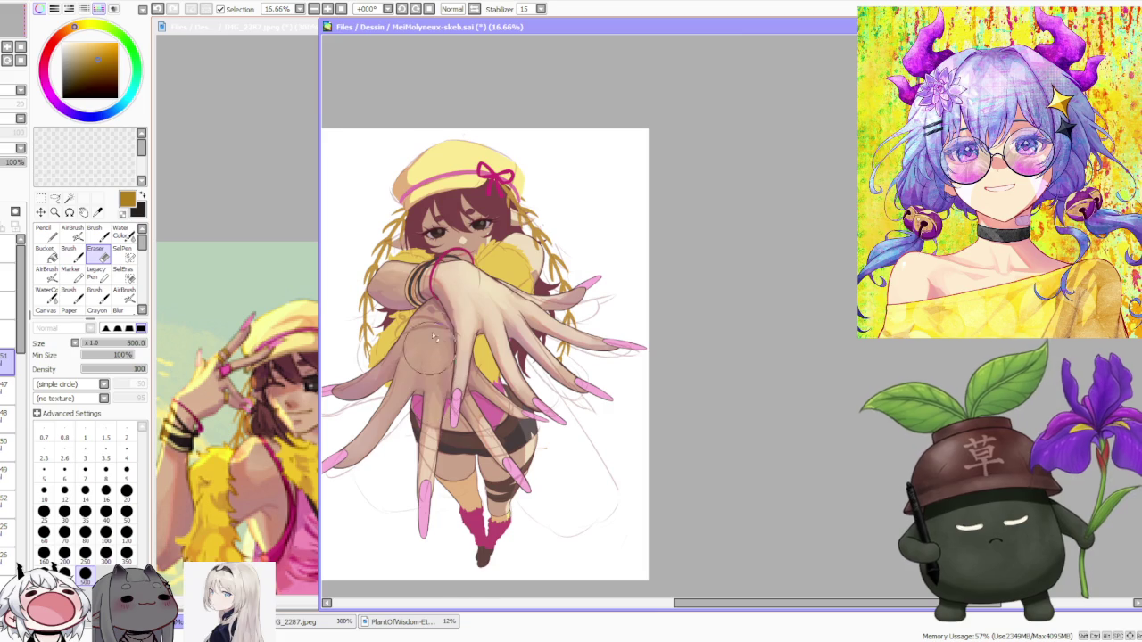
Sample the hat ribbon's pink and switch from erasing to the Brush
scroll(432, 357, "up", 2)
scroll(499, 223, "up", 1)
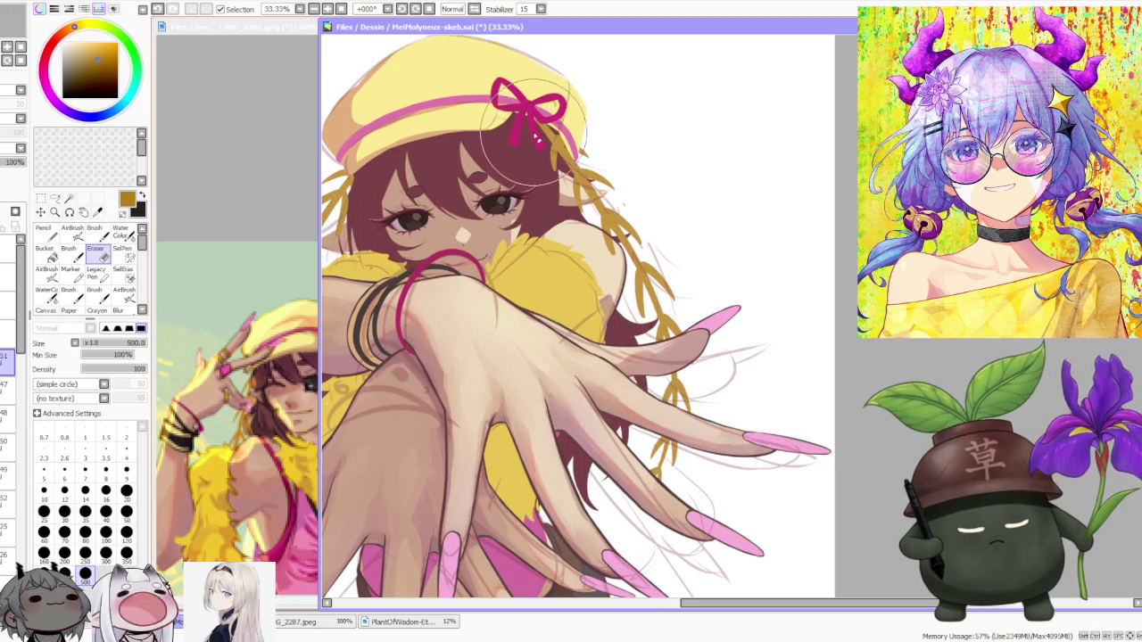
left_click(532, 125, "alt")
scroll(589, 258, "down", 2)
scroll(609, 352, "up", 1)
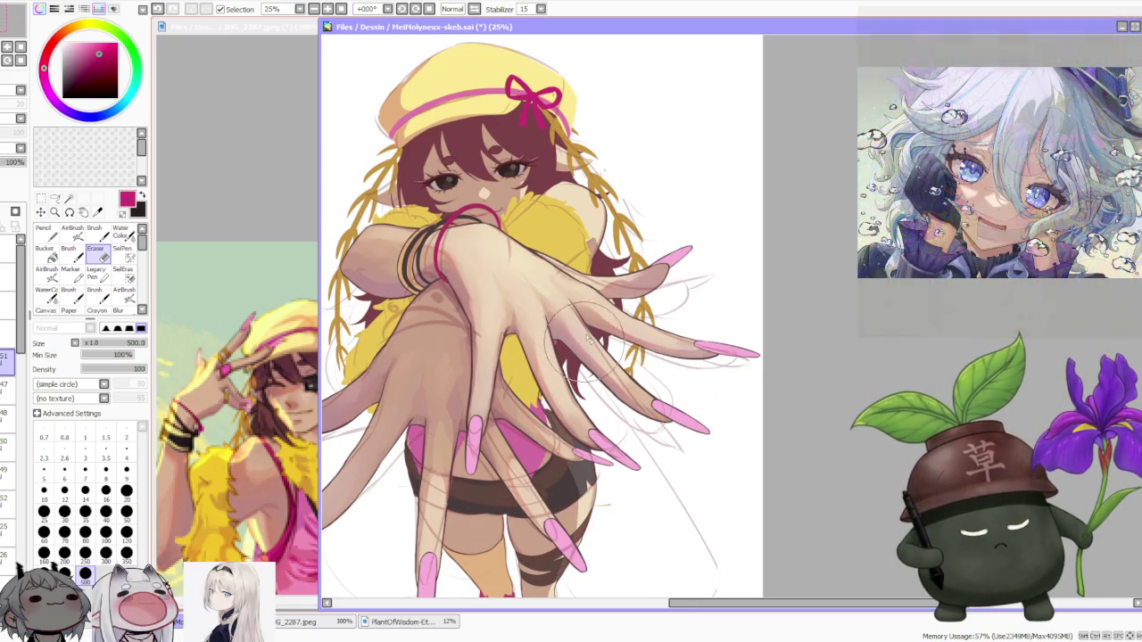
key("b")
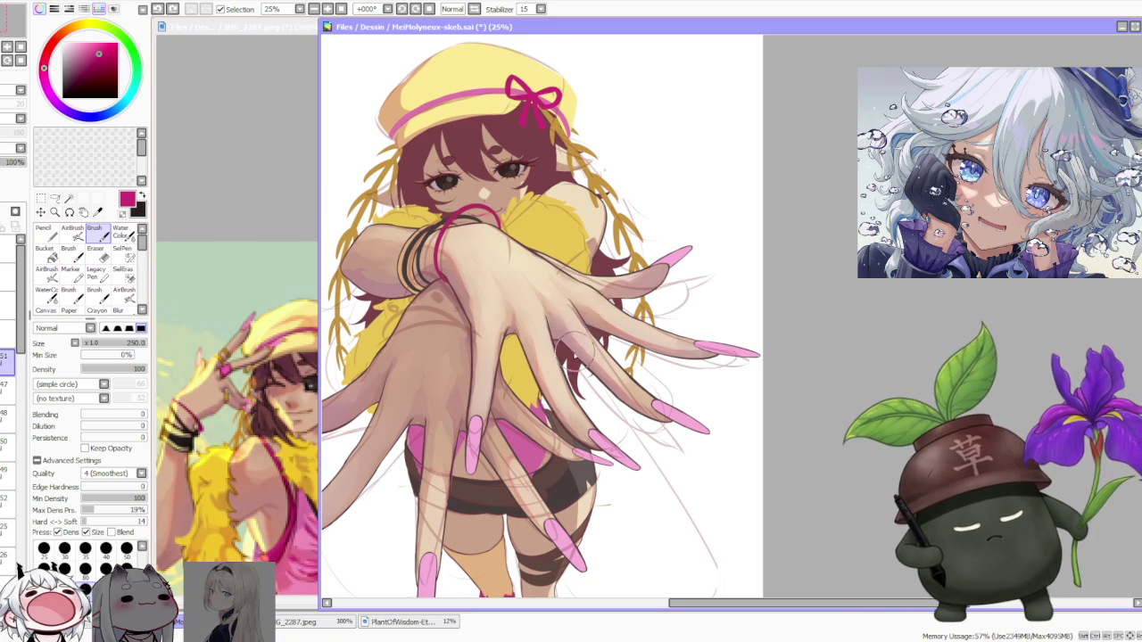
Paint a solid pink ring around one finger of the outstretched hand
mouse_move(575, 333)
left_mouse_down()
mouse_move(584, 344)
mouse_move(588, 332)
left_mouse_up()
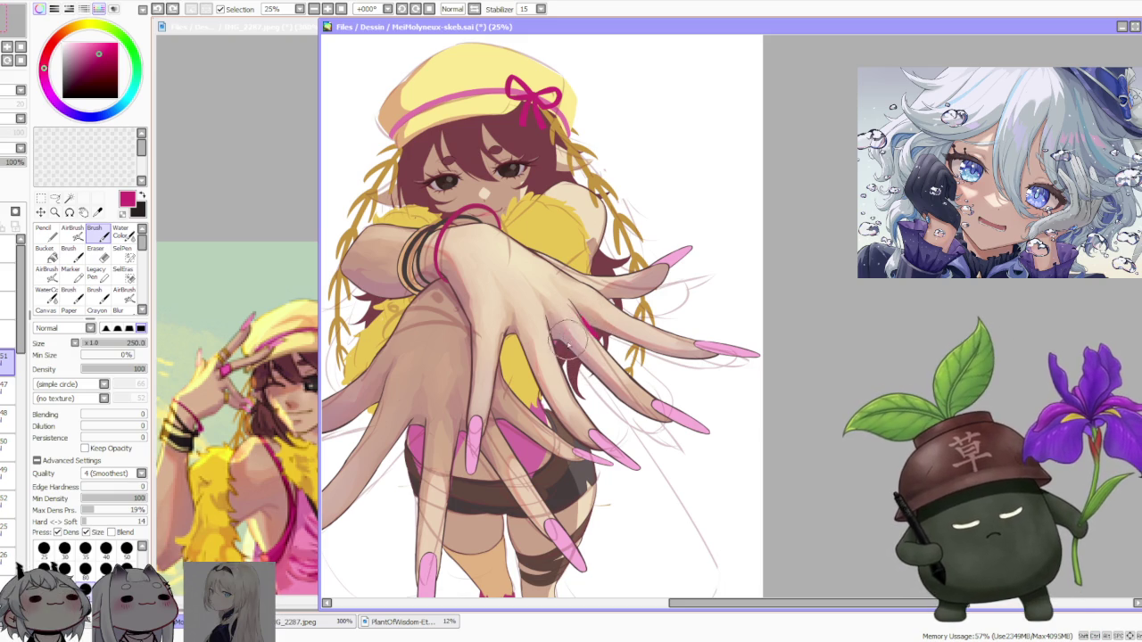
left_click_drag(595, 337, 575, 357)
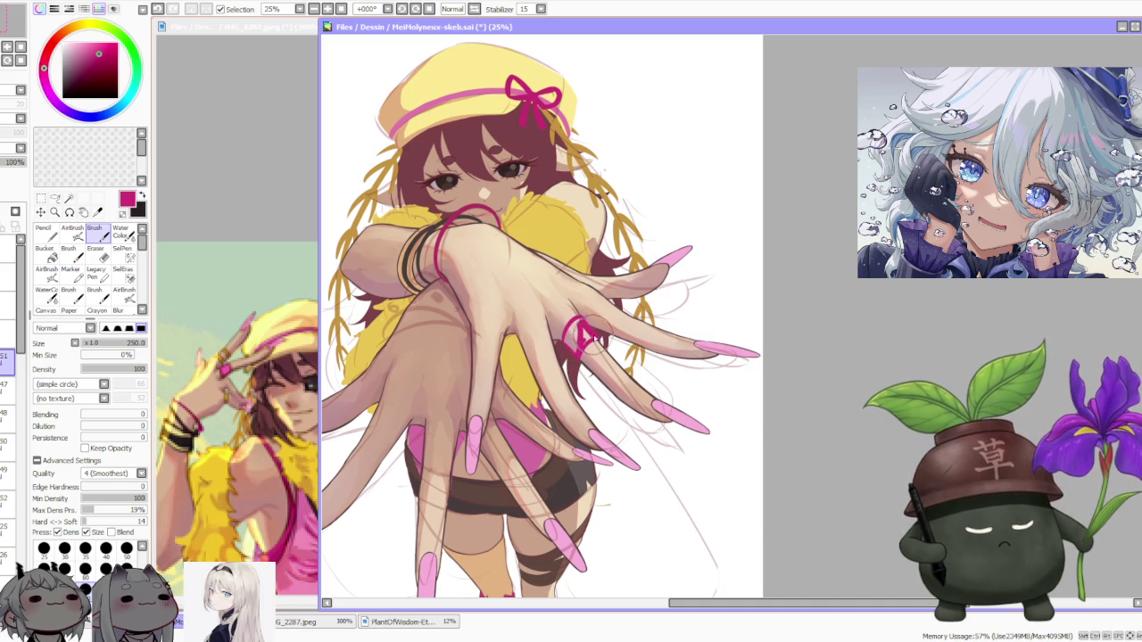
left_click_drag(582, 332, 573, 346)
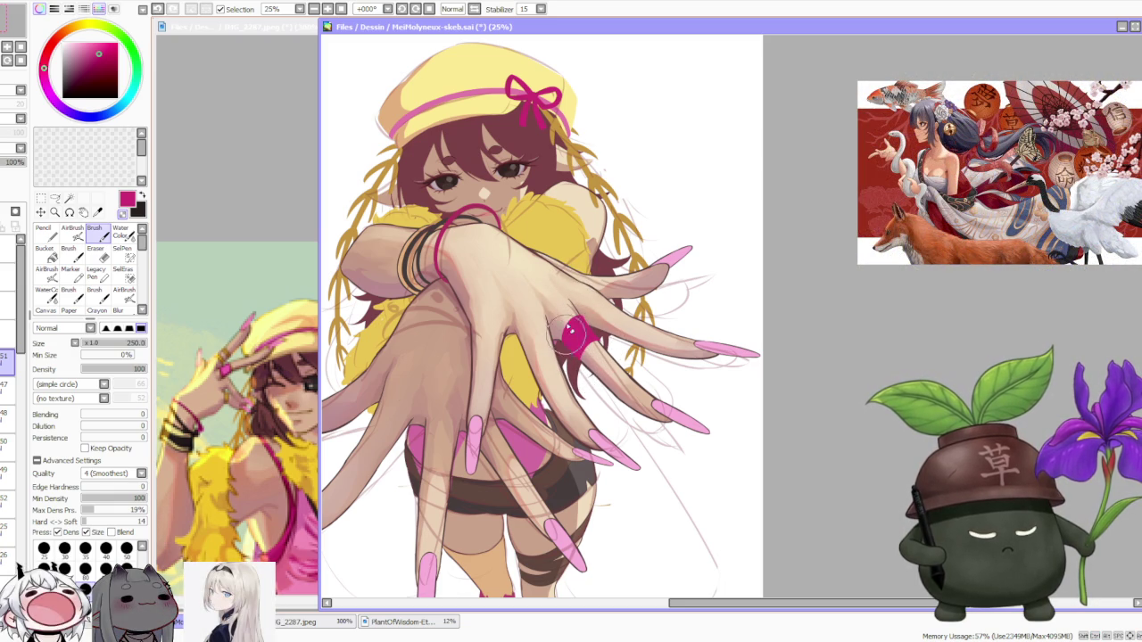
scroll(582, 356, "up", 2)
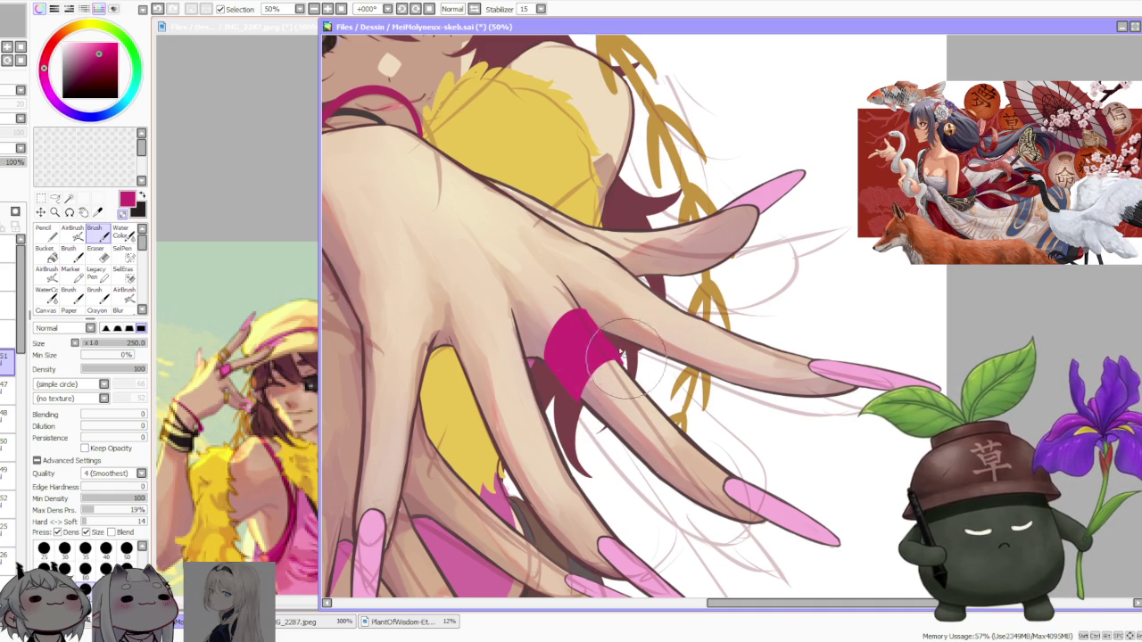
scroll(626, 359, "down", 4)
scroll(593, 264, "down", 1)
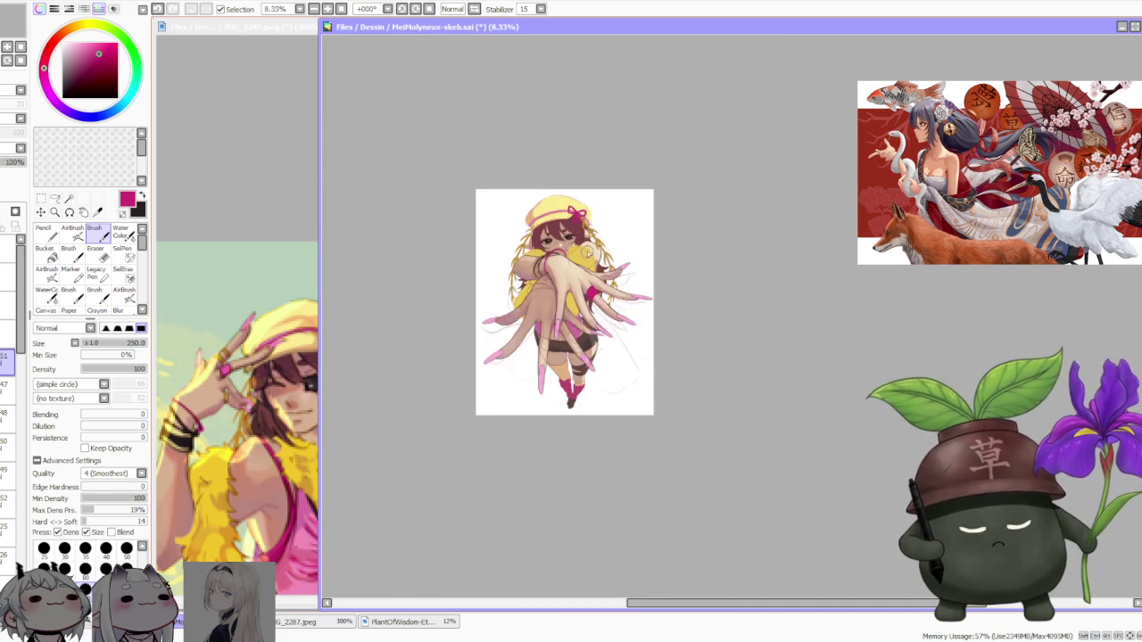
Zoom in and widen the magenta finger ring into a solid band
scroll(615, 241, "down", 1)
scroll(624, 242, "up", 2)
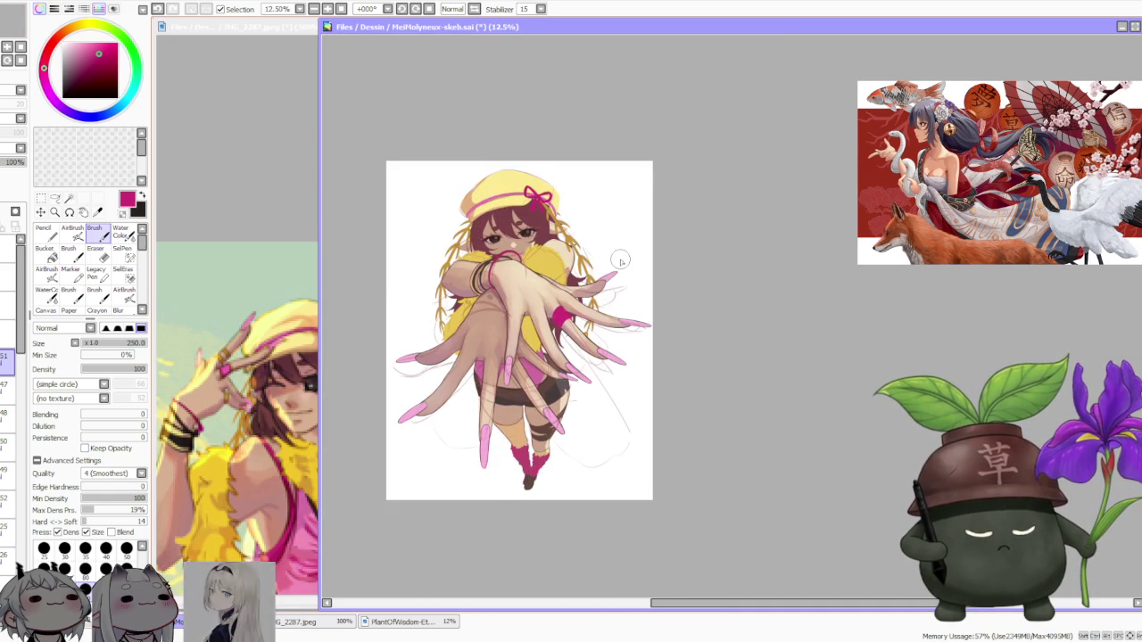
scroll(619, 259, "up", 2)
scroll(546, 321, "up", 1)
mouse_move(528, 366)
left_mouse_down()
mouse_move(572, 335)
mouse_move(564, 346)
left_mouse_up()
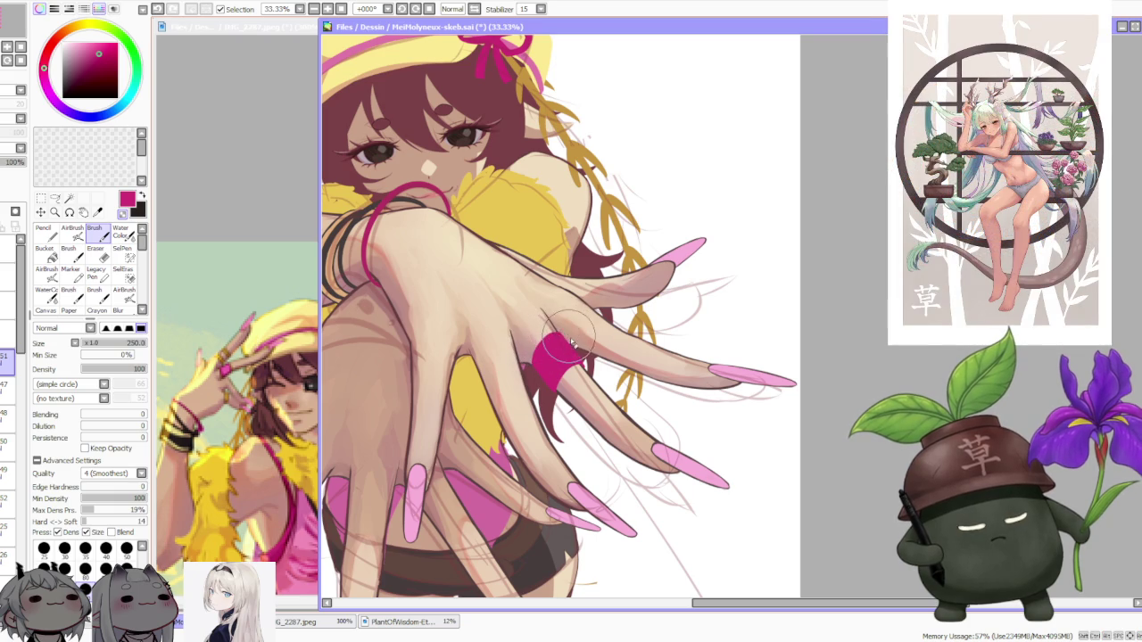
Sample the golden brown from the hair as the paint colour
scroll(566, 344, "down", 3)
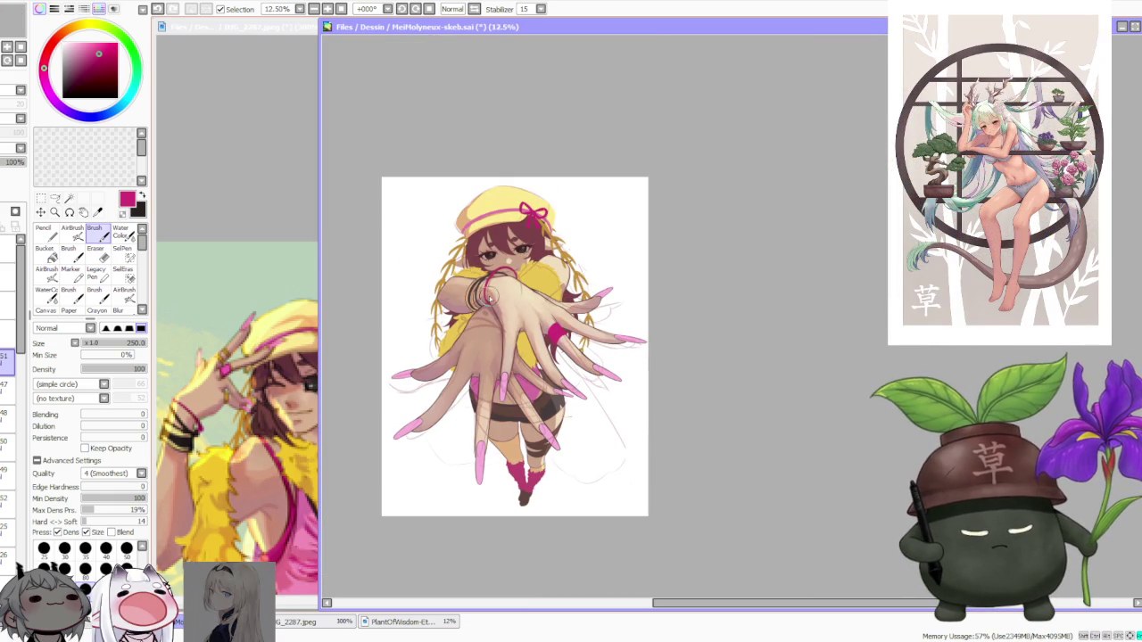
scroll(500, 249, "up", 1)
scroll(535, 214, "up", 1)
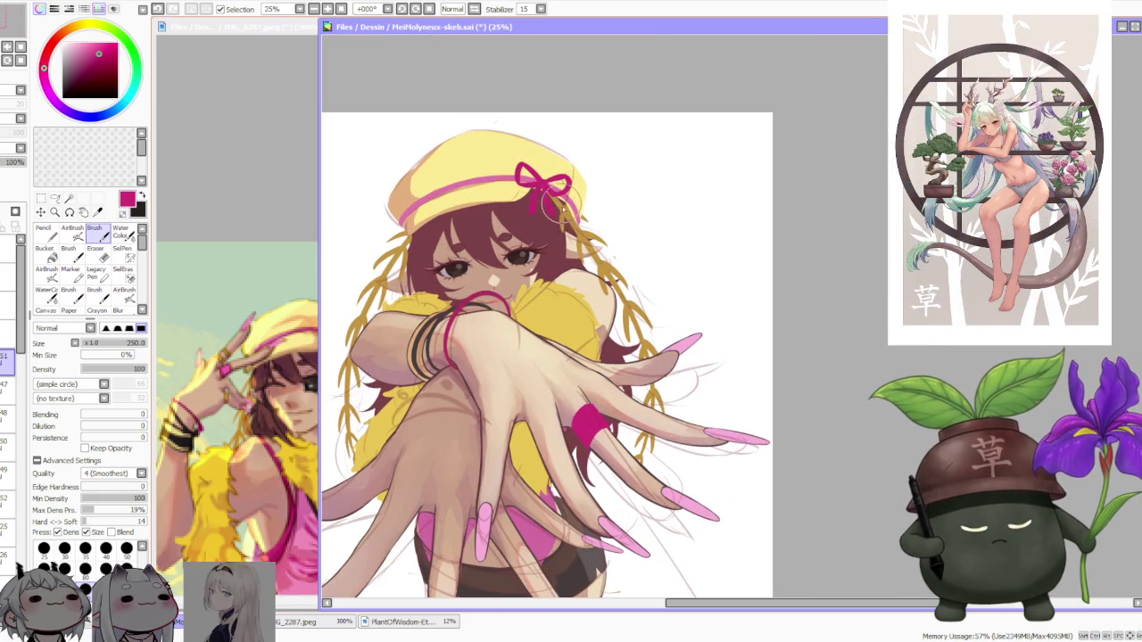
left_click(564, 221, "alt")
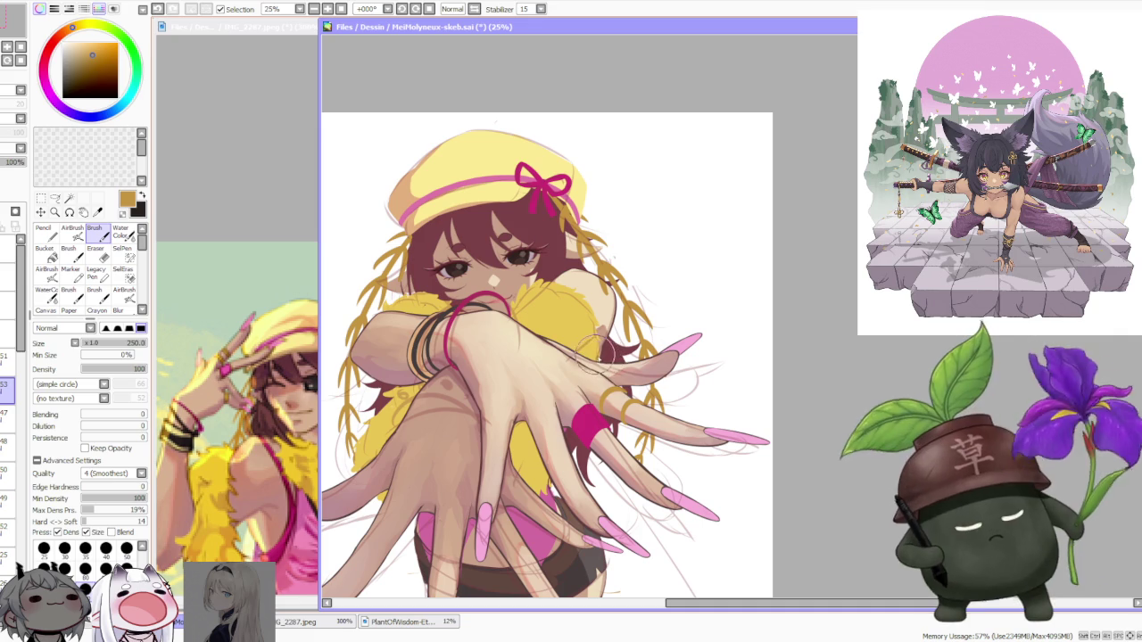
Work around the reaching hand, adding thin gold rings to several fingers
scroll(618, 366, "down", 3)
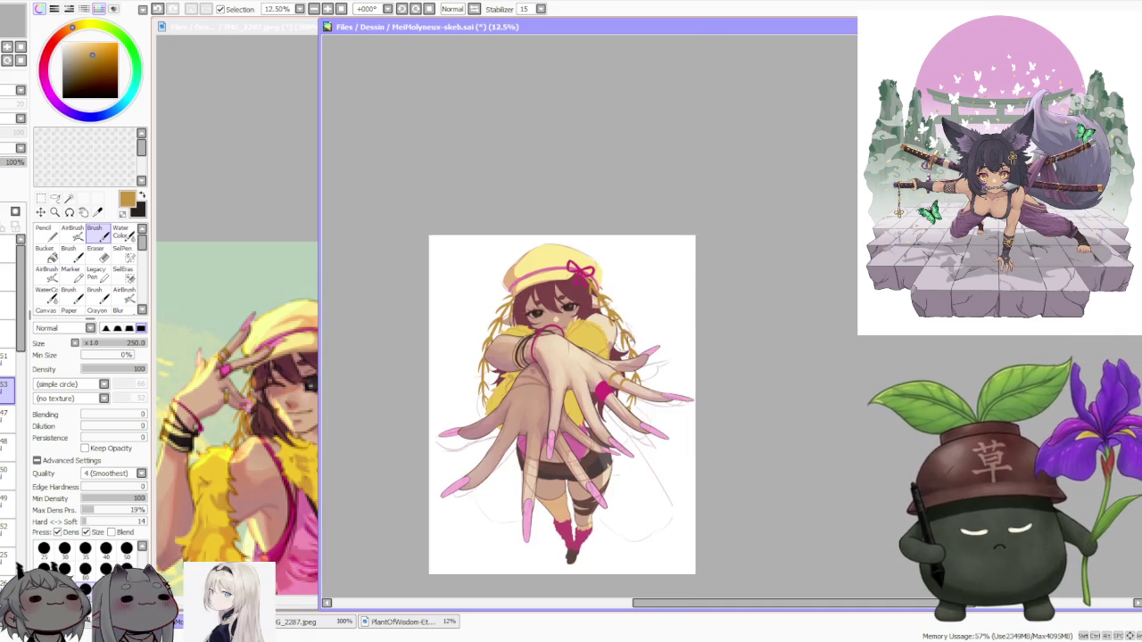
scroll(648, 336, "down", 1)
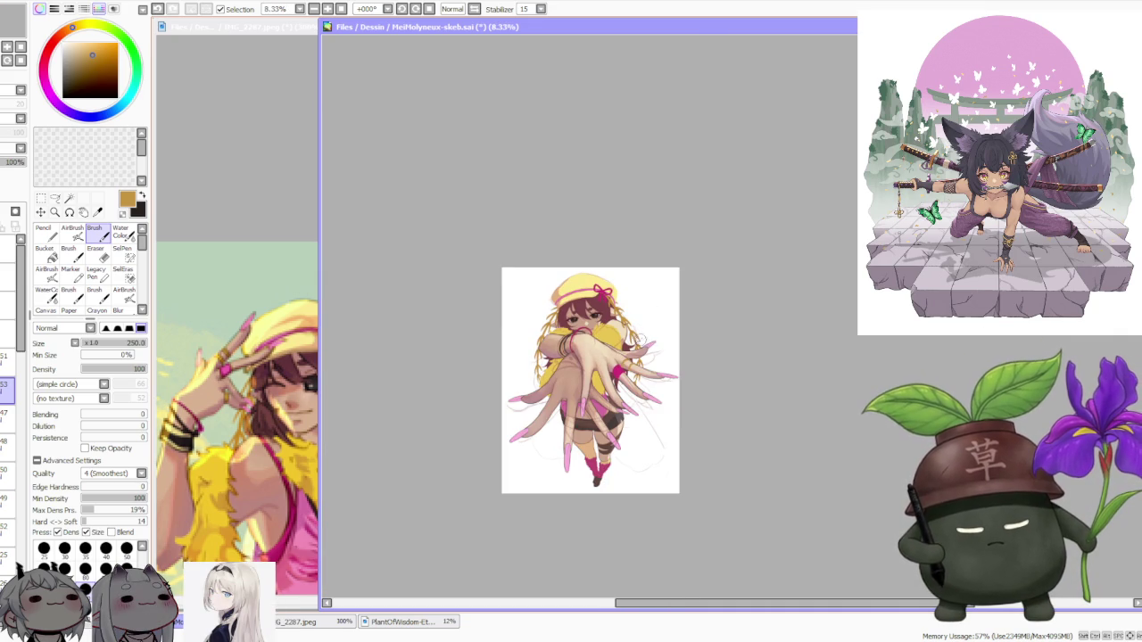
scroll(644, 343, "up", 1)
scroll(584, 390, "up", 1)
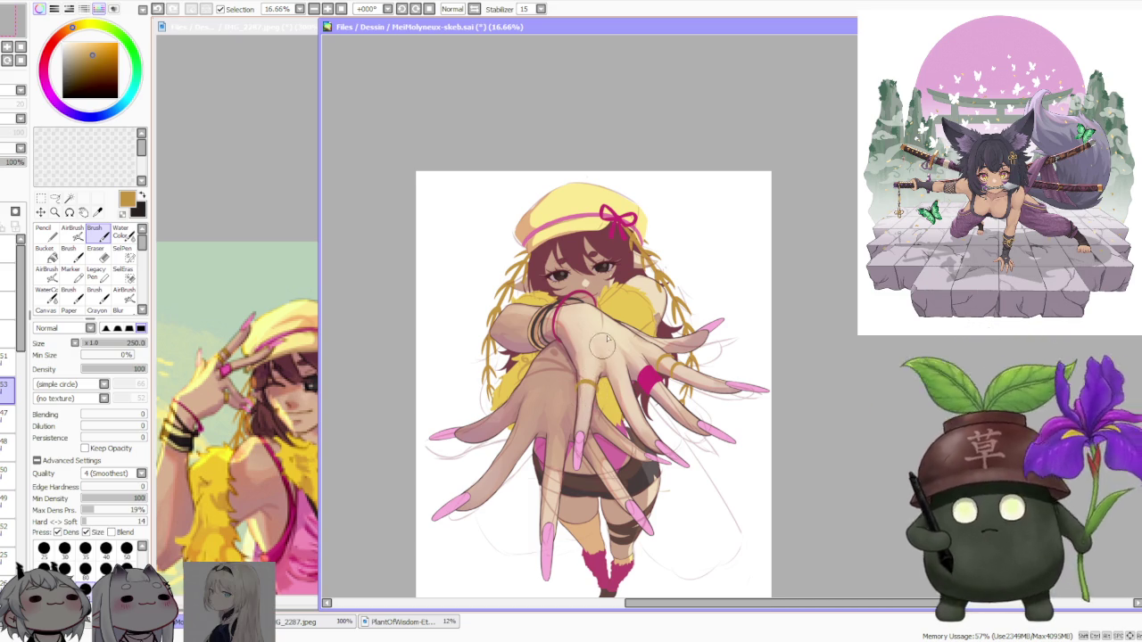
scroll(621, 310, "down", 2)
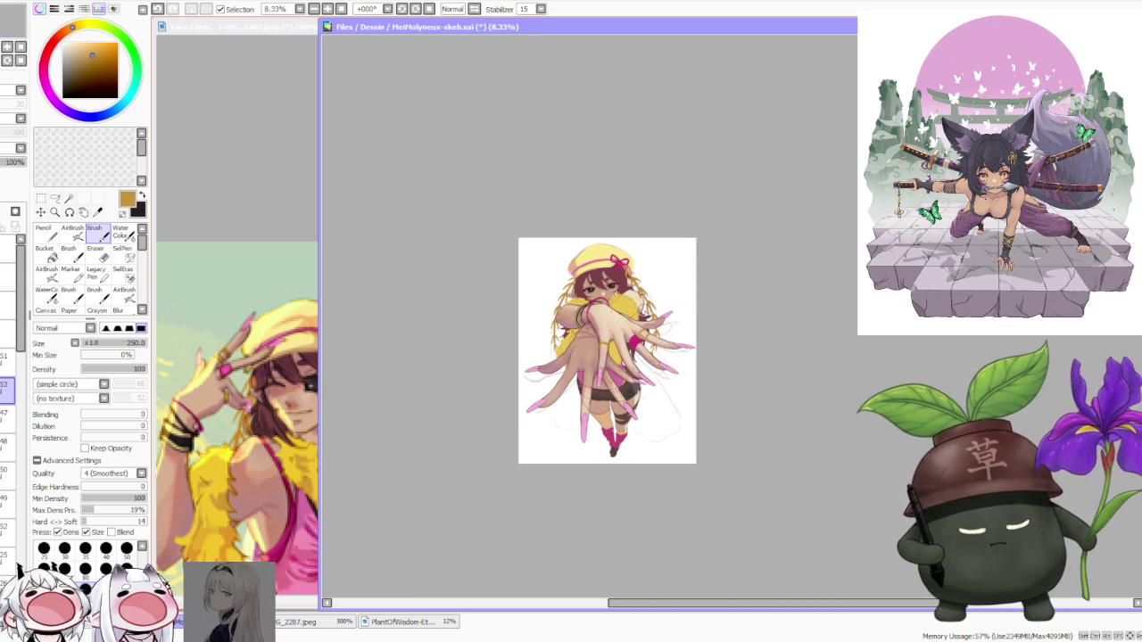
scroll(624, 316, "up", 2)
scroll(629, 320, "up", 1)
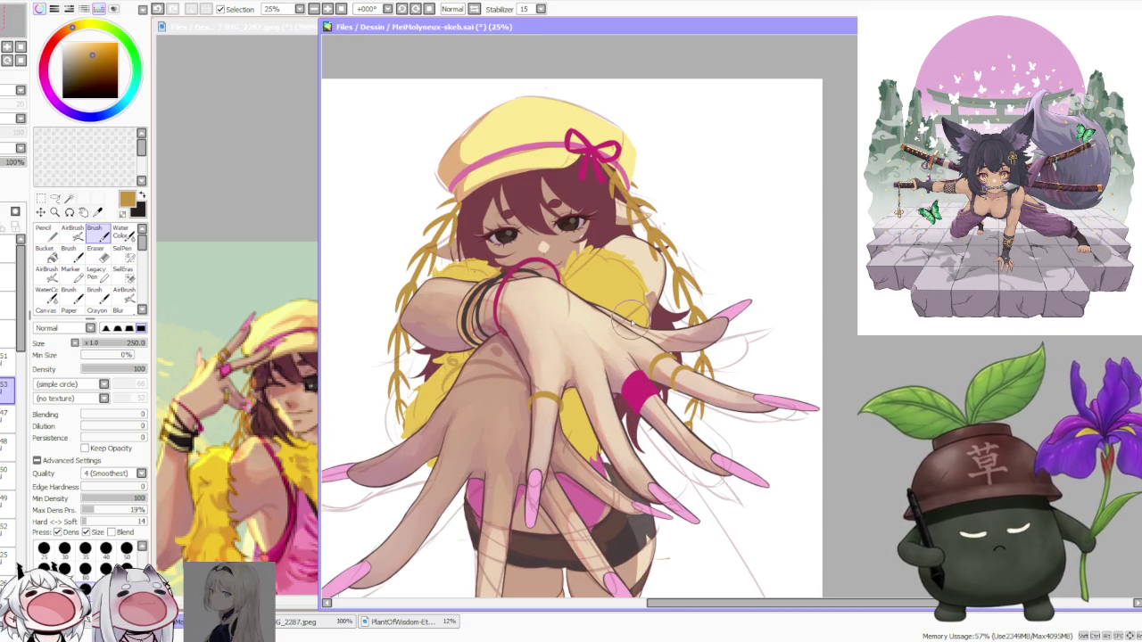
scroll(628, 322, "down", 1)
scroll(635, 294, "down", 2)
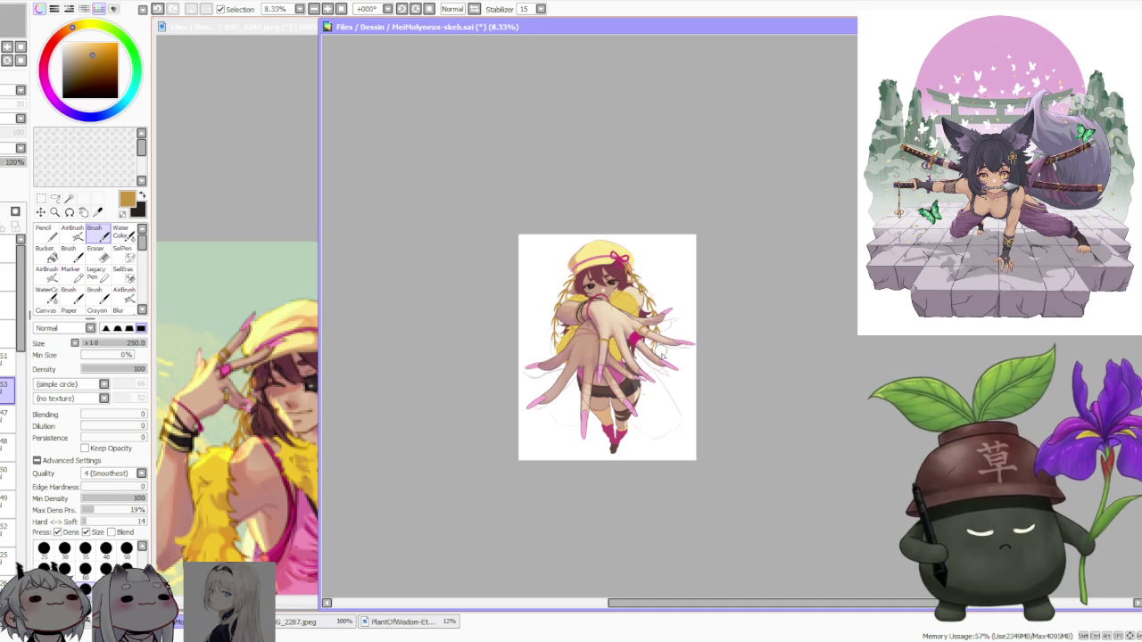
scroll(662, 375, "up", 1)
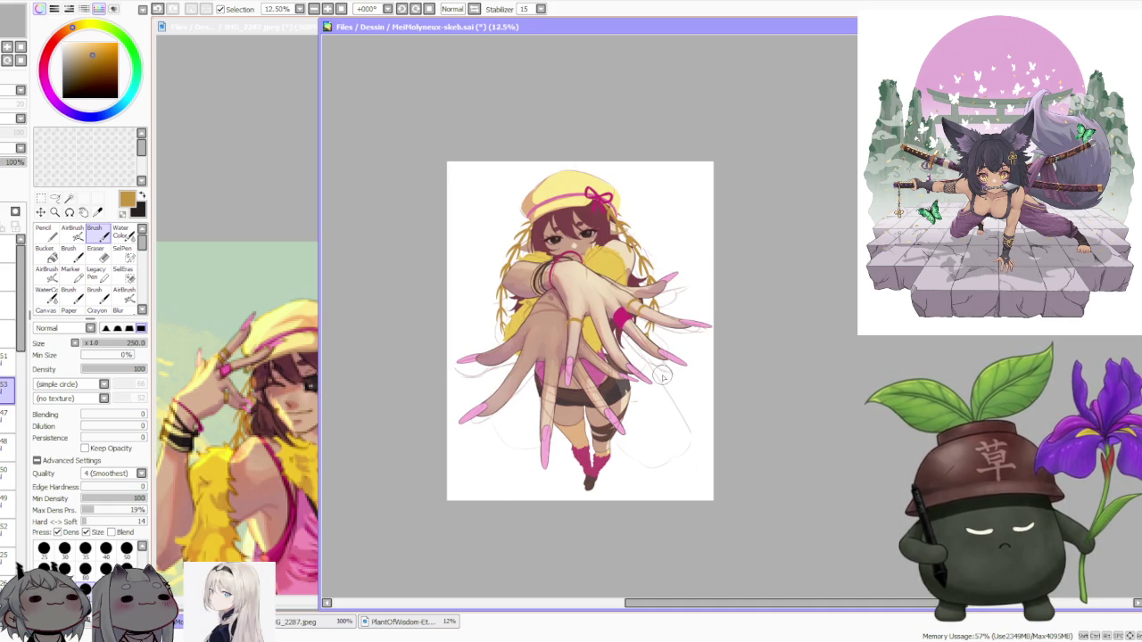
scroll(660, 373, "down", 2)
scroll(629, 299, "up", 1)
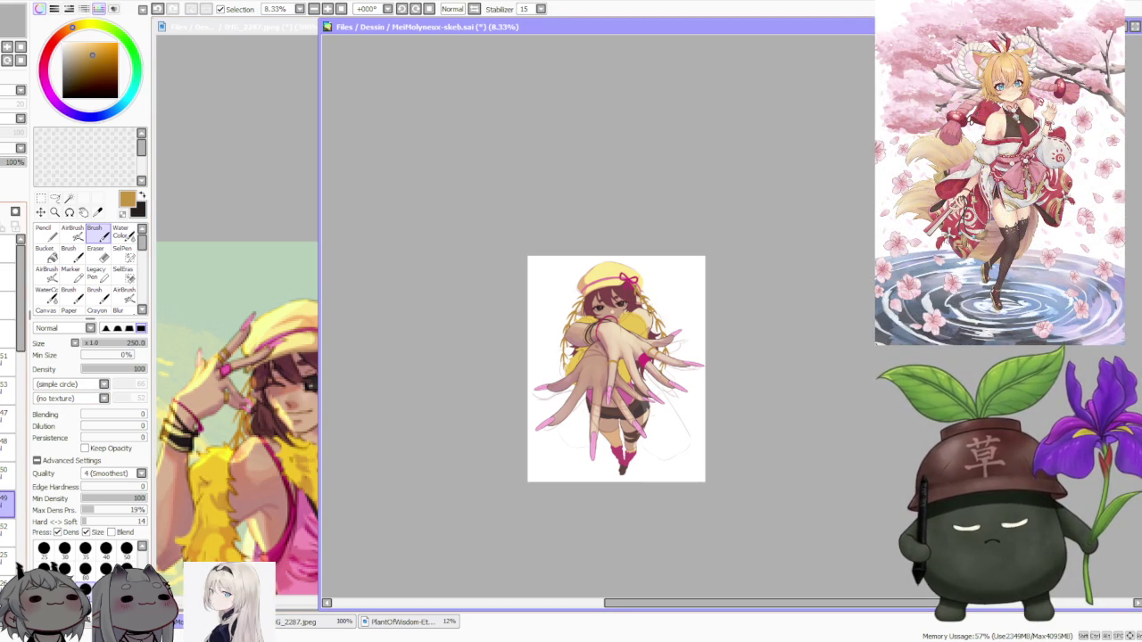
Select layers 52 and 25, then bring the IMG_2287.jpeg reference forward
left_click(7, 530)
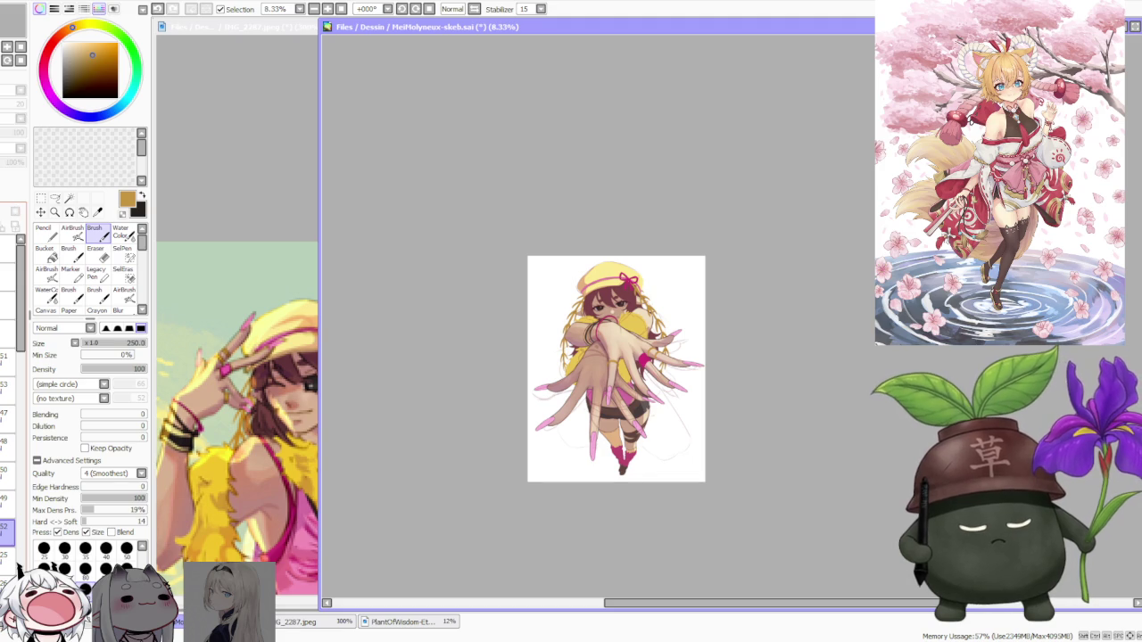
left_click(6, 555)
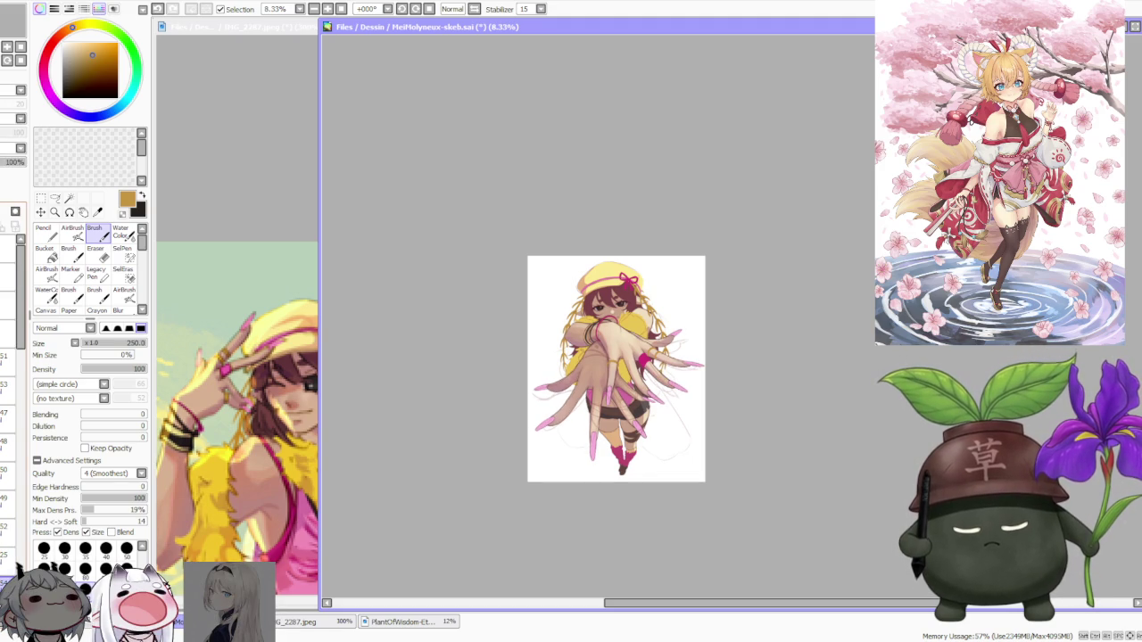
left_click(241, 26)
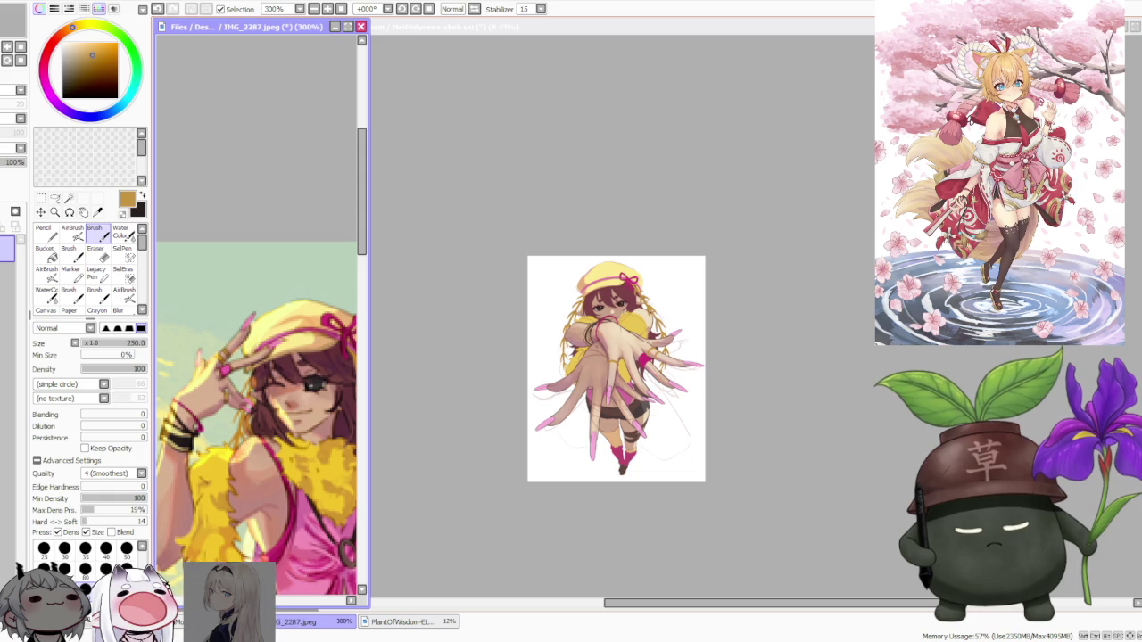
scroll(263, 383, "down", 2)
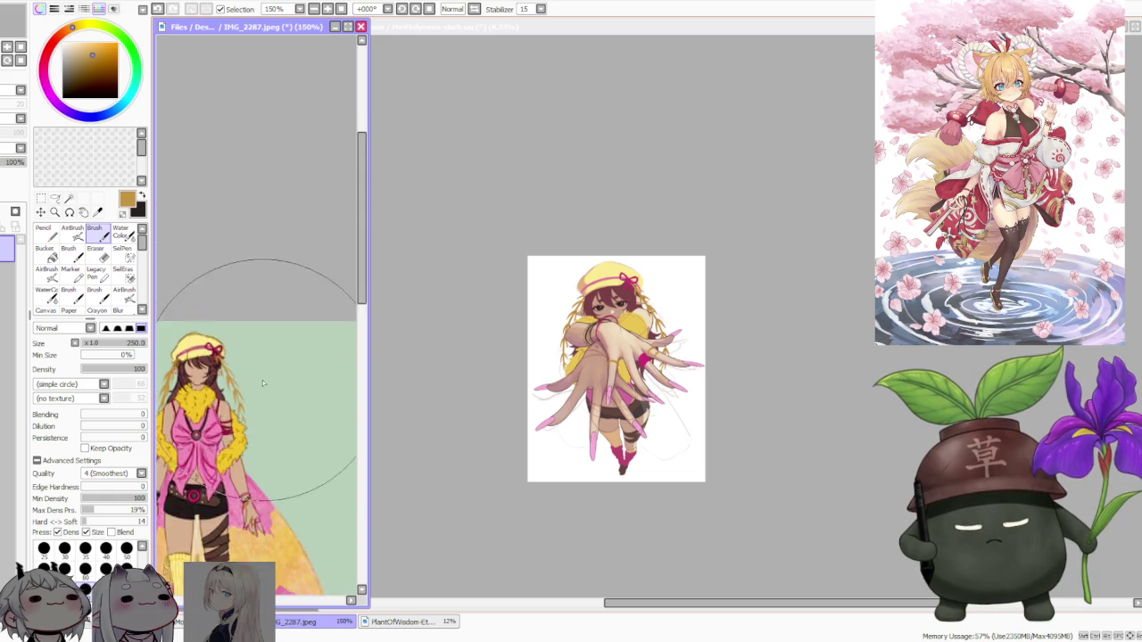
scroll(263, 384, "down", 1)
scroll(263, 393, "down", 1)
scroll(259, 410, "down", 3)
scroll(256, 425, "down", 2)
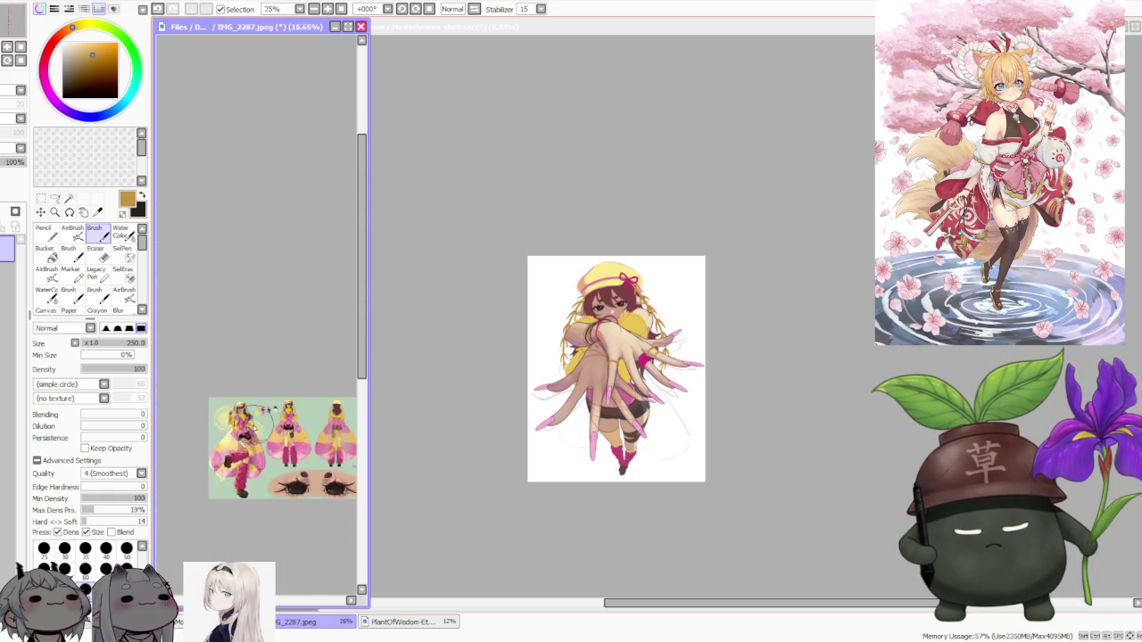
scroll(267, 428, "up", 4)
scroll(286, 463, "up", 4)
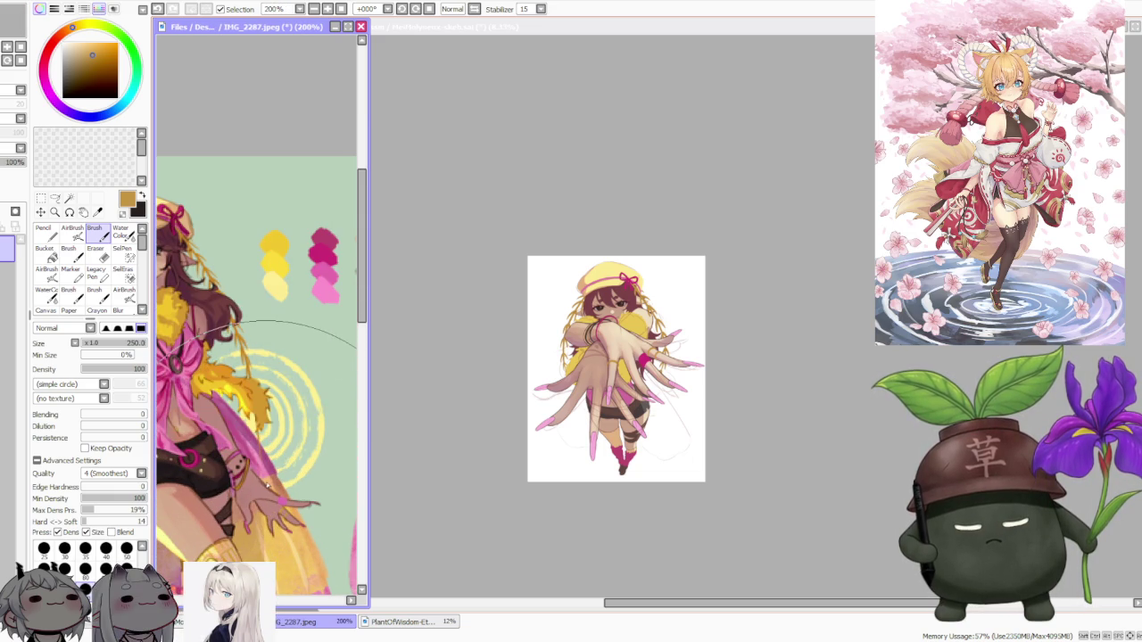
left_click(788, 444)
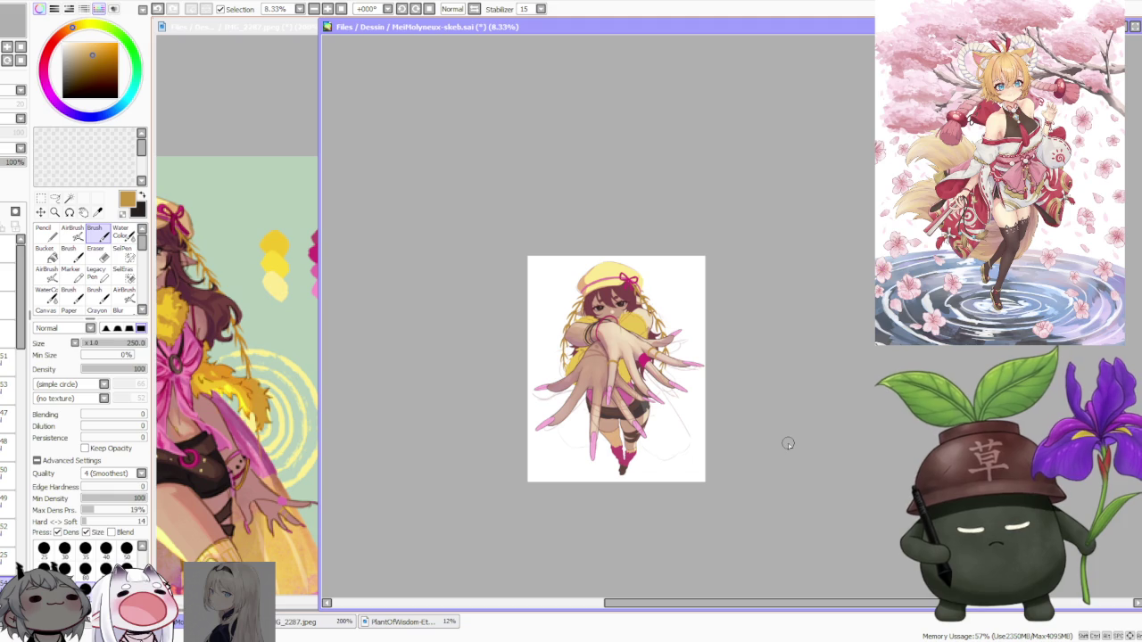
scroll(610, 343, "up", 1)
Enlarge the brush to 300, sample the bracelet magenta, and paint a forearm band
scroll(622, 352, "up", 1)
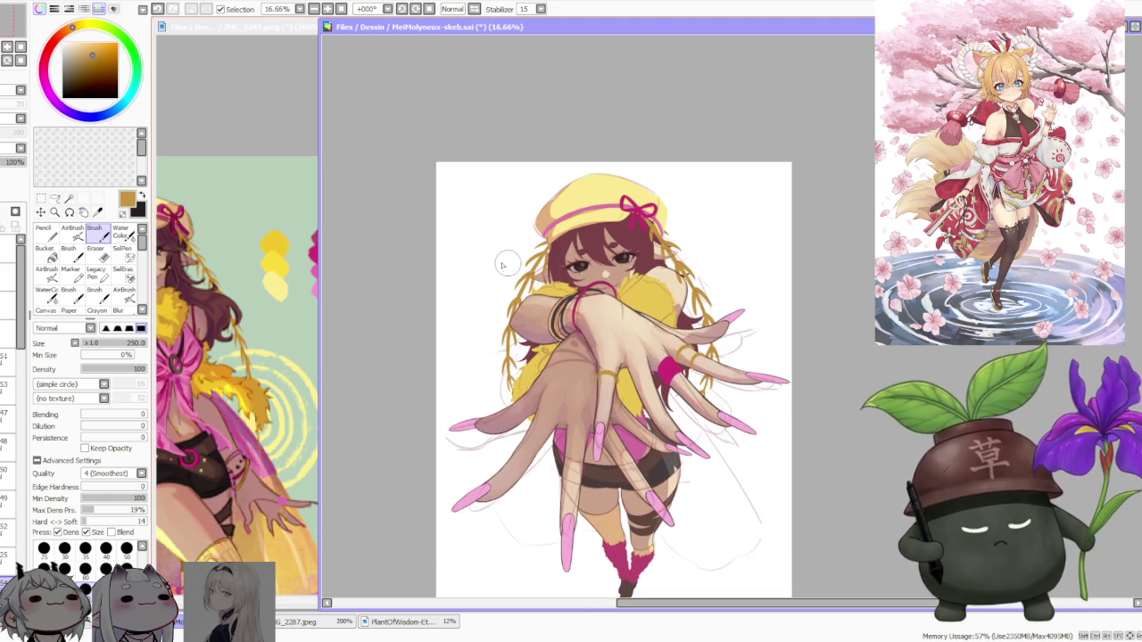
key("bracketright")
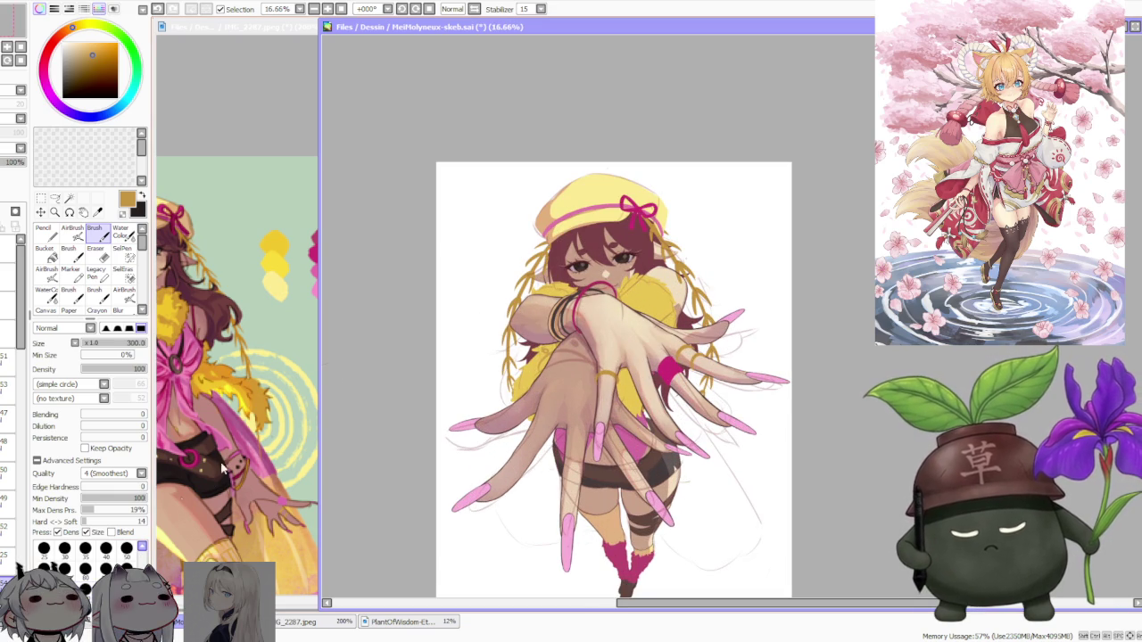
scroll(550, 357, "up", 1)
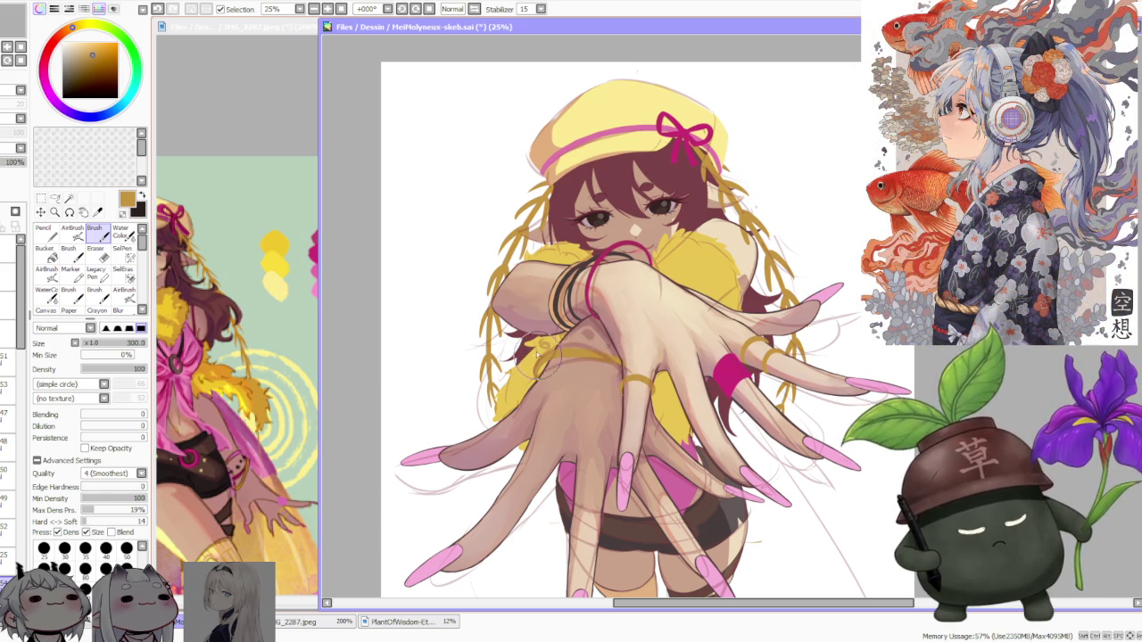
scroll(629, 369, "up", 1)
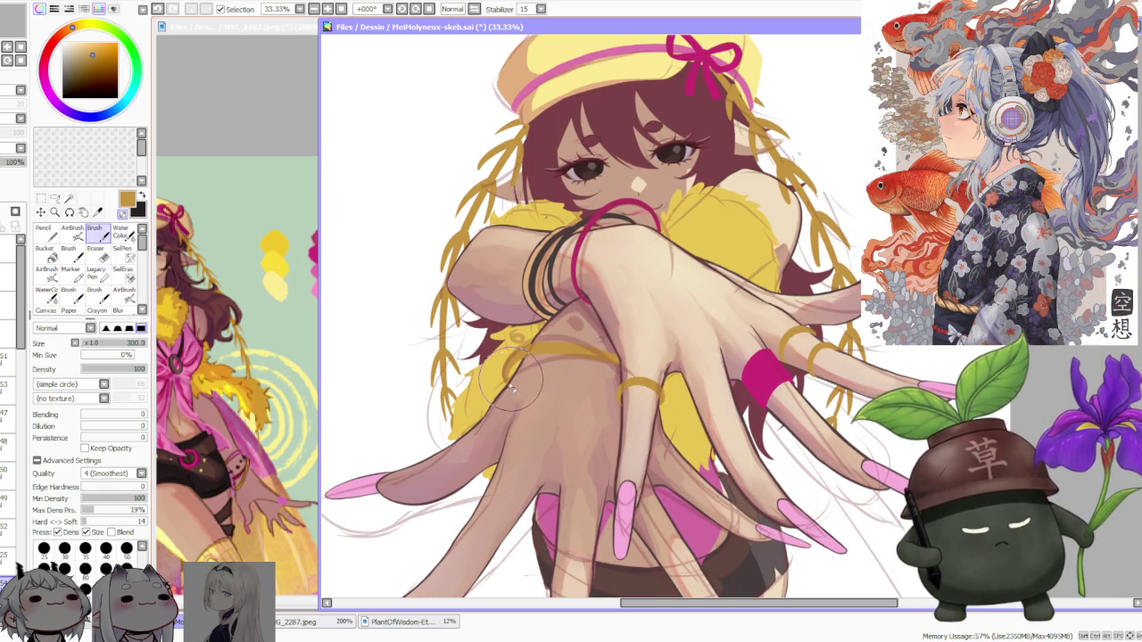
scroll(502, 361, "down", 1)
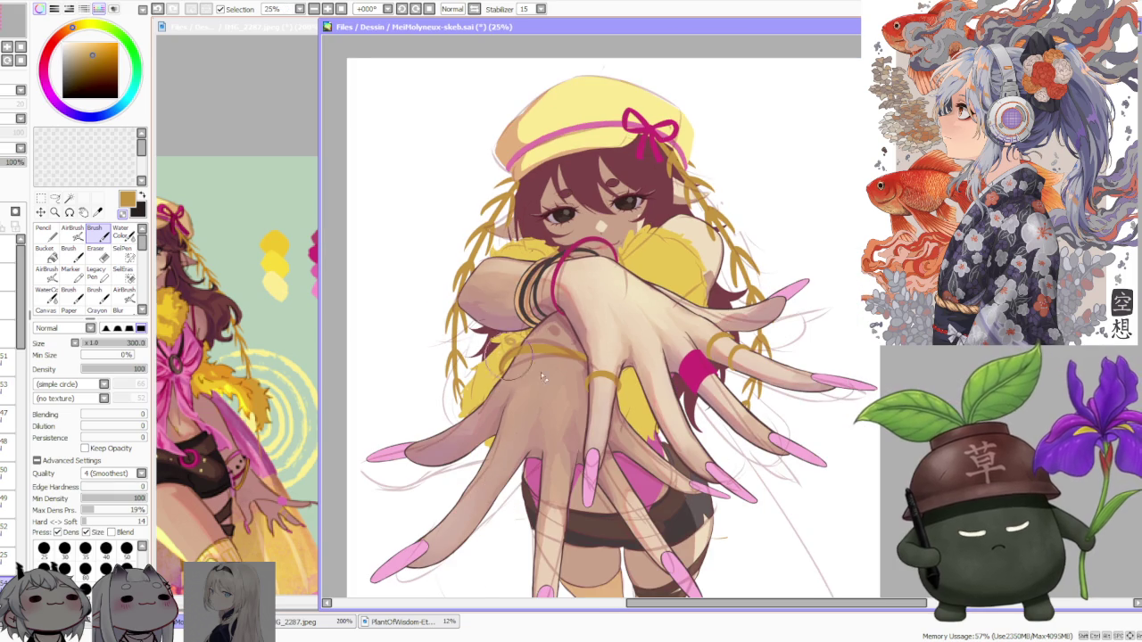
left_click(694, 366, "alt")
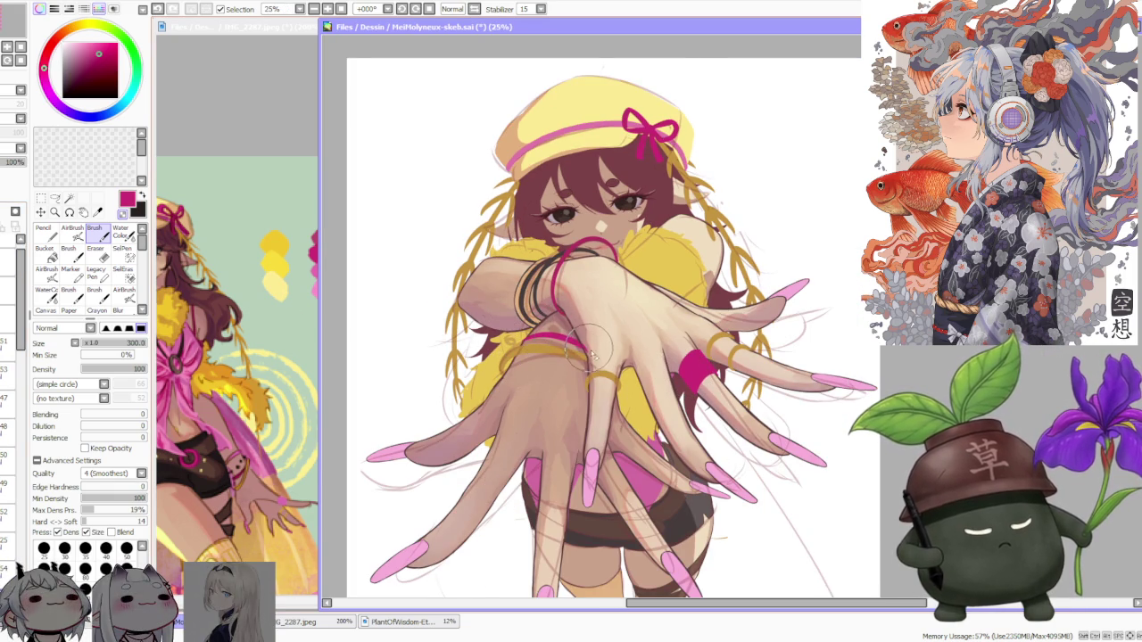
scroll(590, 350, "up", 1)
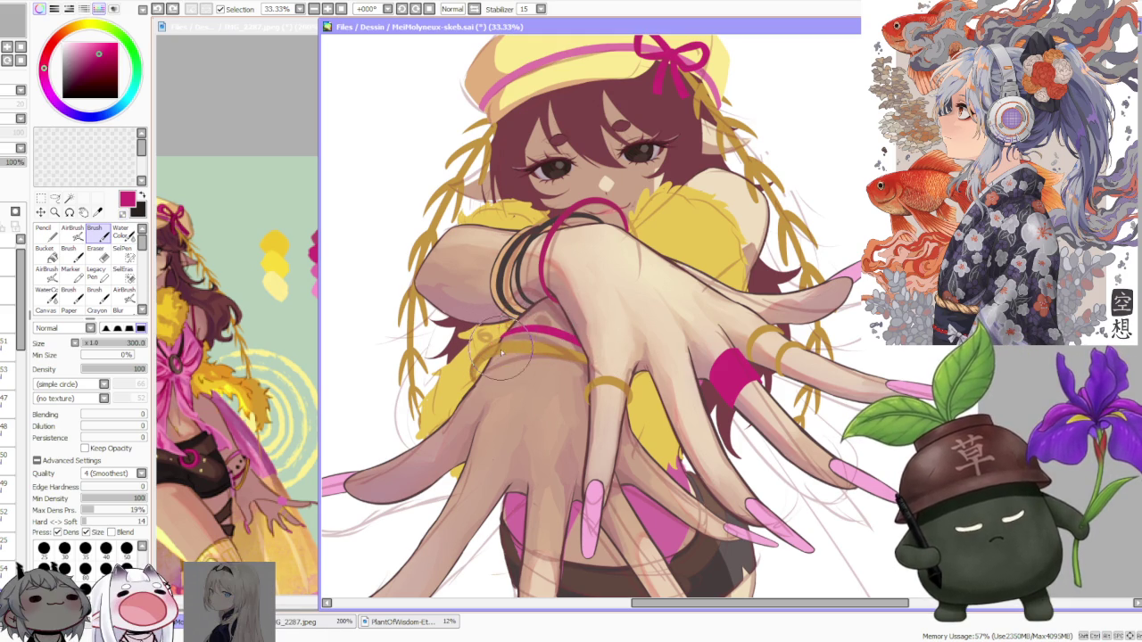
left_click_drag(576, 341, 488, 332)
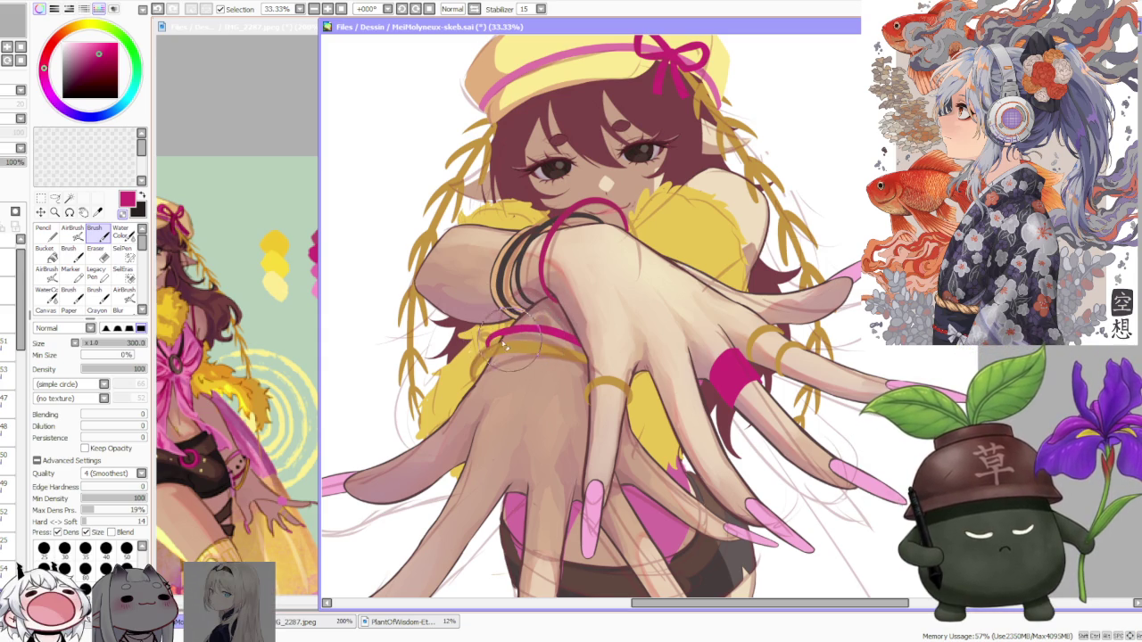
scroll(504, 337, "down", 2)
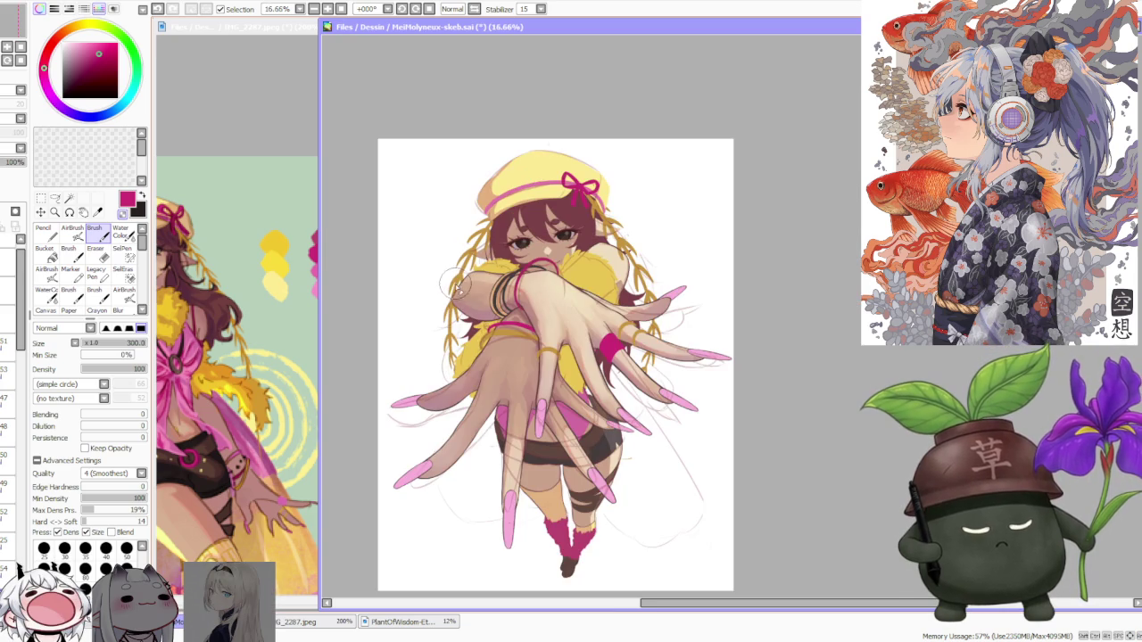
scroll(520, 306, "up", 1)
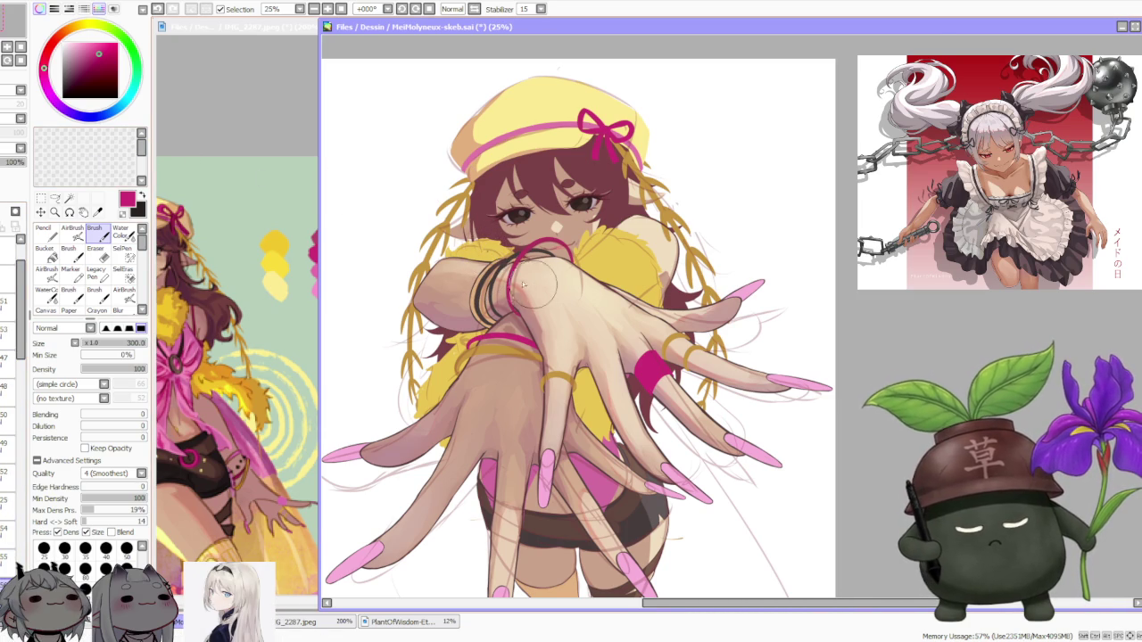
Toggle undo/redo to compare the last forearm strokes, then undo the small stroke
scroll(510, 281, "up", 1)
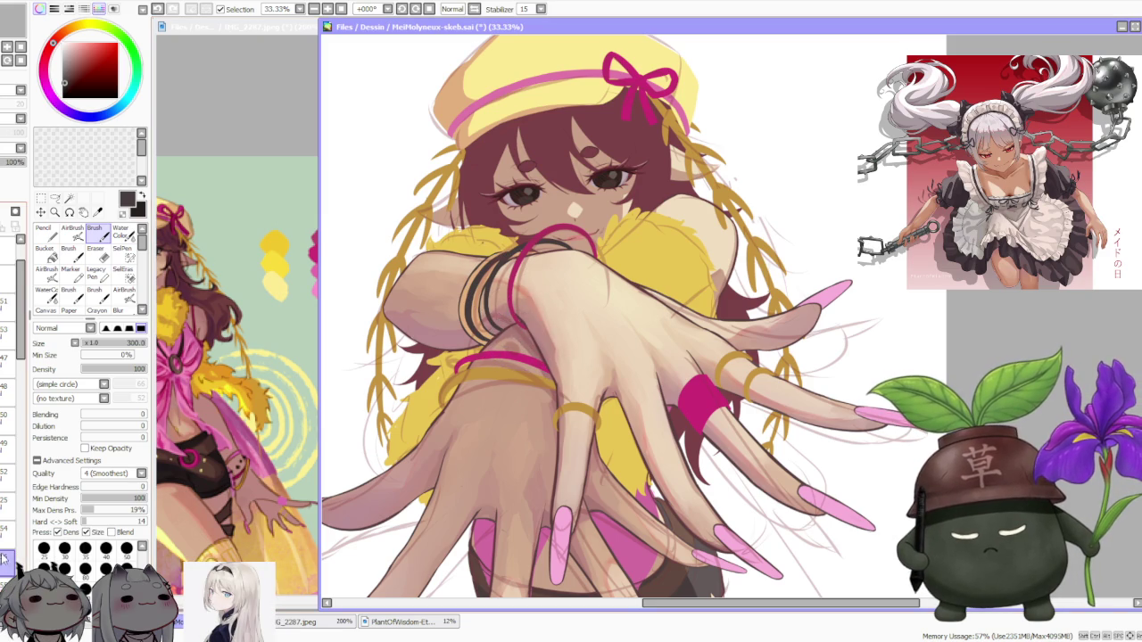
key("ctrl+z")
key("ctrl+y")
key("ctrl+z")
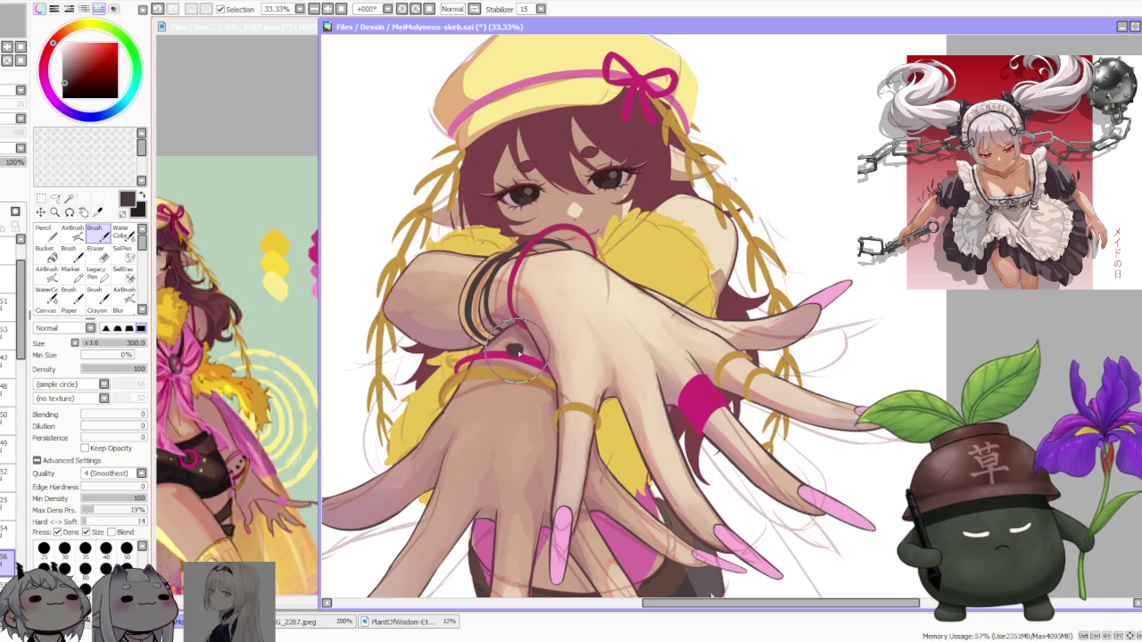
key("ctrl+z")
key("ctrl+y")
key("ctrl+y")
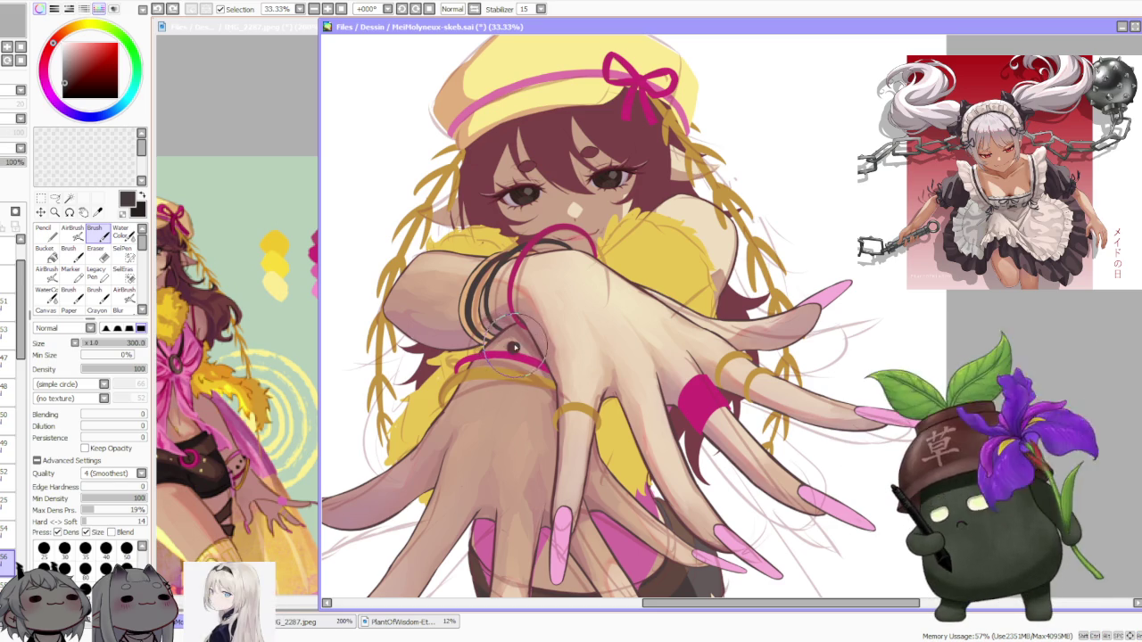
key("ctrl+z")
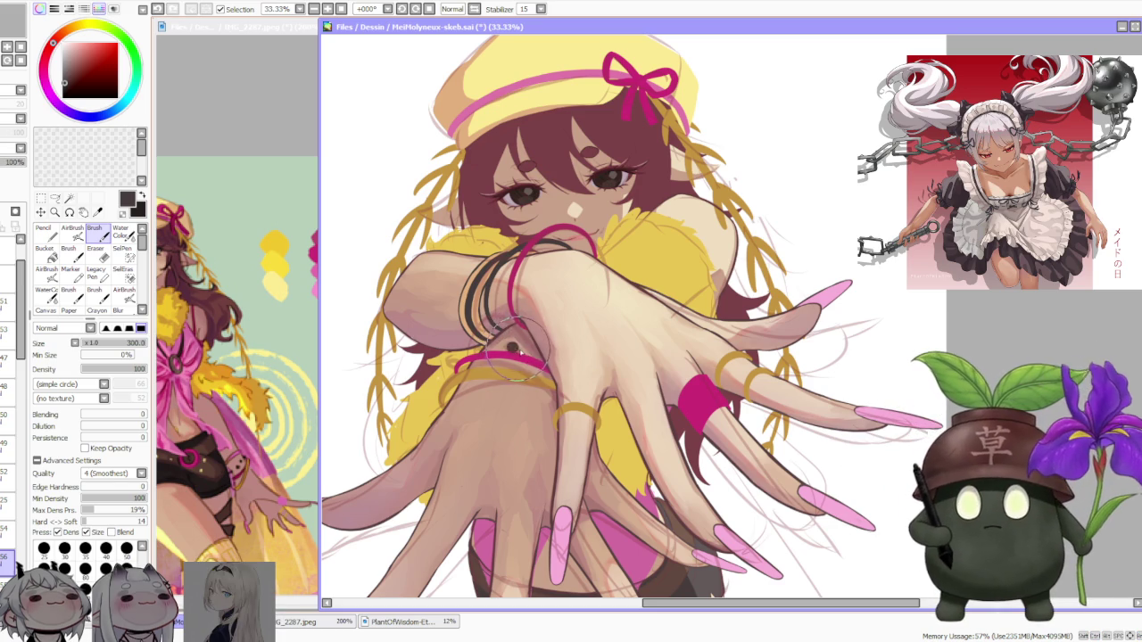
Shrink the brush to 120, dab dark beads, and redraw the magenta band beneath them
key("bracketleft")
key("bracketleft")
key("bracketleft")
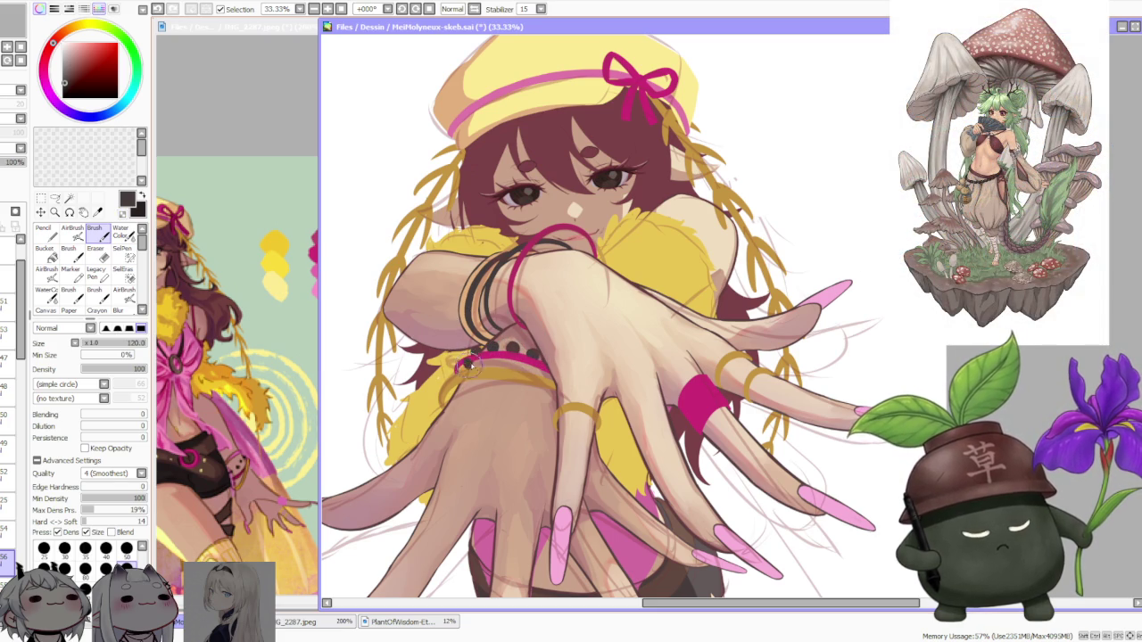
key("ctrl+z")
key("ctrl+z")
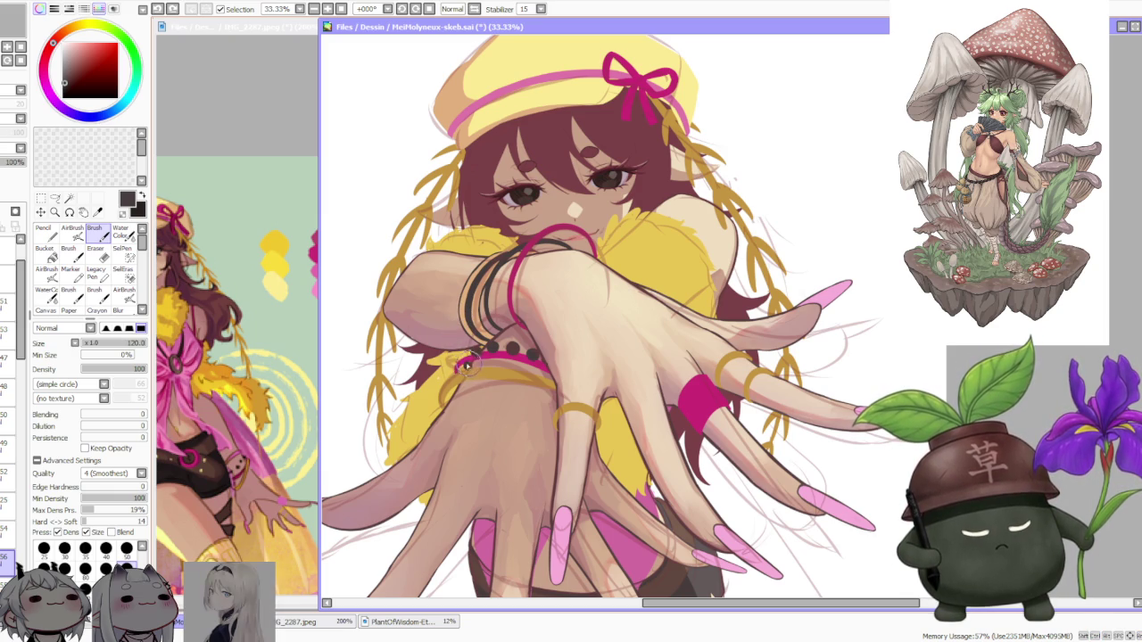
key("ctrl+z")
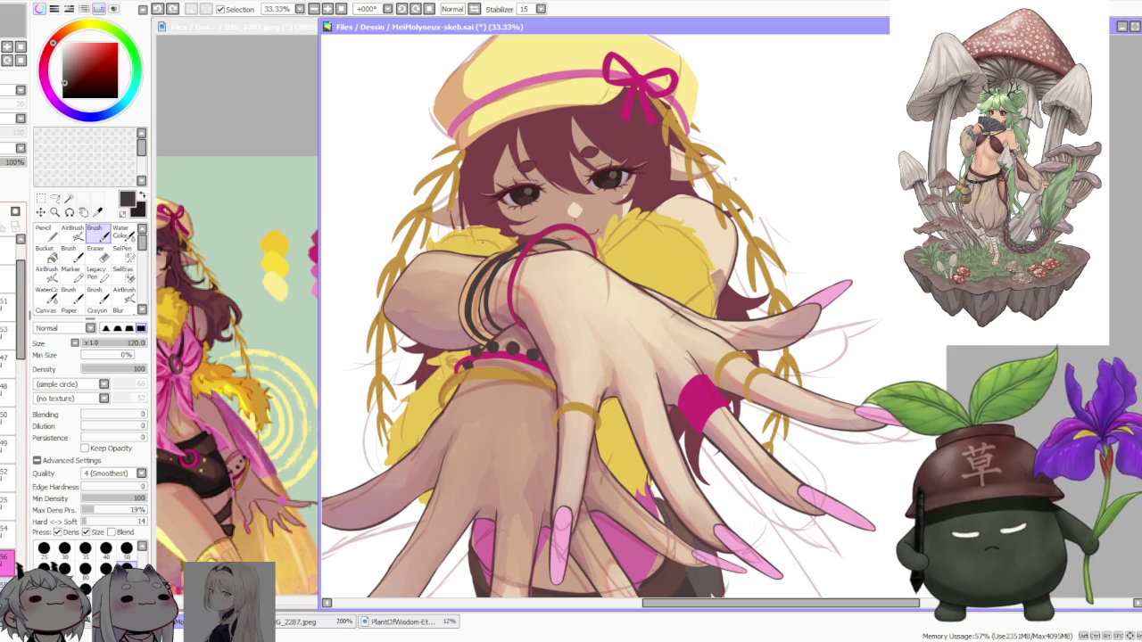
scroll(462, 363, "up", 1)
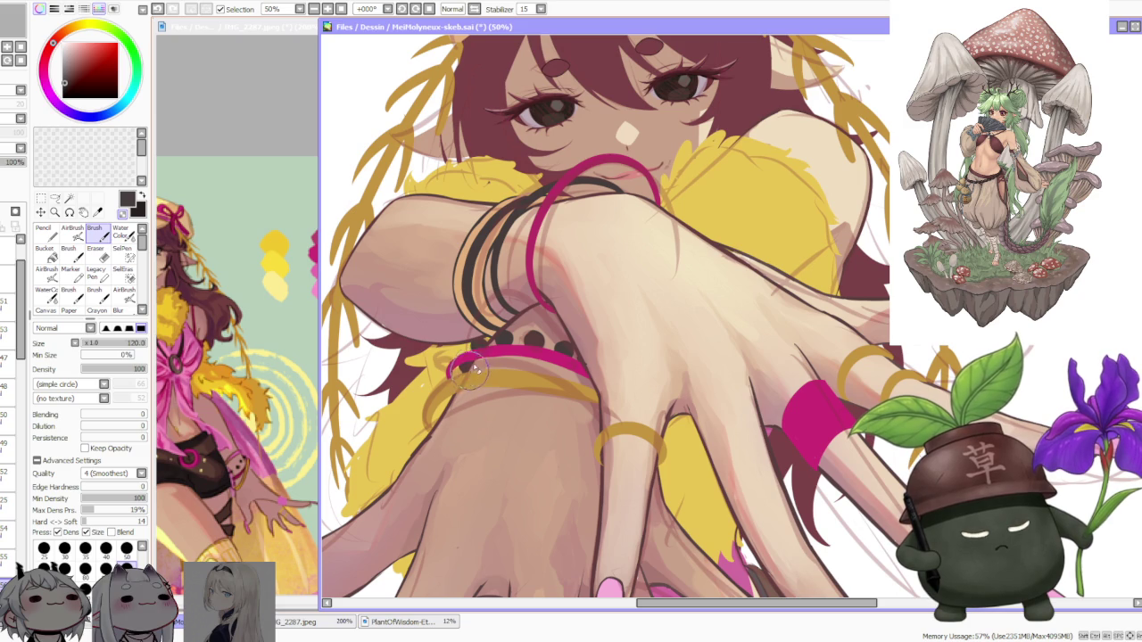
key("ctrl+z")
left_click_drag(453, 372, 584, 367)
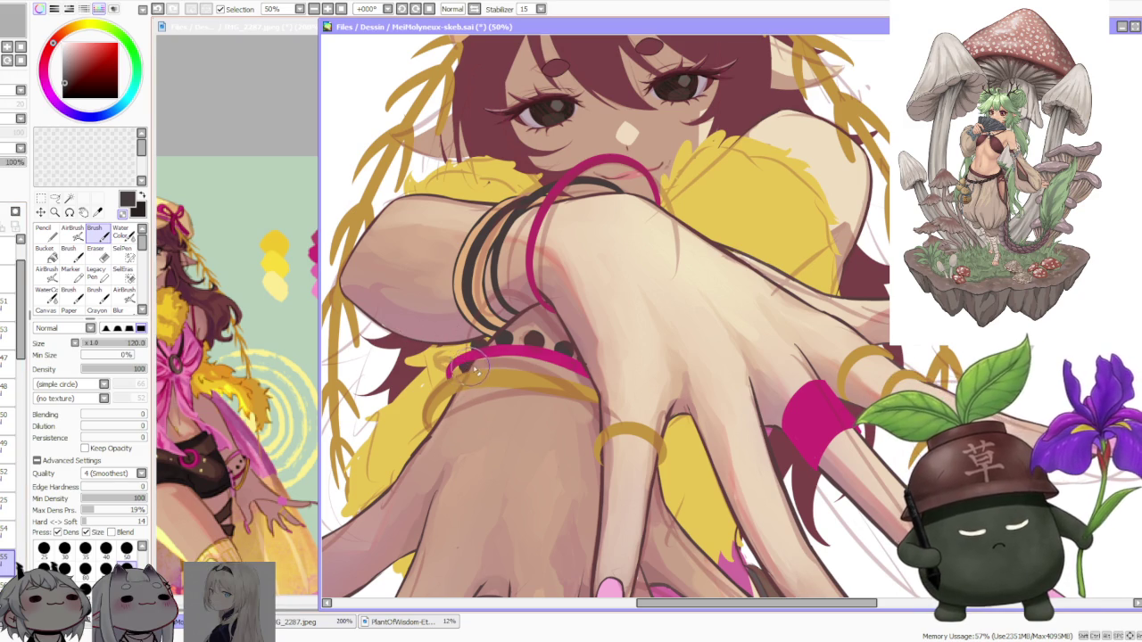
scroll(490, 294, "down", 1)
scroll(512, 225, "down", 1)
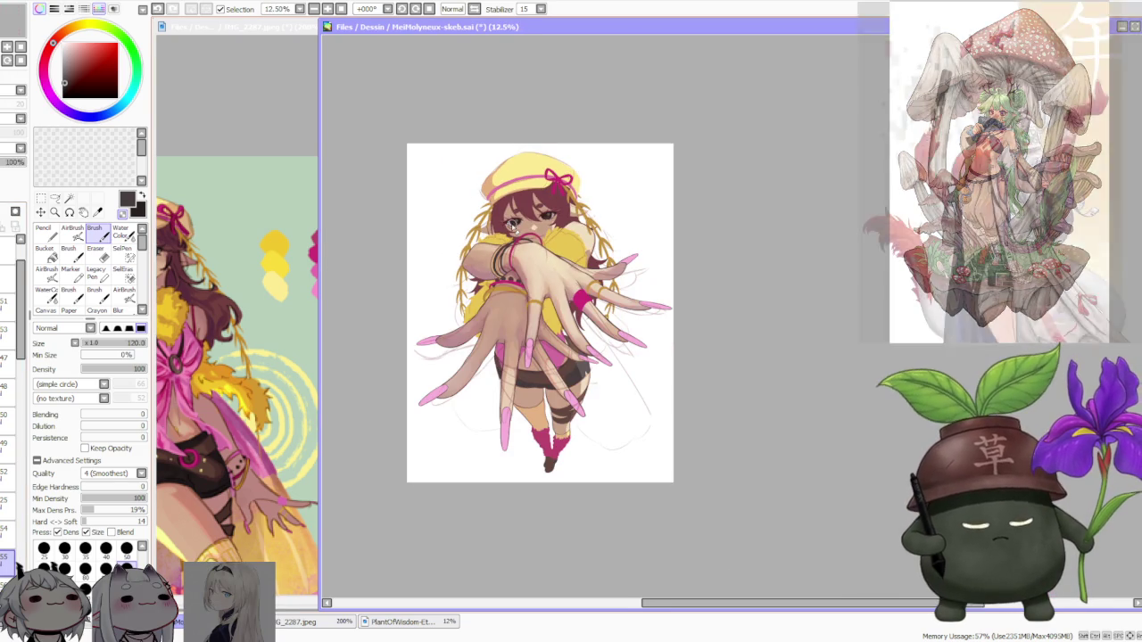
scroll(513, 226, "down", 1)
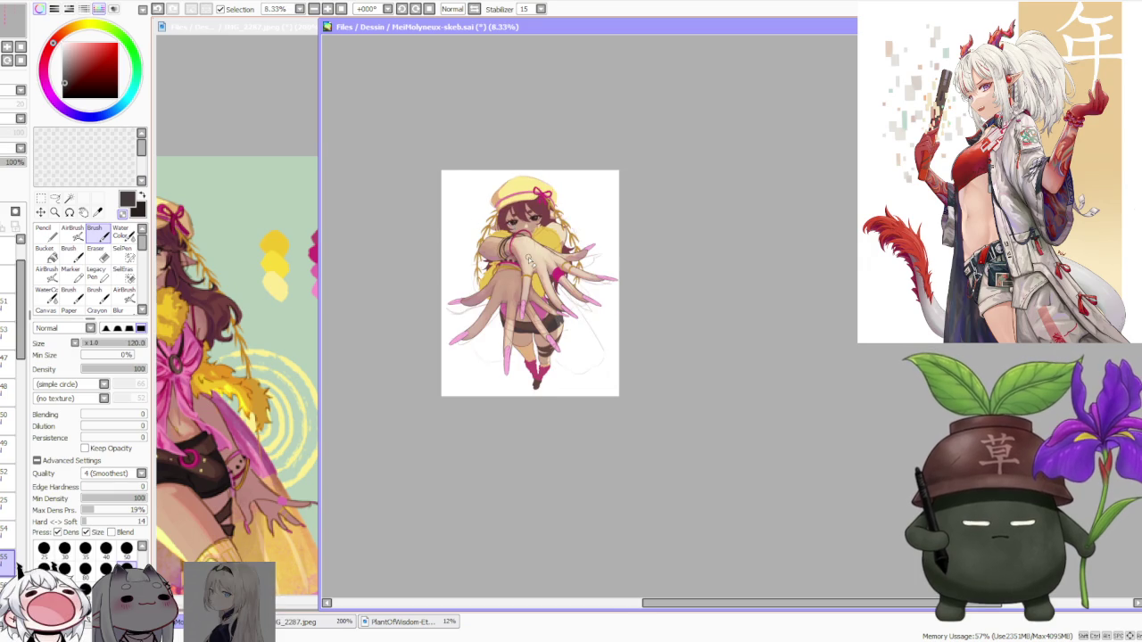
scroll(518, 206, "up", 1)
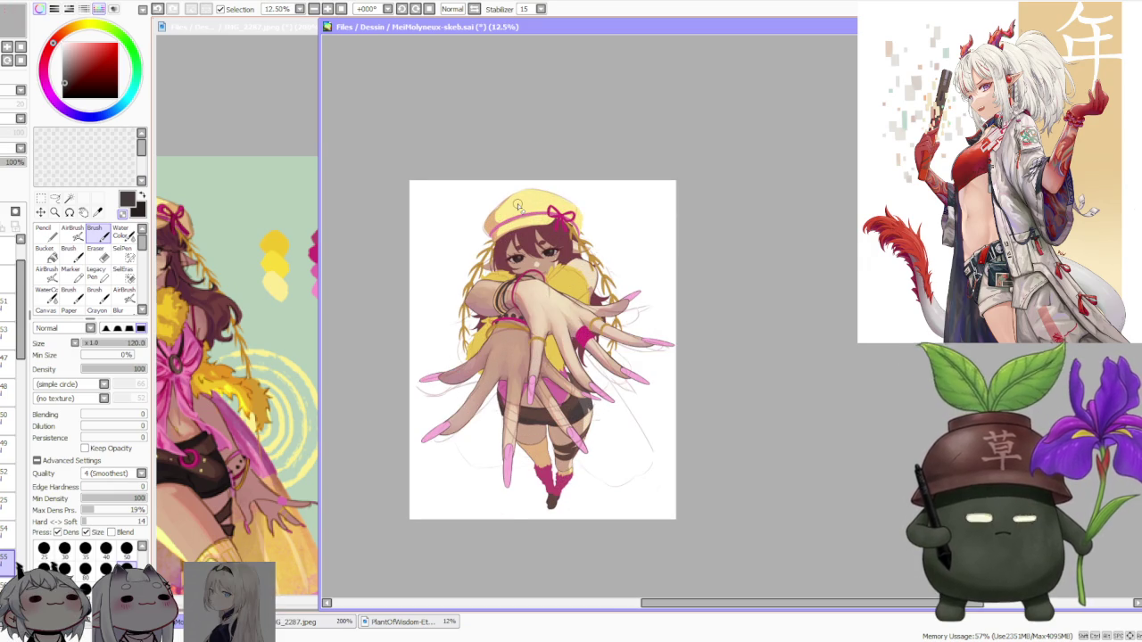
scroll(517, 206, "up", 1)
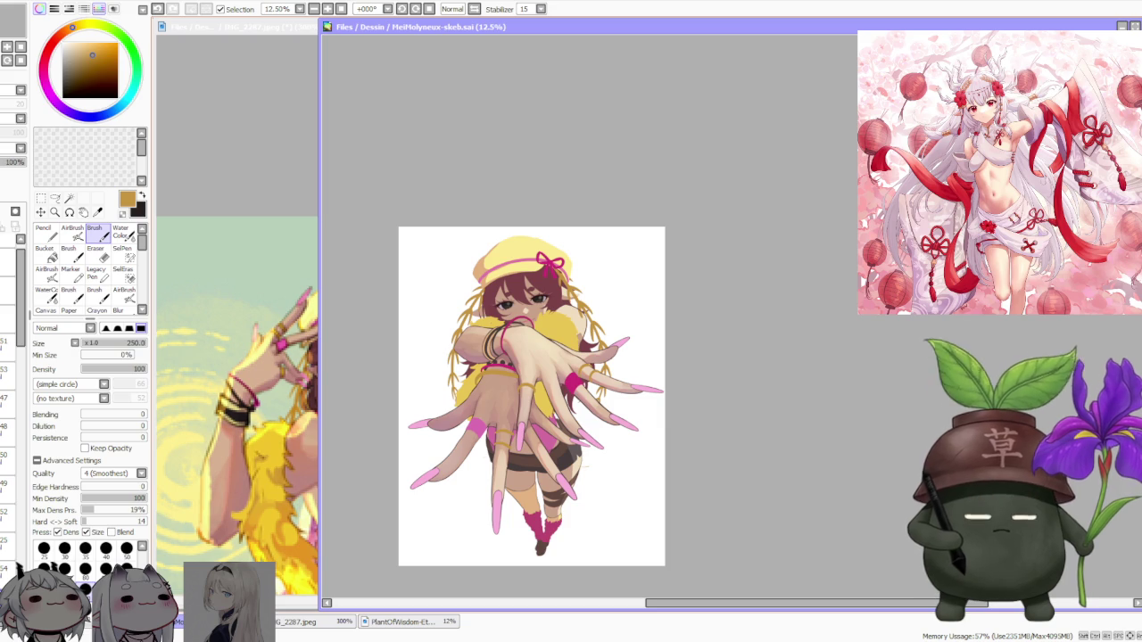
scroll(542, 313, "down", 1)
scroll(542, 314, "up", 1)
scroll(535, 321, "up", 1)
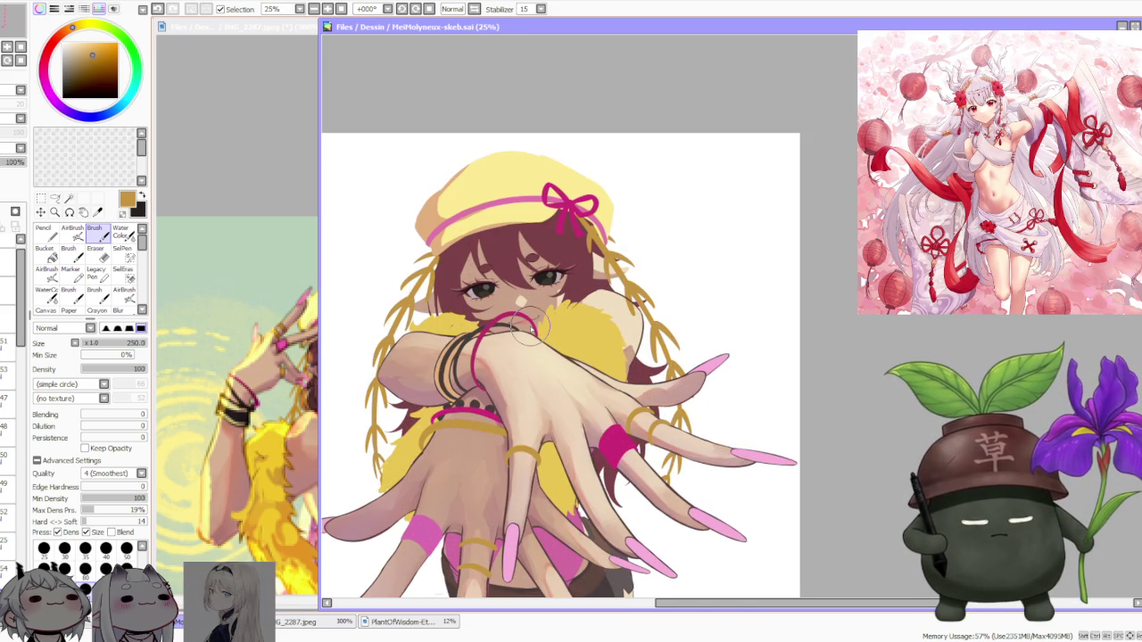
scroll(528, 326, "down", 1)
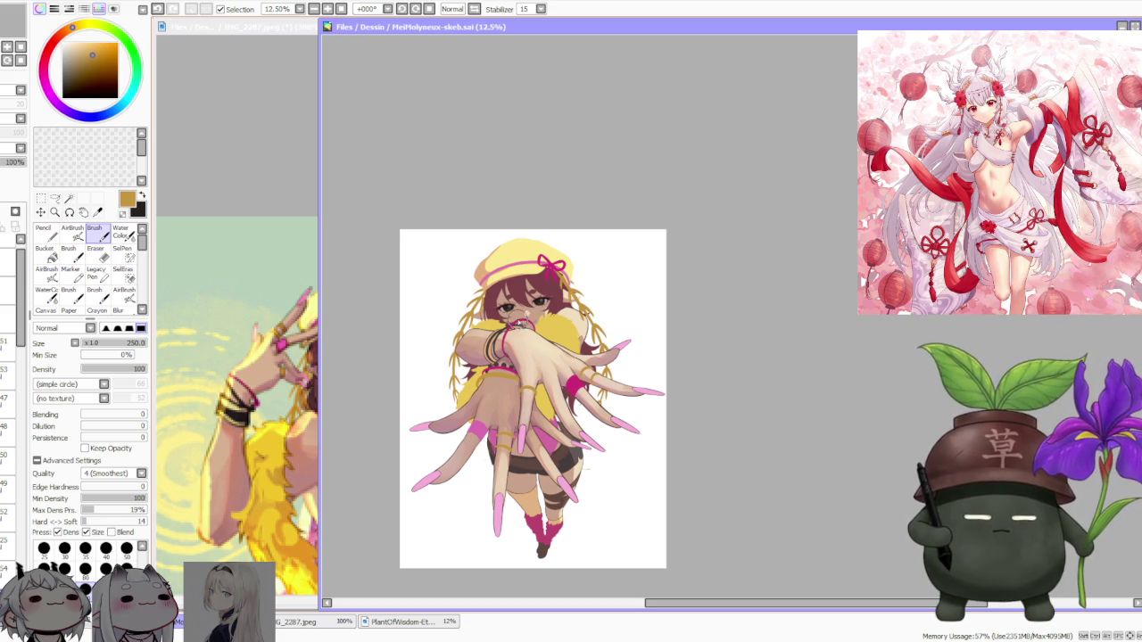
scroll(544, 343, "up", 1)
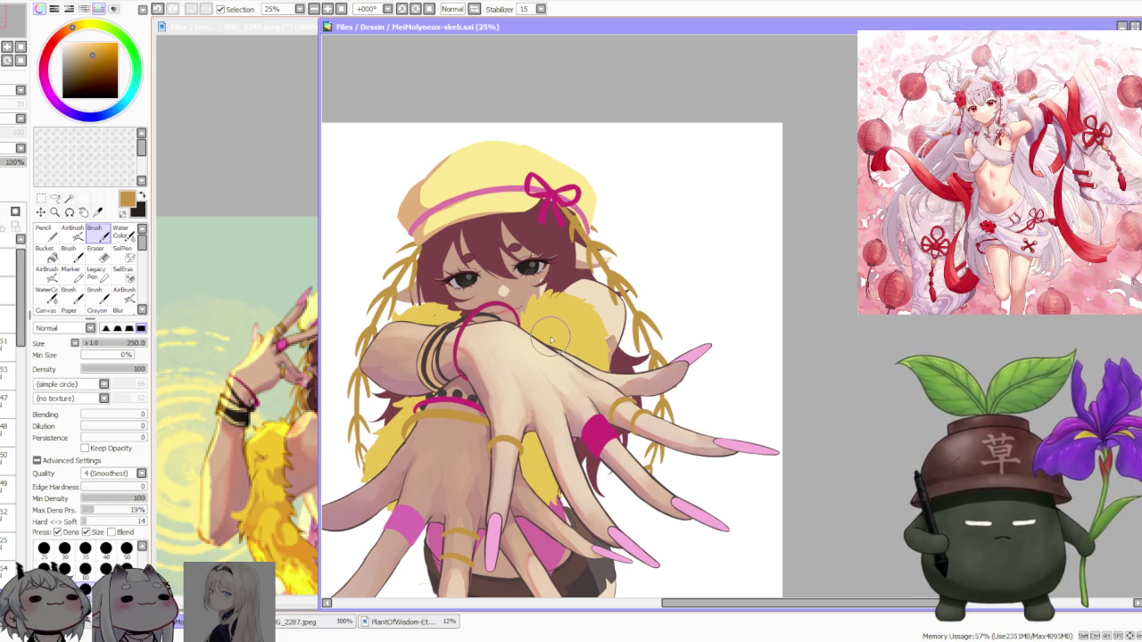
scroll(551, 340, "down", 1)
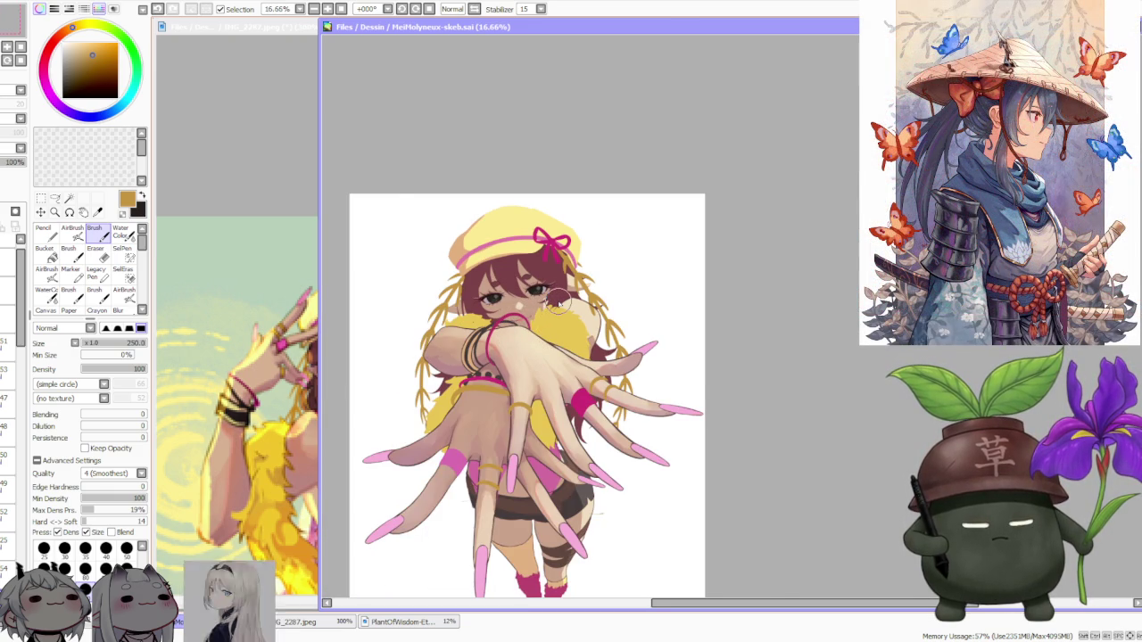
scroll(559, 303, "down", 1)
scroll(558, 304, "up", 2)
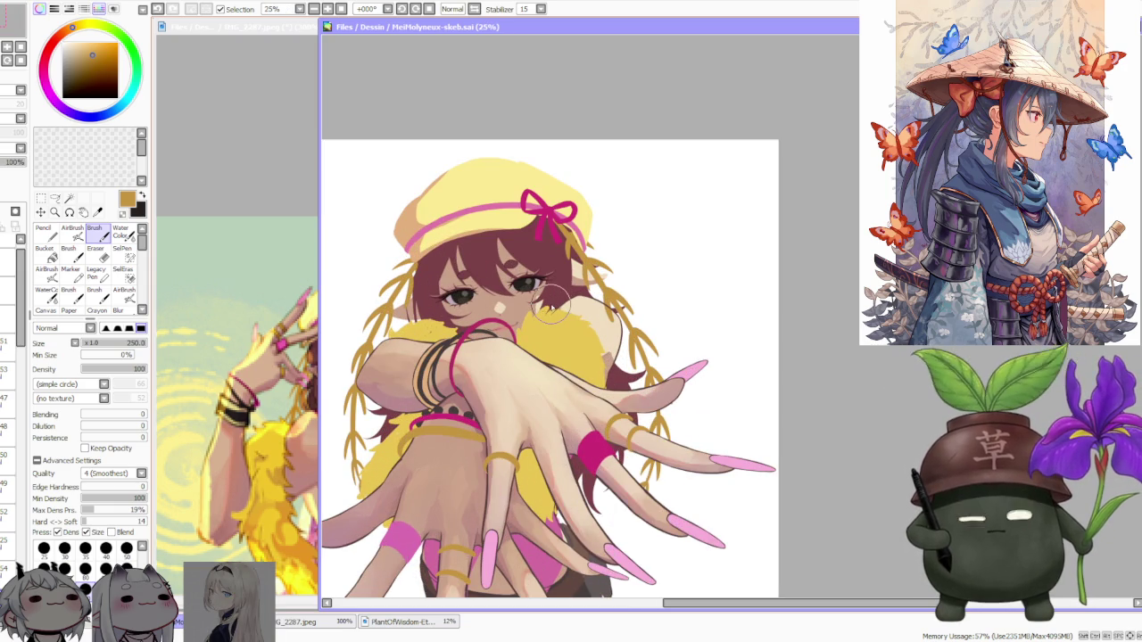
scroll(538, 301, "down", 1)
scroll(541, 313, "up", 1)
scroll(544, 330, "up", 1)
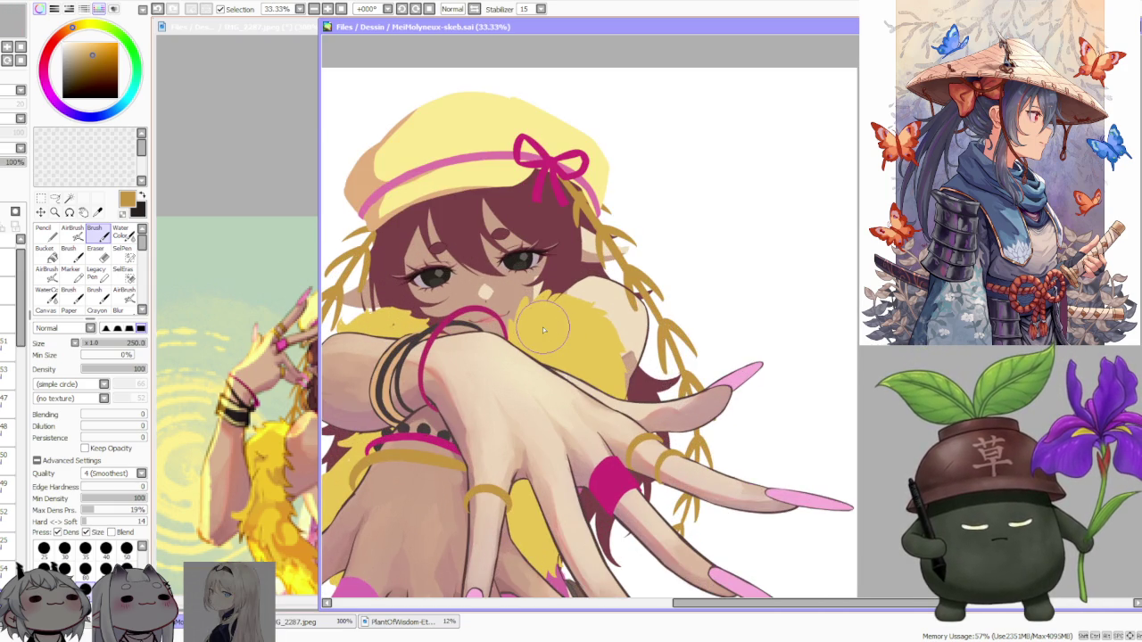
scroll(543, 330, "down", 2)
scroll(543, 330, "down", 1)
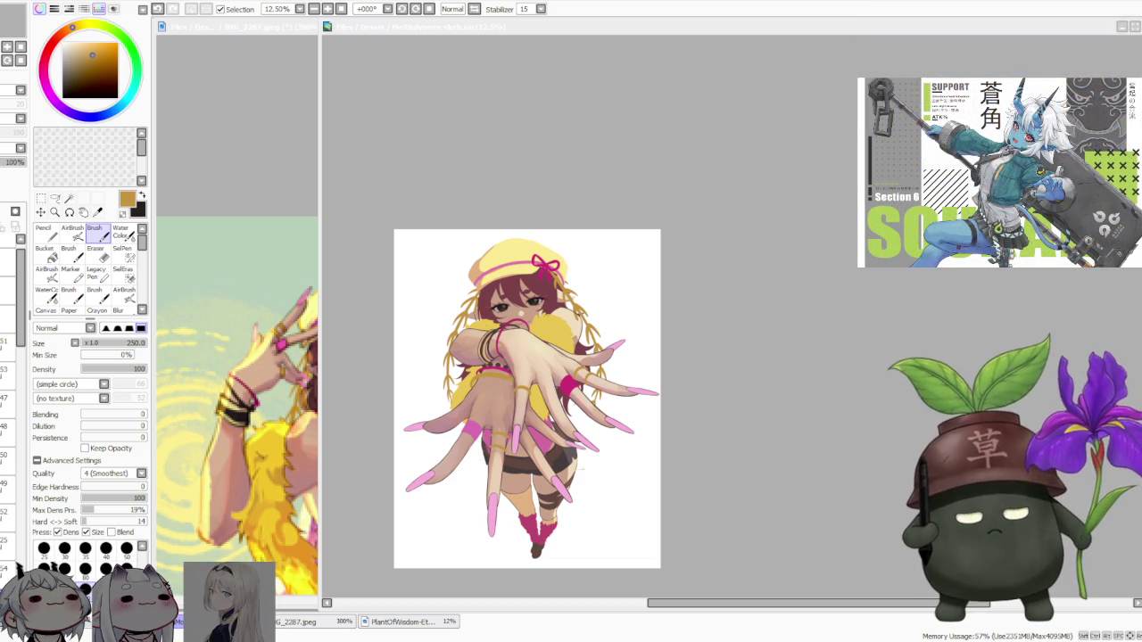
left_click(800, 327)
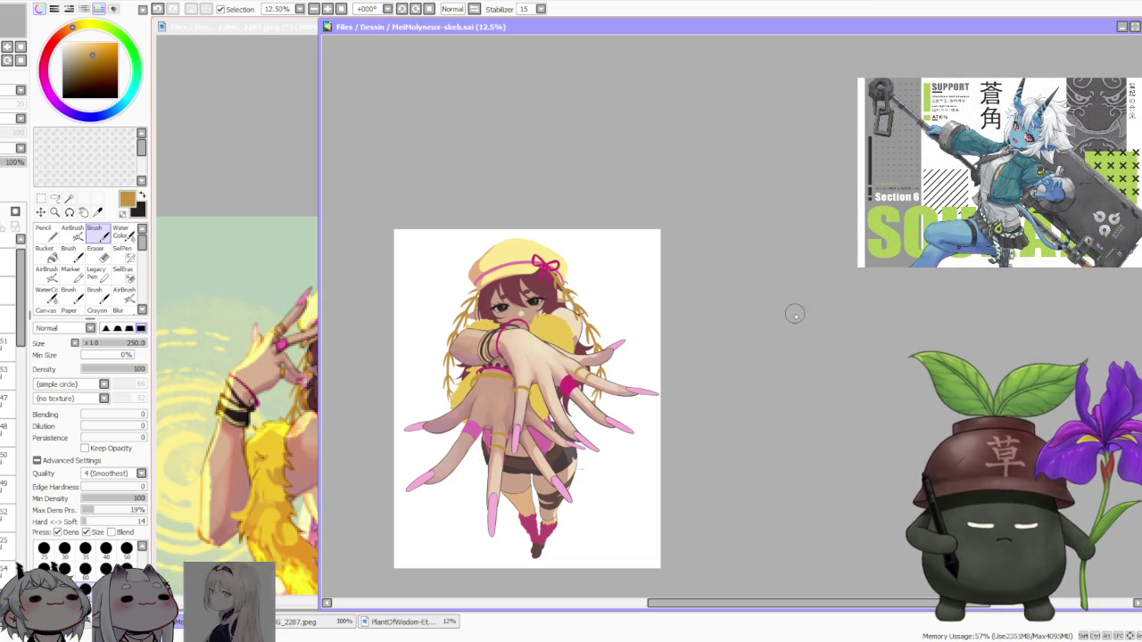
scroll(730, 277, "up", 1)
scroll(677, 272, "down", 1)
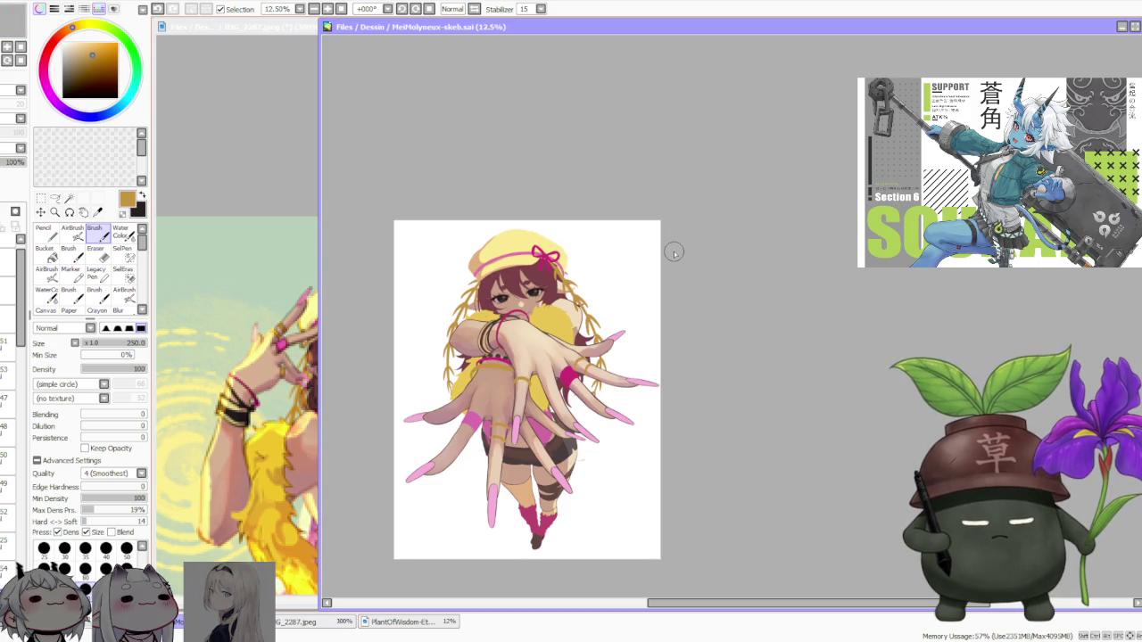
scroll(673, 253, "up", 1)
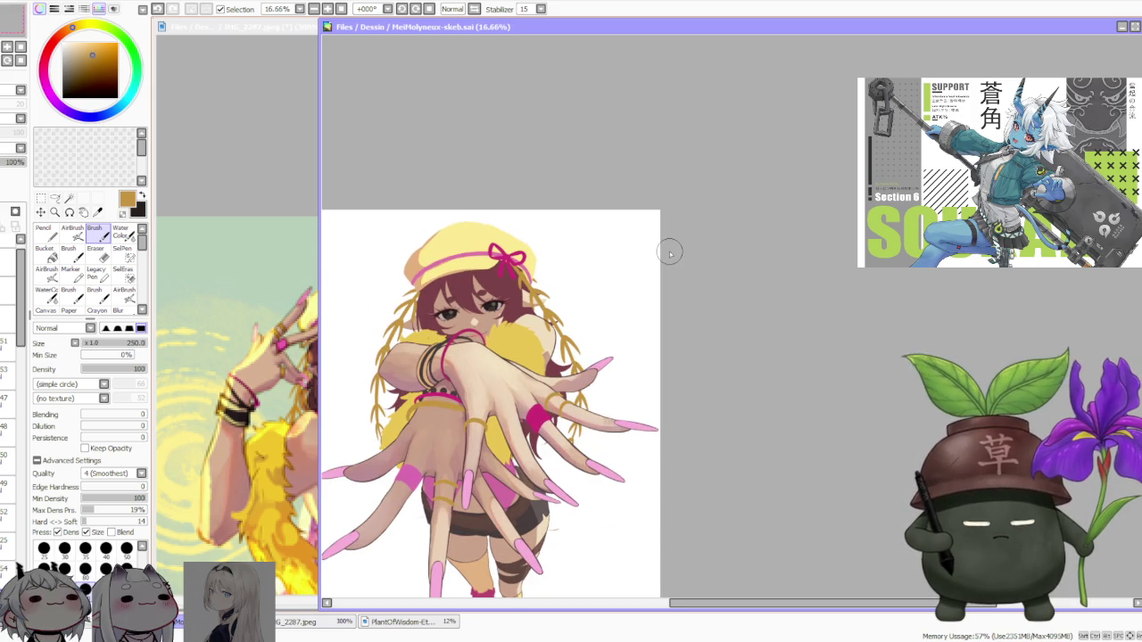
scroll(670, 253, "down", 1)
scroll(622, 248, "up", 1)
scroll(571, 259, "up", 1)
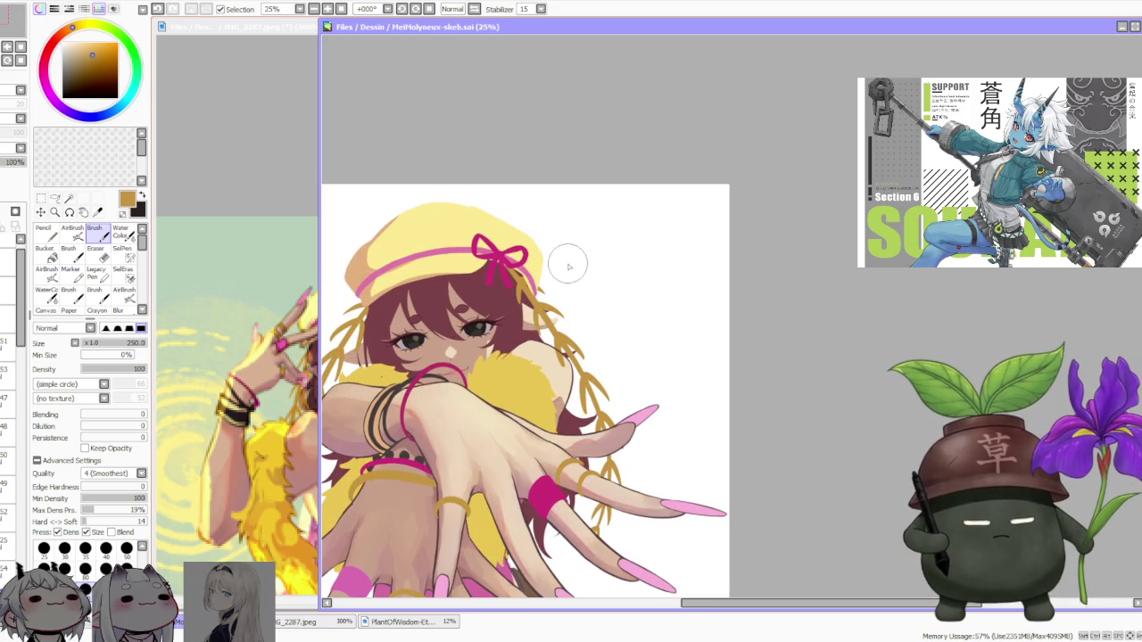
scroll(482, 272, "down", 1)
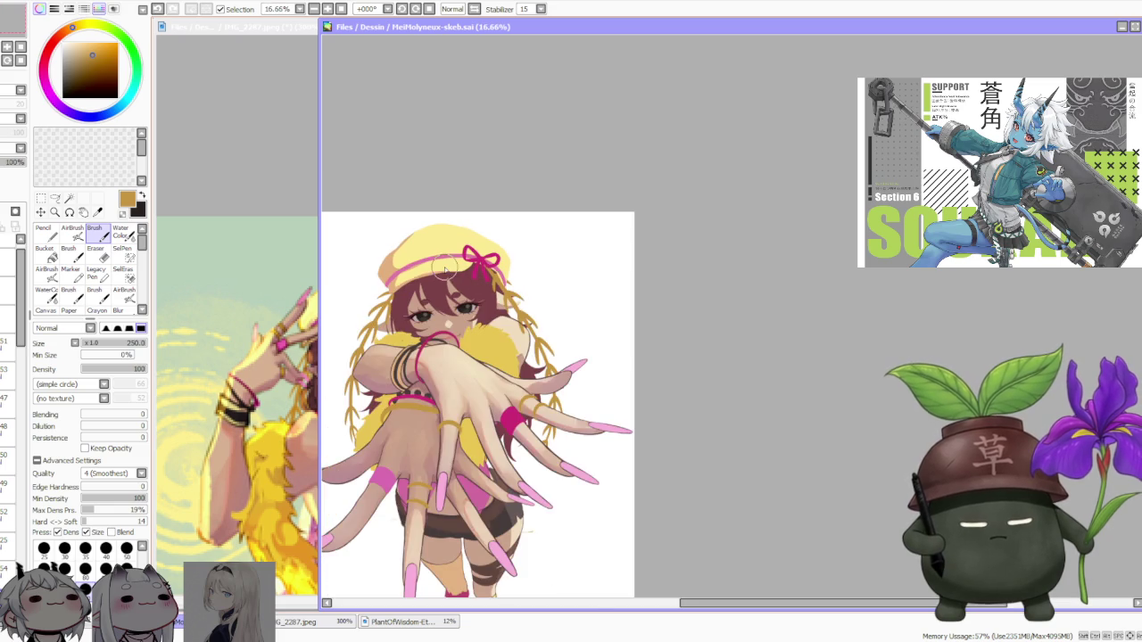
scroll(502, 241, "down", 1)
scroll(453, 274, "up", 2)
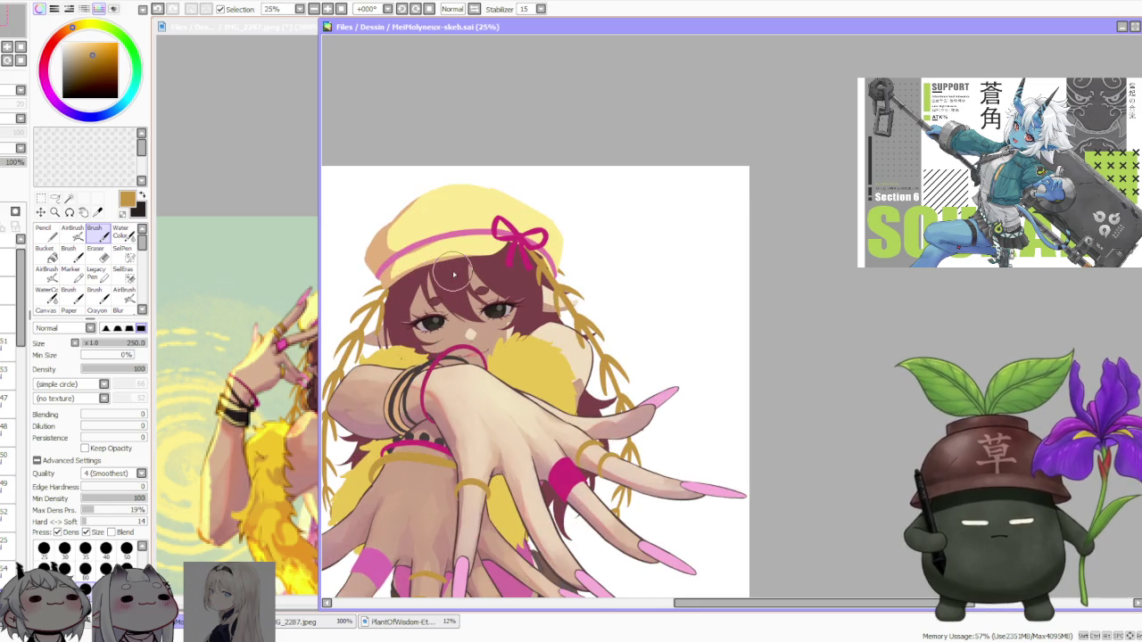
scroll(453, 274, "down", 1)
scroll(453, 274, "down", 1)
scroll(460, 353, "up", 1)
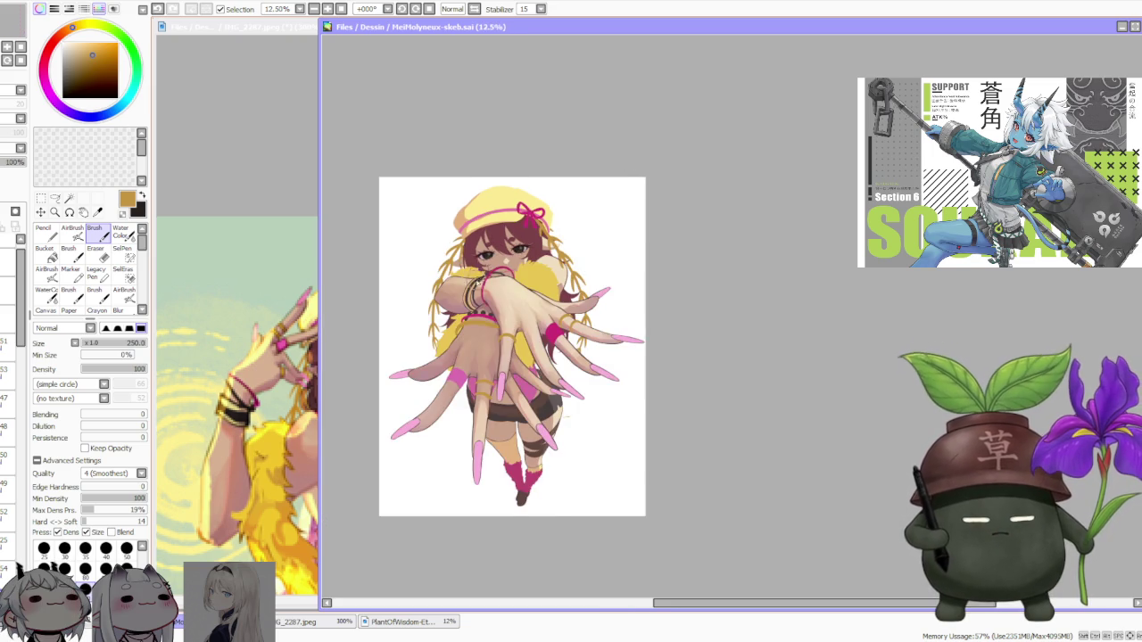
scroll(634, 195, "up", 1)
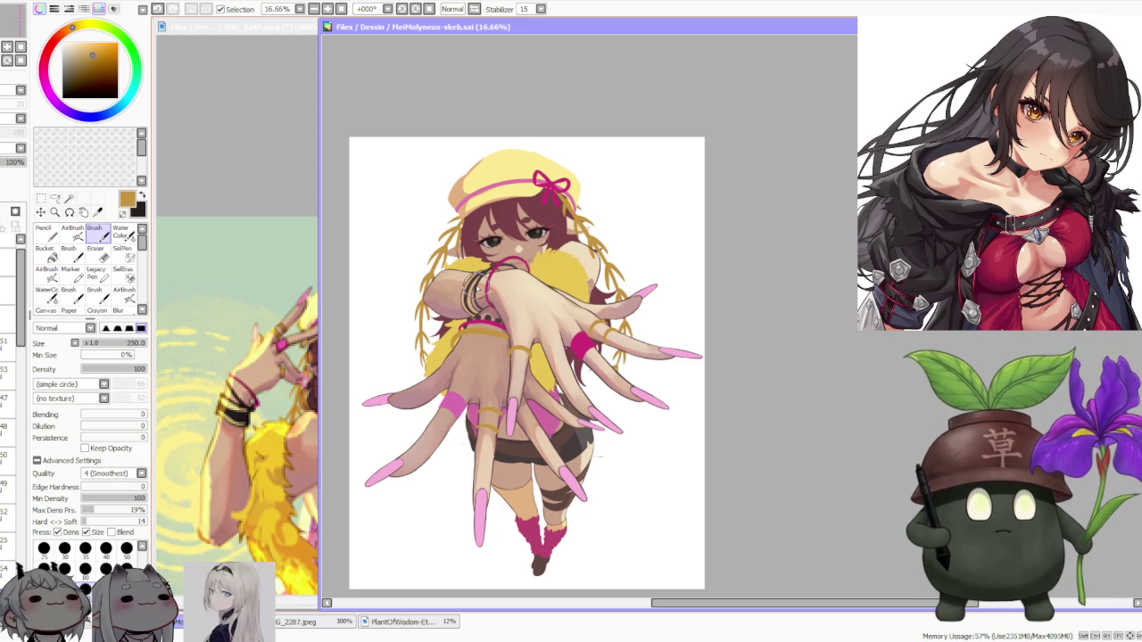
scroll(477, 288, "up", 1)
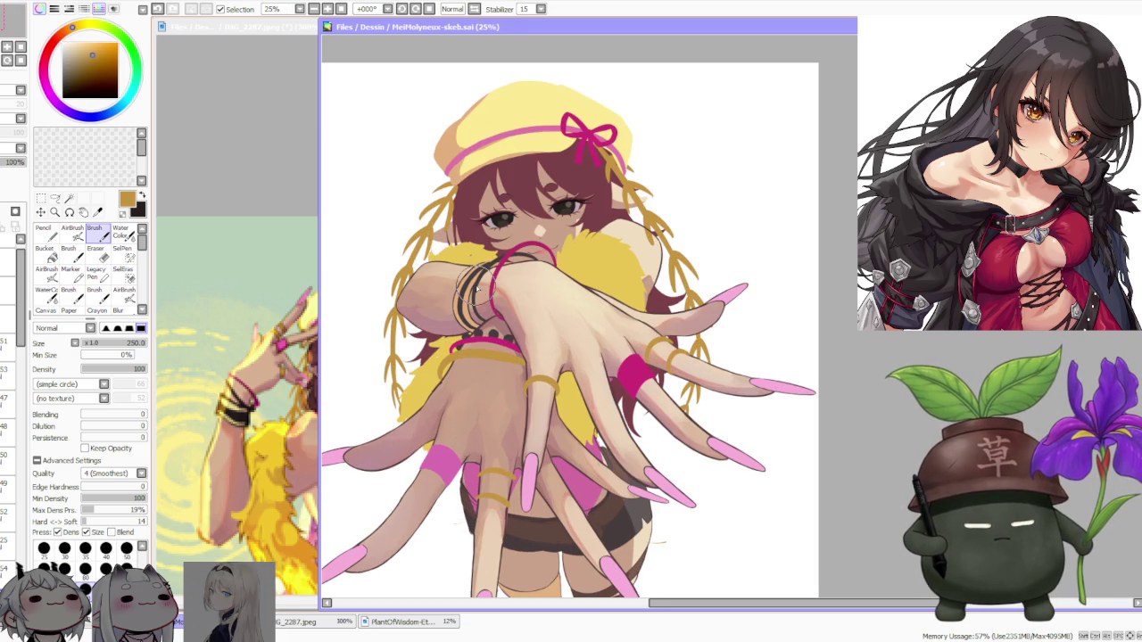
scroll(478, 288, "down", 1)
scroll(489, 299, "up", 1)
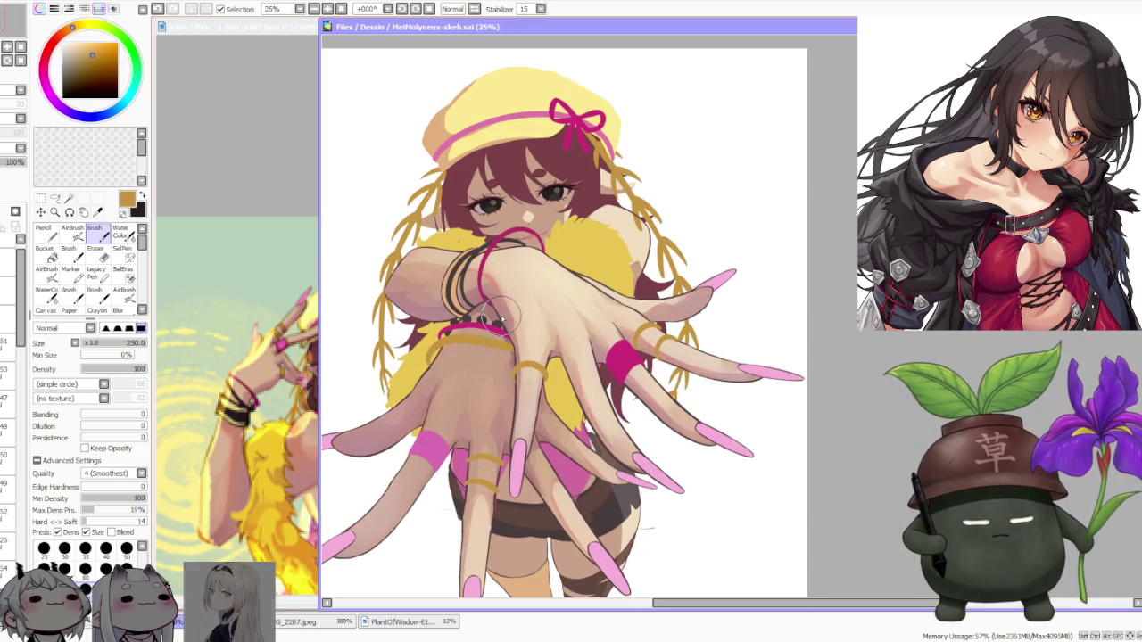
scroll(501, 311, "down", 1)
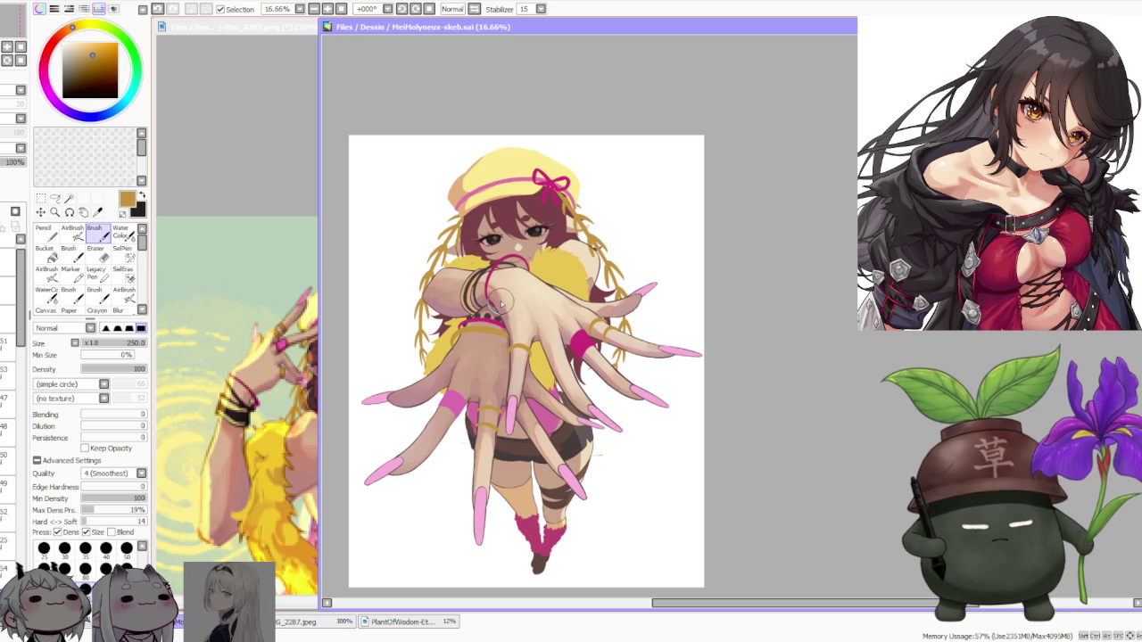
scroll(501, 304, "down", 1)
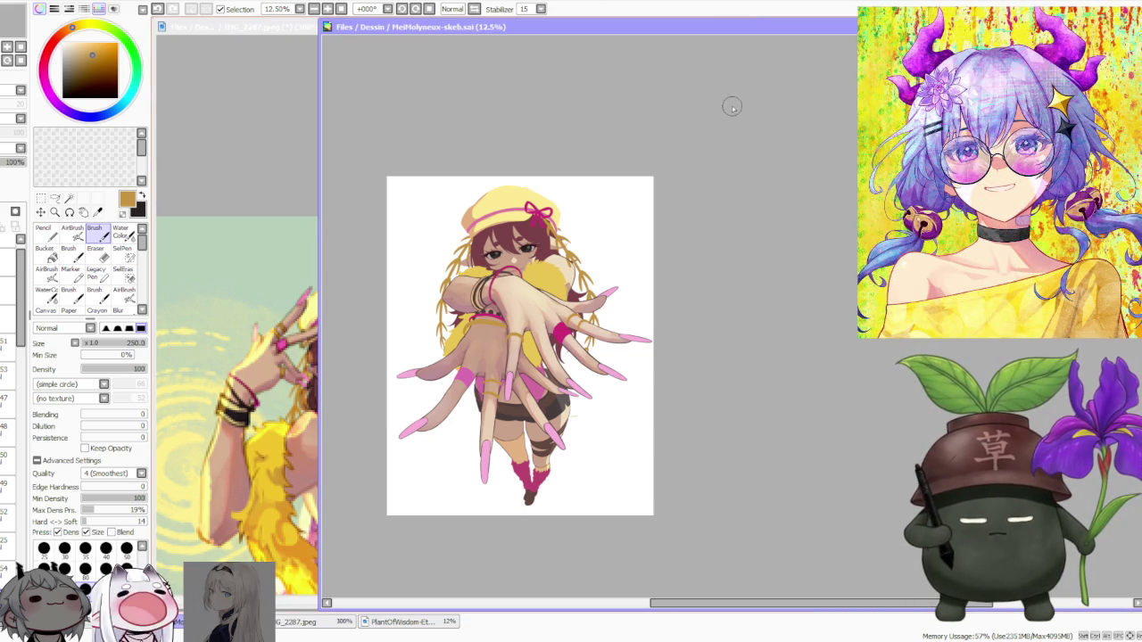
scroll(458, 308, "up", 1)
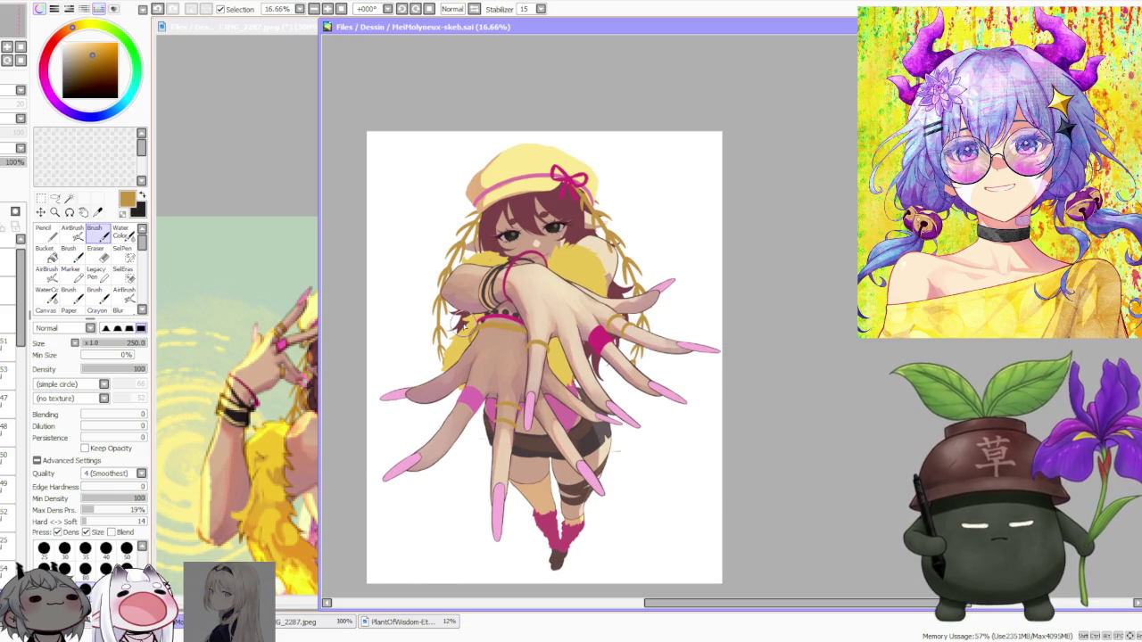
scroll(463, 308, "down", 1)
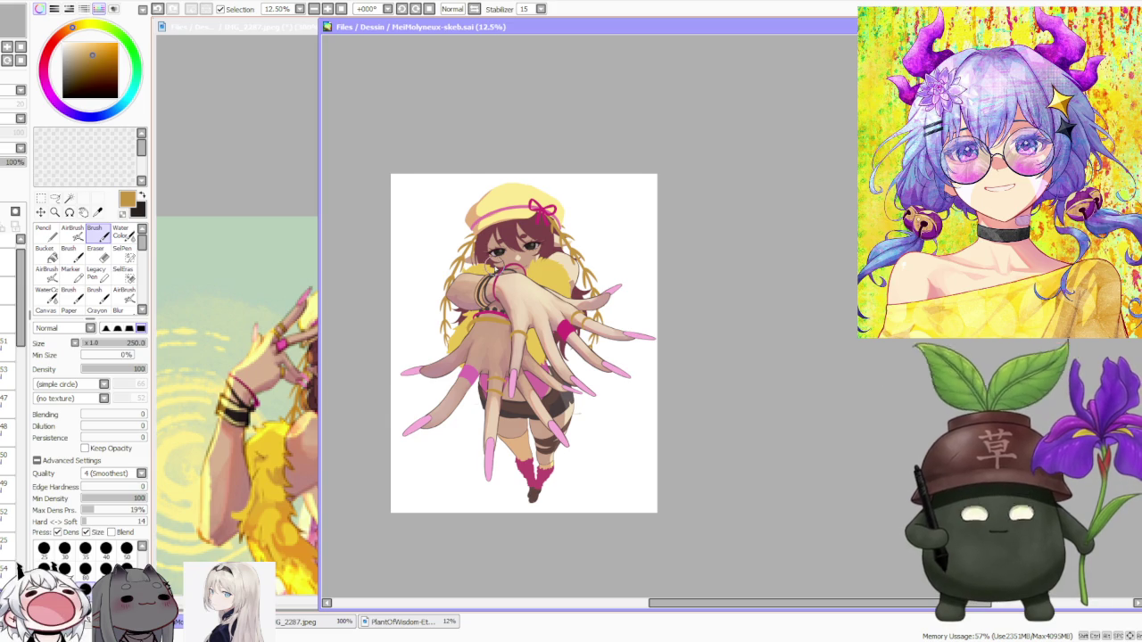
scroll(492, 268, "up", 1)
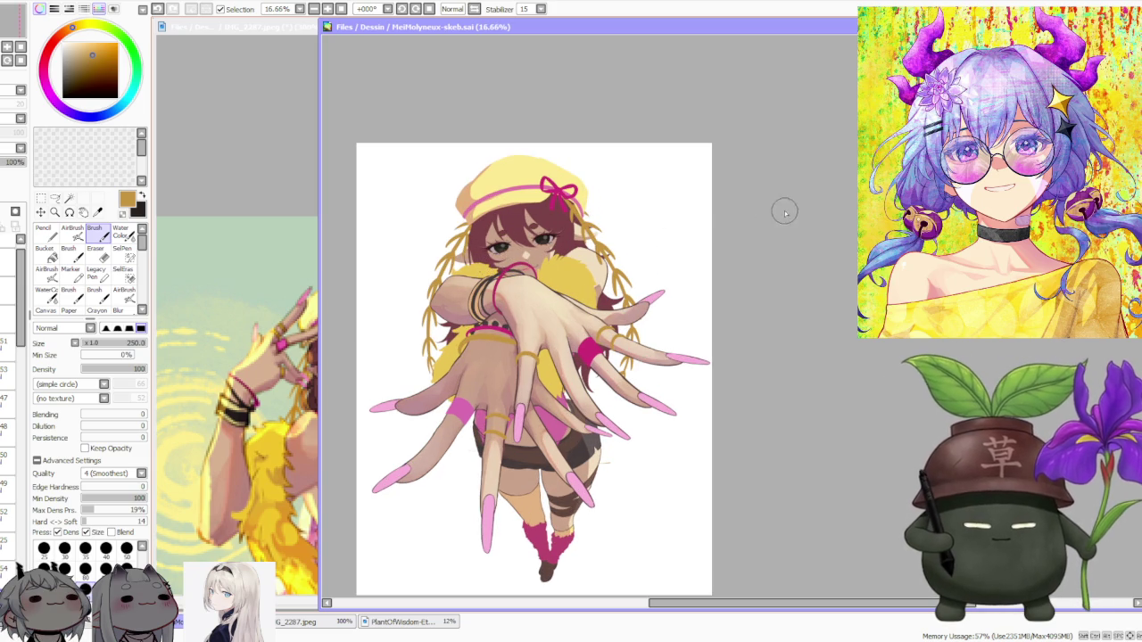
left_click(846, 235)
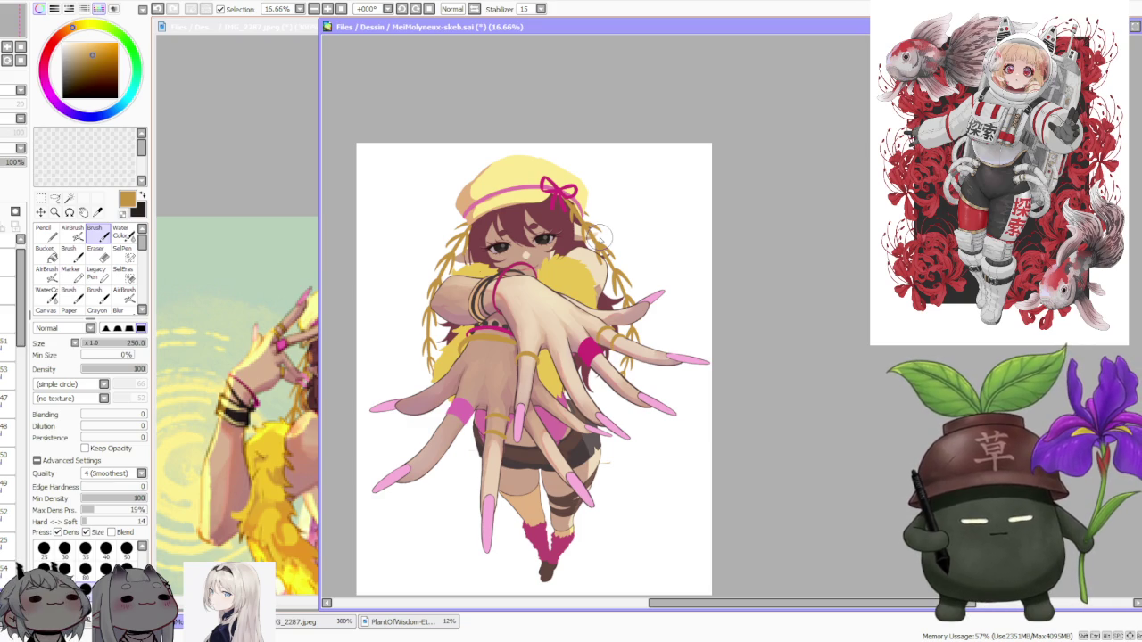
left_click(237, 27)
Zoom the IMG_2287 reference to the full pink-outfit figure, then return to the main canvas
scroll(248, 361, "down", 3)
scroll(259, 368, "up", 1)
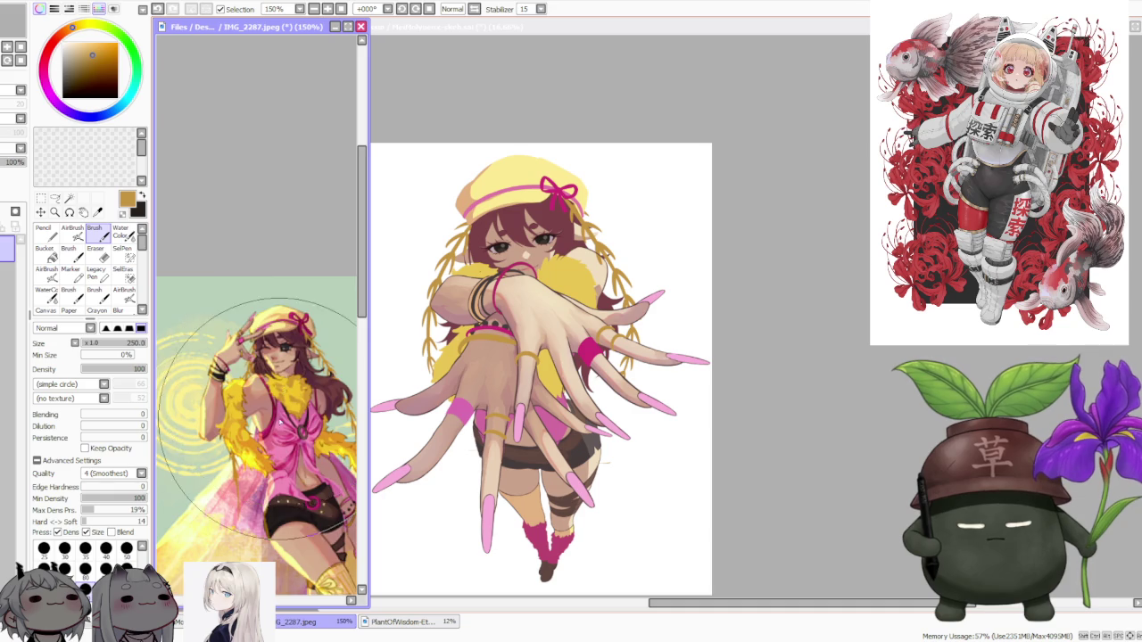
scroll(276, 392, "down", 2)
scroll(303, 451, "up", 1)
scroll(303, 450, "up", 1)
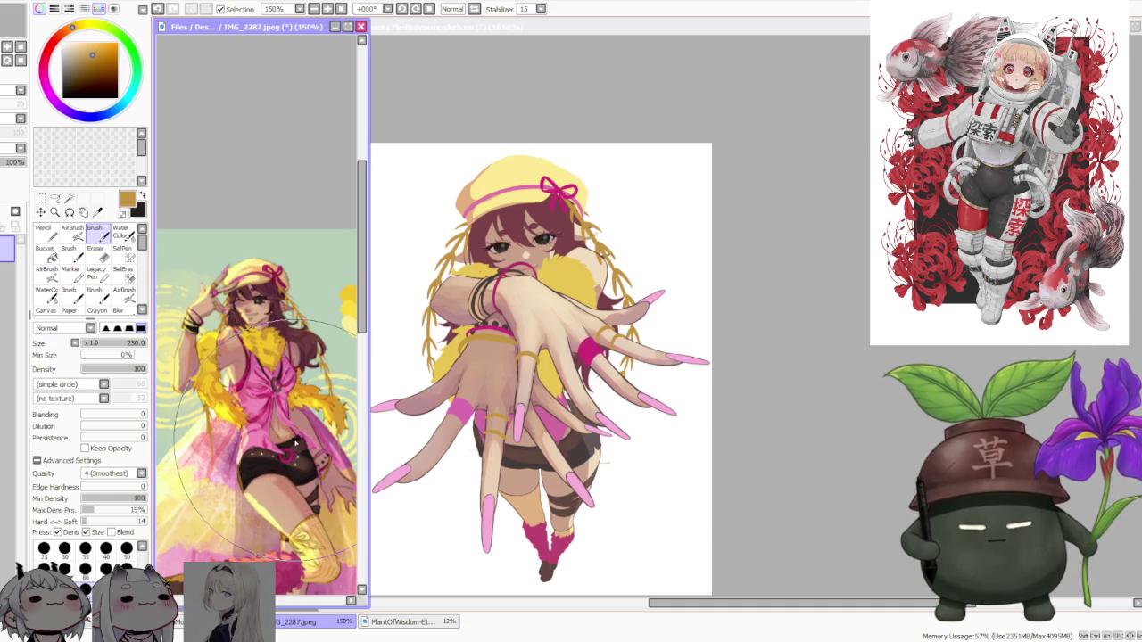
left_click(773, 371)
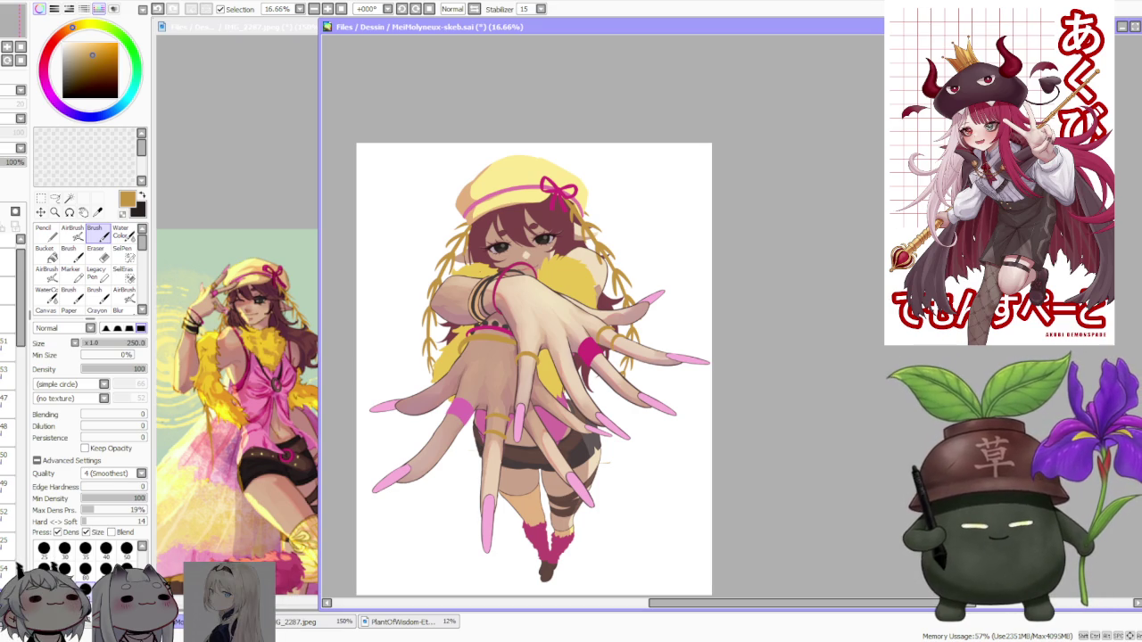
scroll(683, 311, "down", 1)
scroll(591, 316, "up", 1)
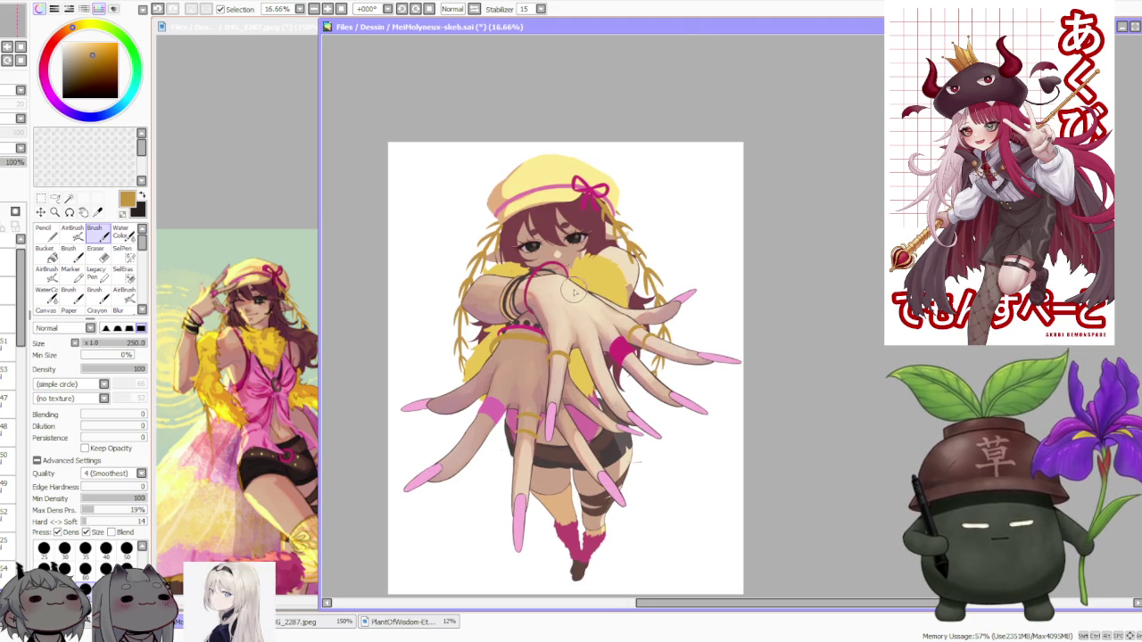
scroll(572, 291, "down", 1)
scroll(551, 400, "up", 1)
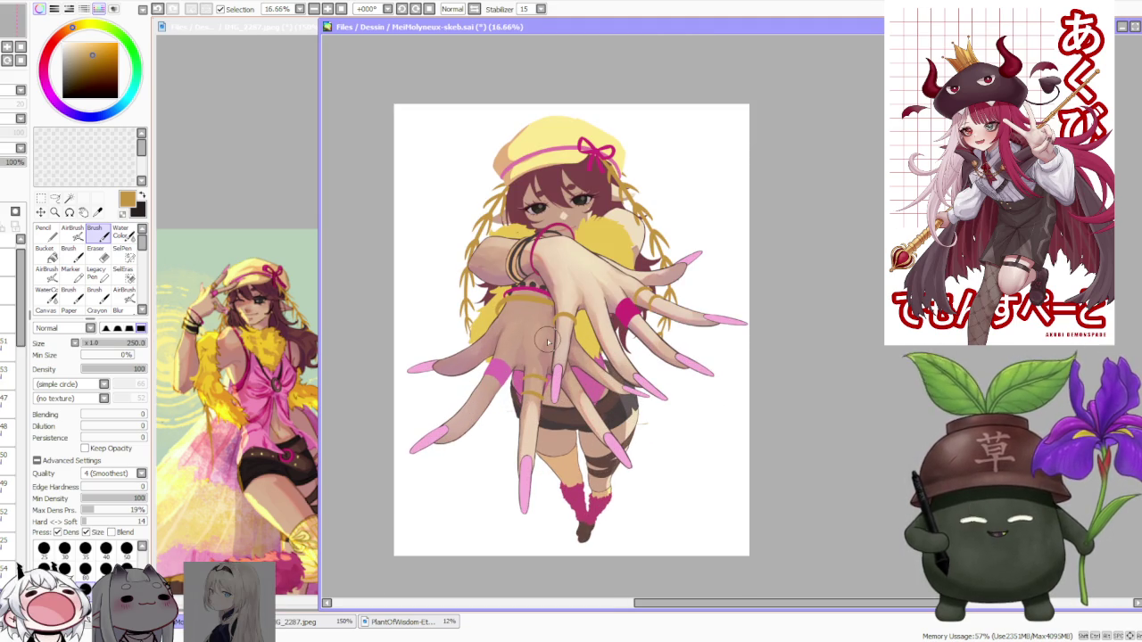
scroll(538, 310, "up", 1)
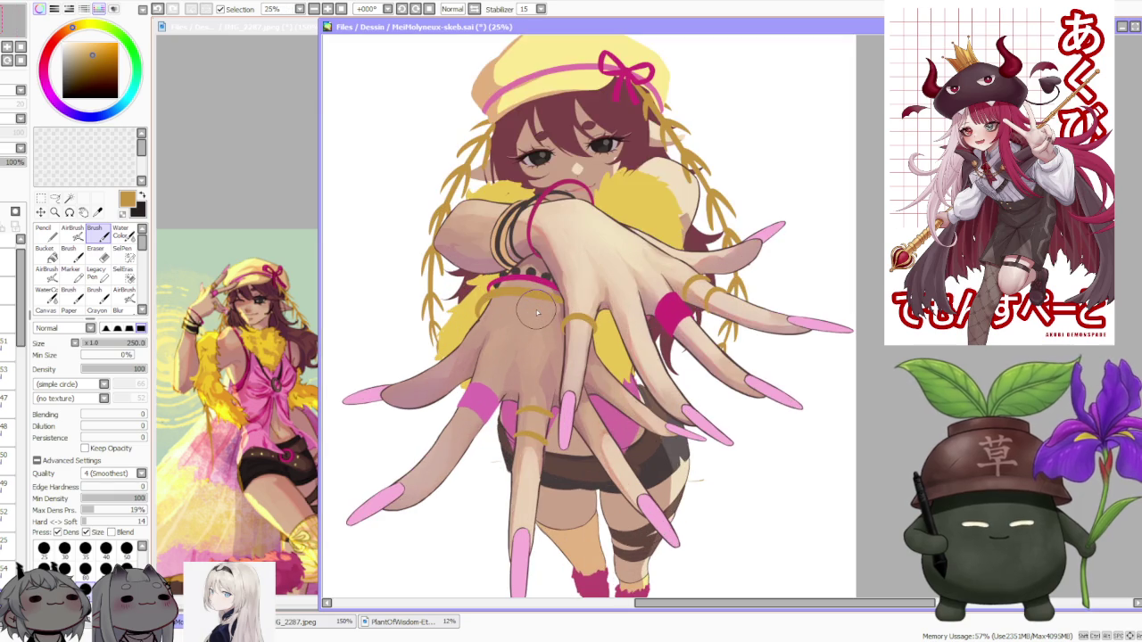
scroll(537, 310, "down", 1)
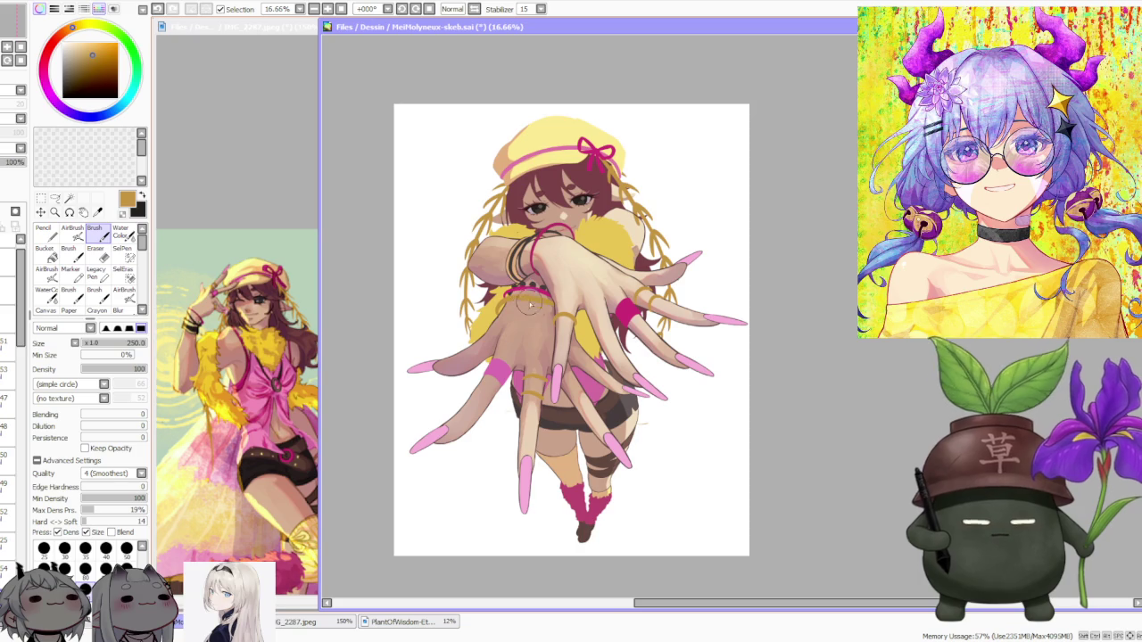
scroll(547, 325, "up", 1)
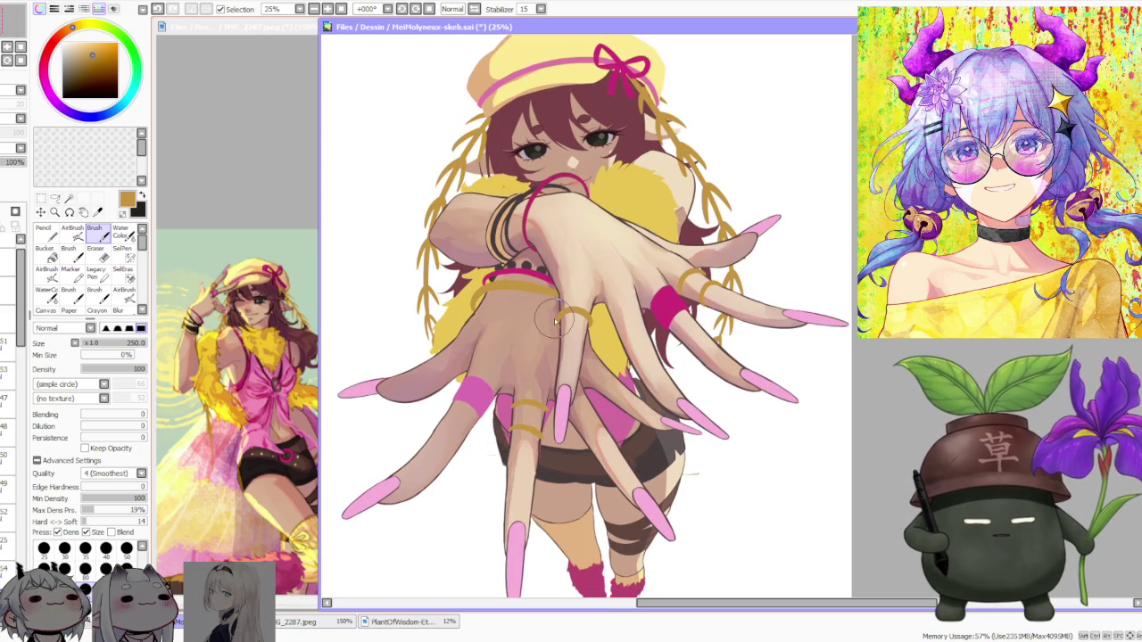
scroll(554, 323, "down", 1)
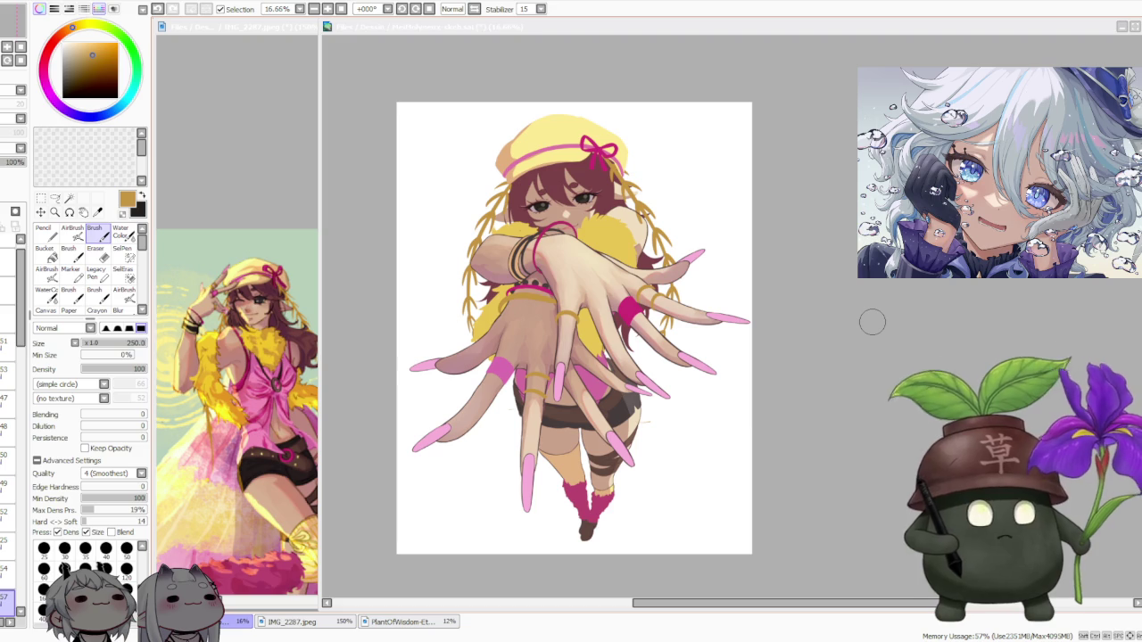
Scroll the view over the left part of the yellow fur boa
scroll(641, 358, "up", 1)
scroll(642, 357, "down", 1)
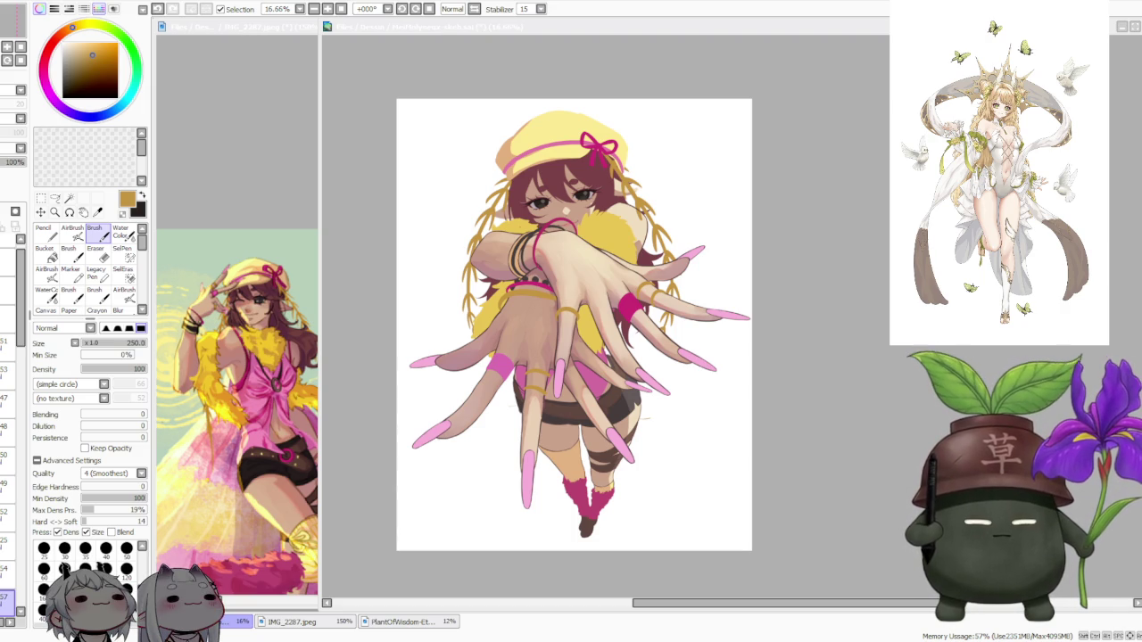
scroll(599, 268, "up", 1)
scroll(599, 273, "up", 1)
scroll(599, 273, "down", 1)
scroll(598, 277, "down", 1)
scroll(596, 279, "down", 1)
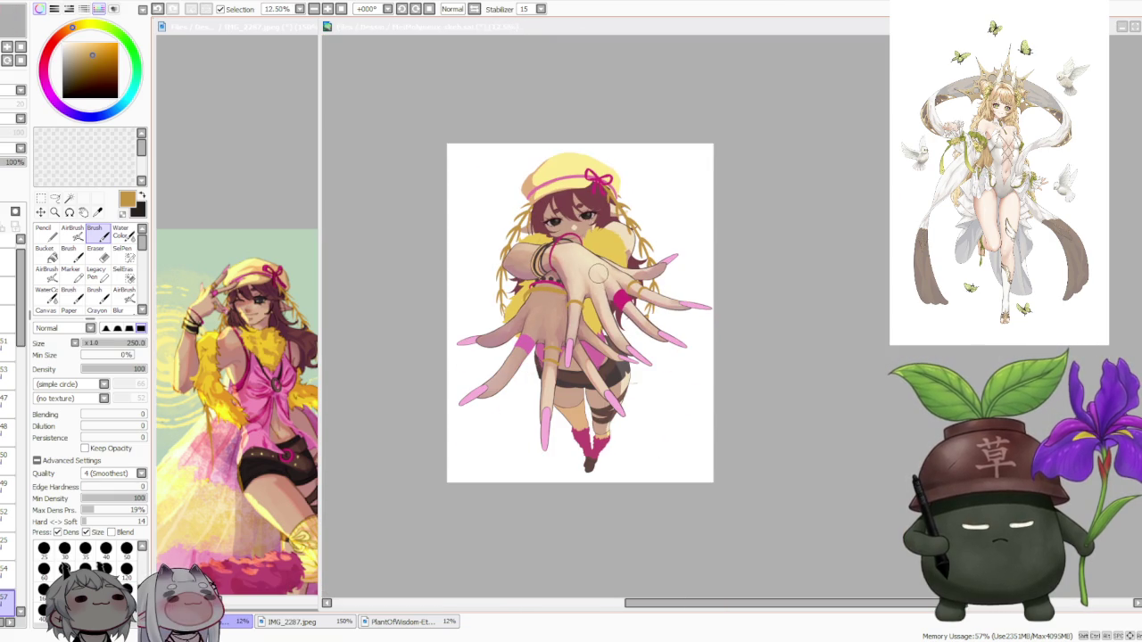
scroll(596, 252, "up", 2)
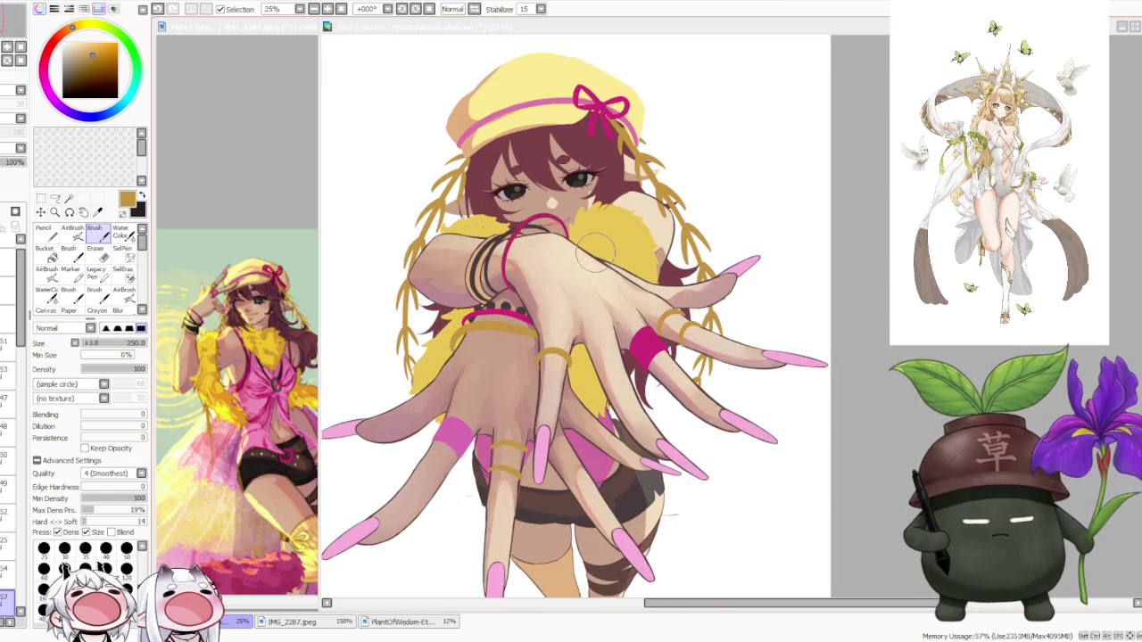
scroll(594, 244, "down", 2)
left_click(813, 325)
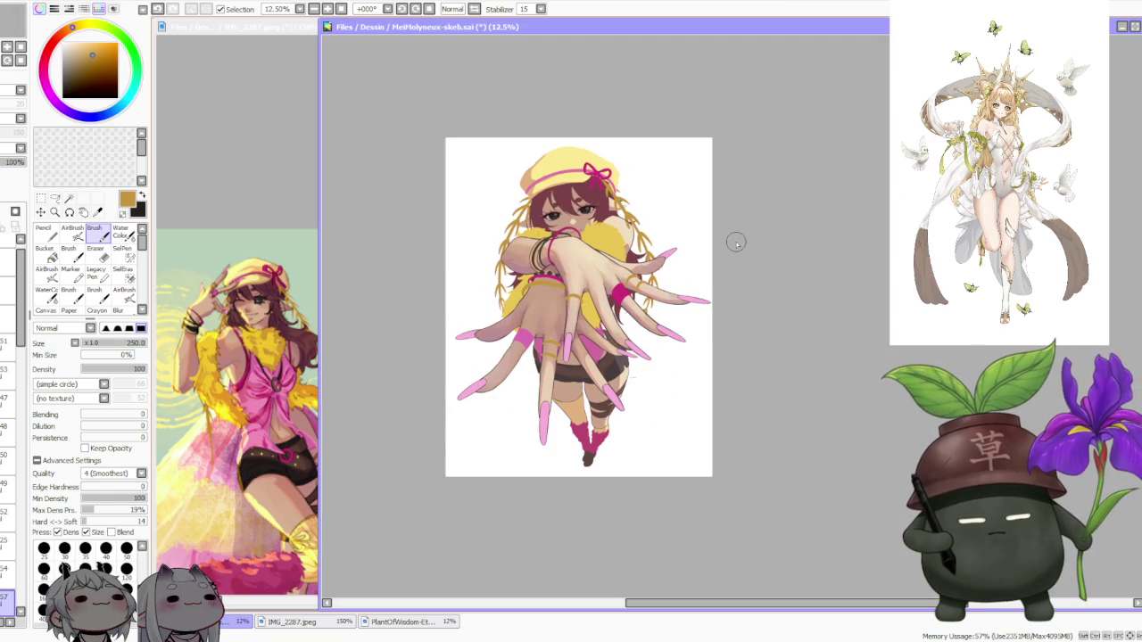
scroll(596, 301, "up", 4)
scroll(596, 300, "down", 3)
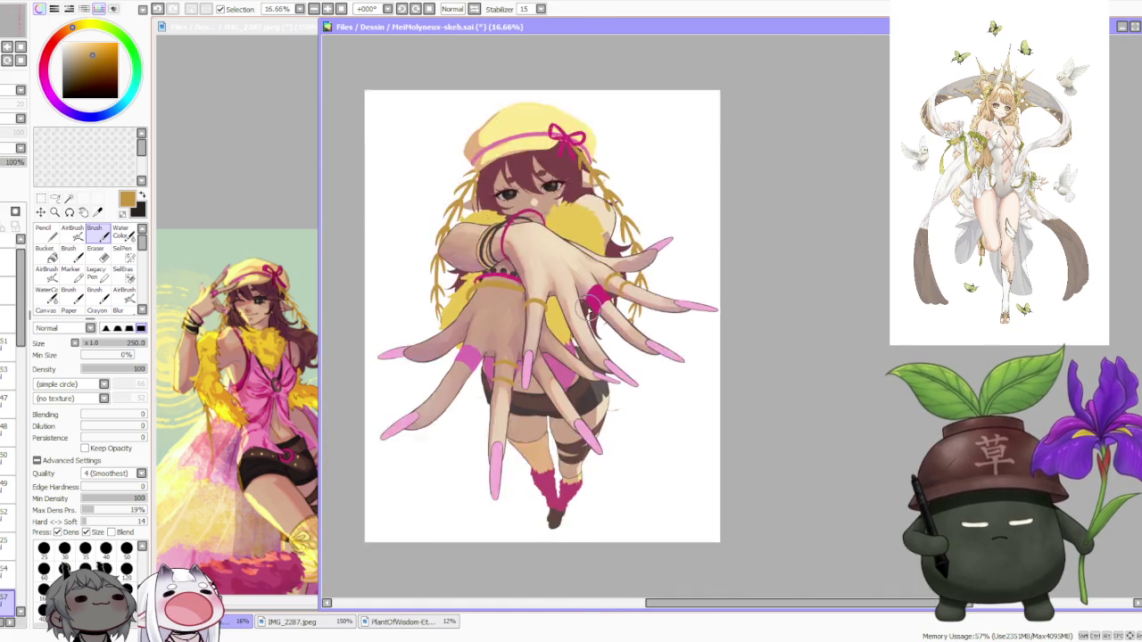
scroll(580, 299, "down", 1)
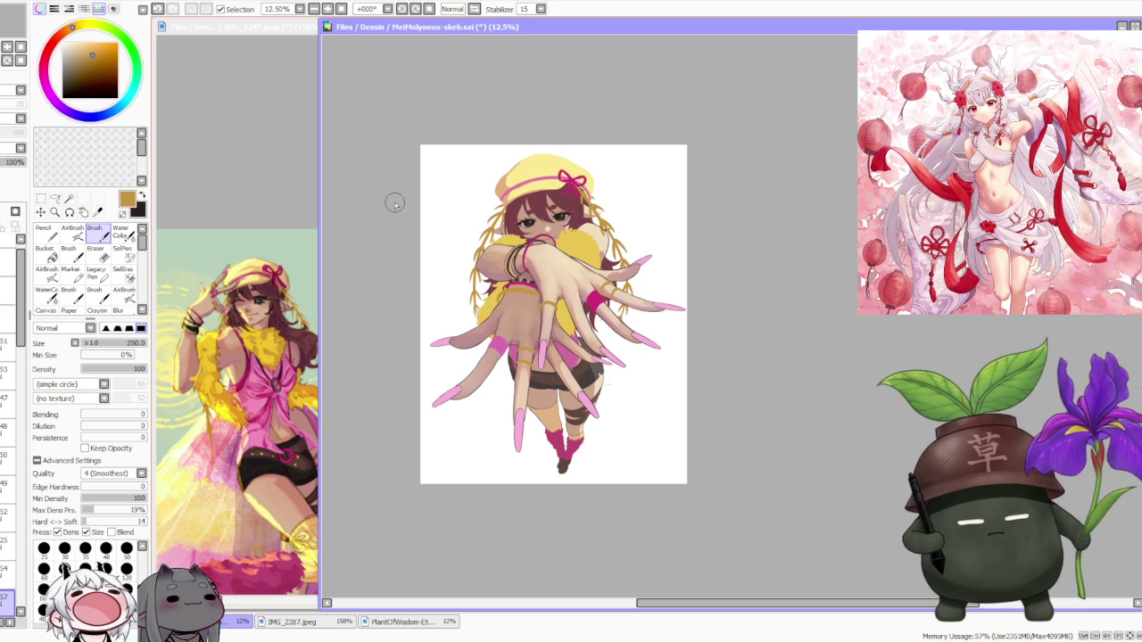
scroll(383, 200, "up", 1)
scroll(500, 204, "up", 3)
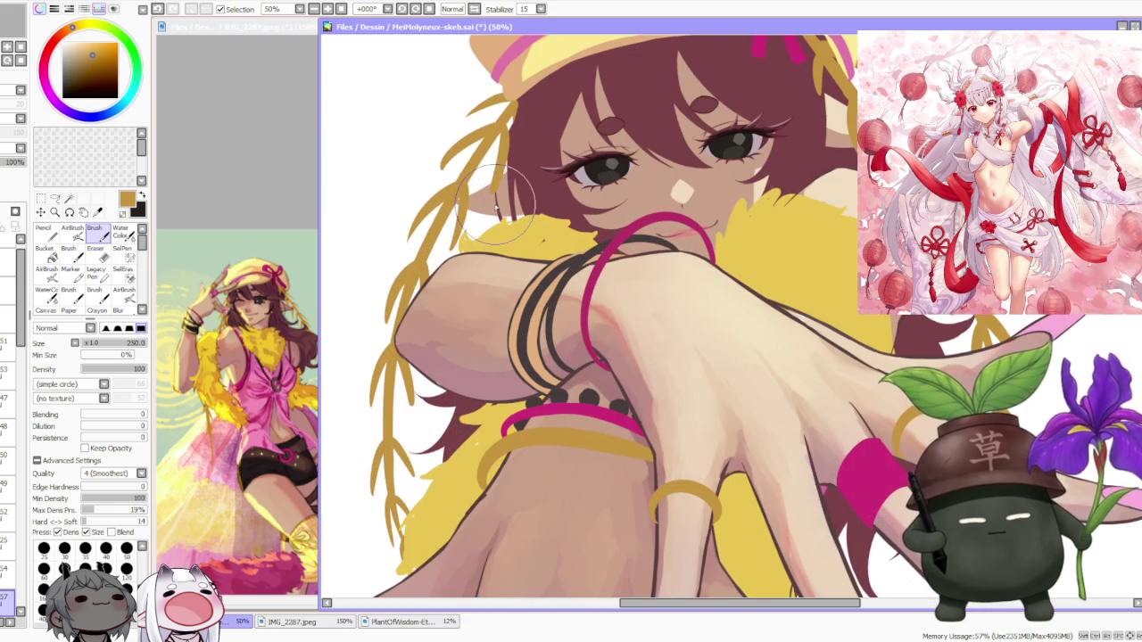
scroll(499, 205, "down", 2)
scroll(497, 207, "down", 1)
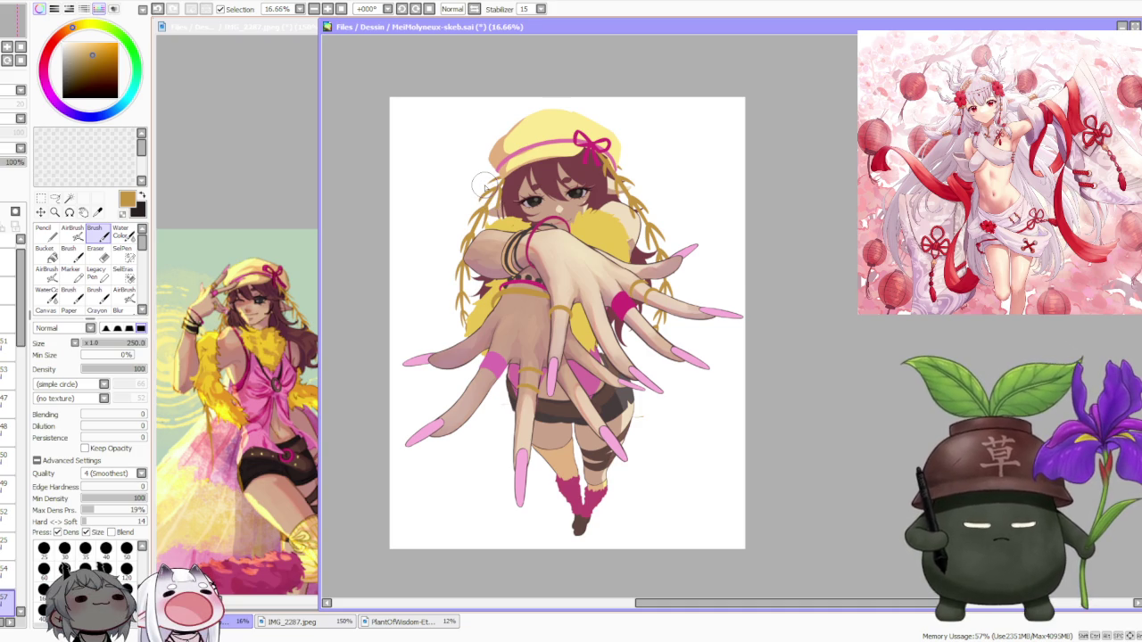
scroll(484, 186, "down", 1)
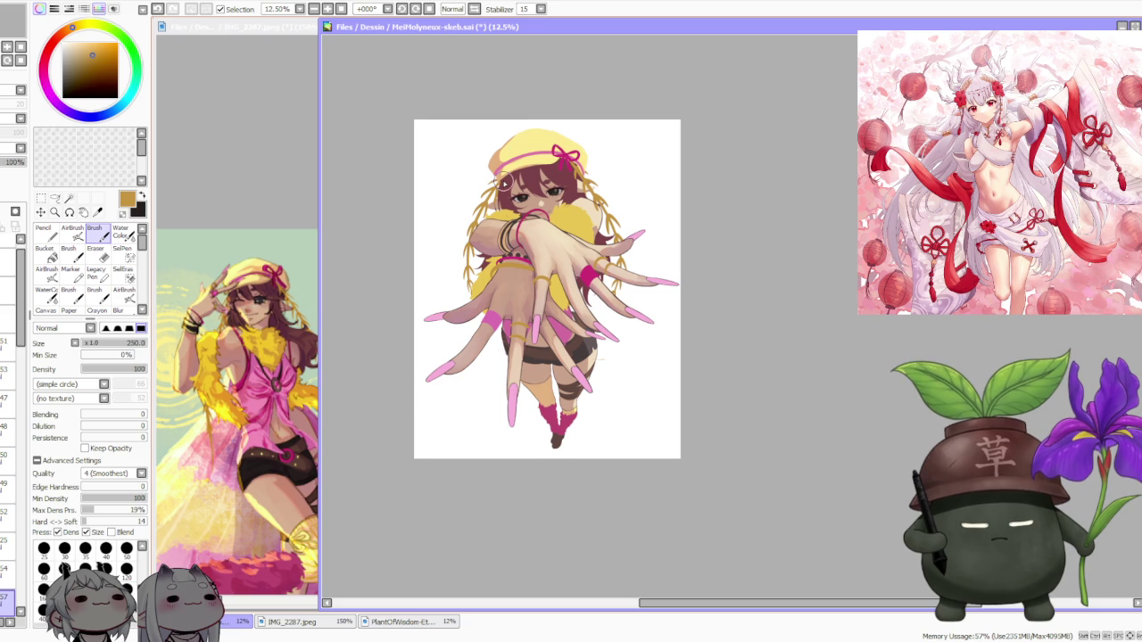
scroll(504, 185, "up", 1)
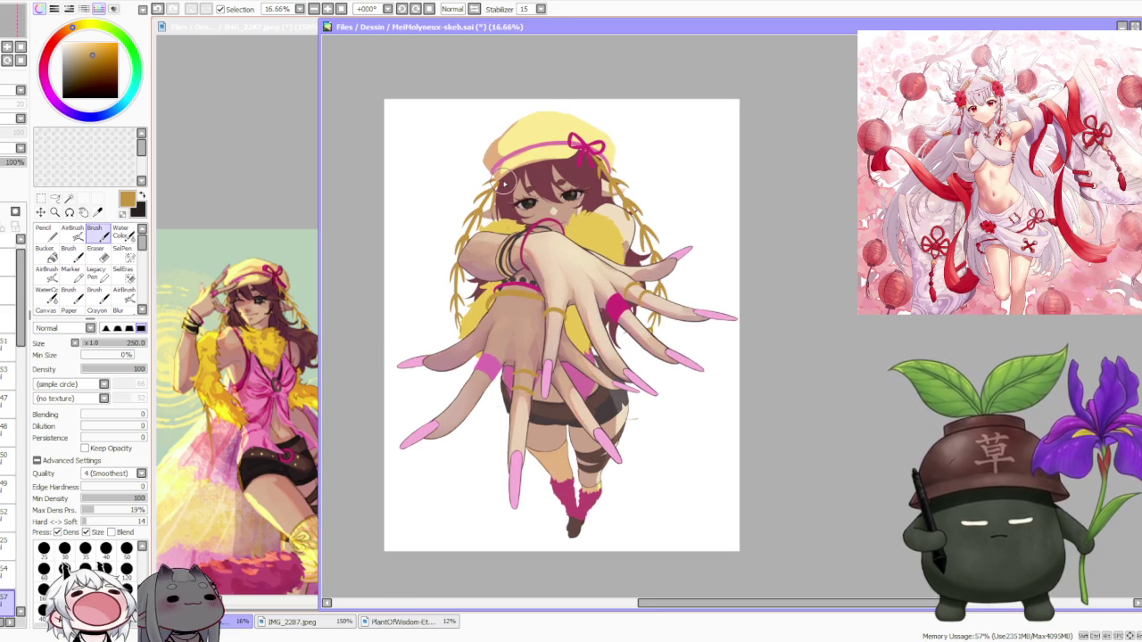
scroll(504, 184, "up", 1)
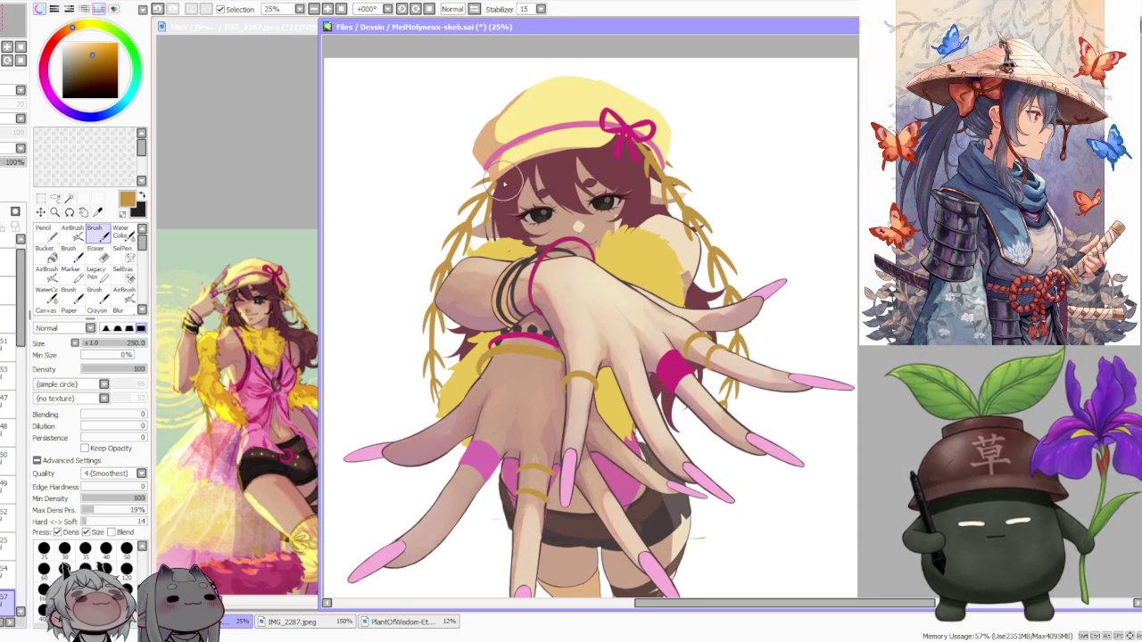
scroll(504, 184, "down", 1)
scroll(504, 185, "down", 1)
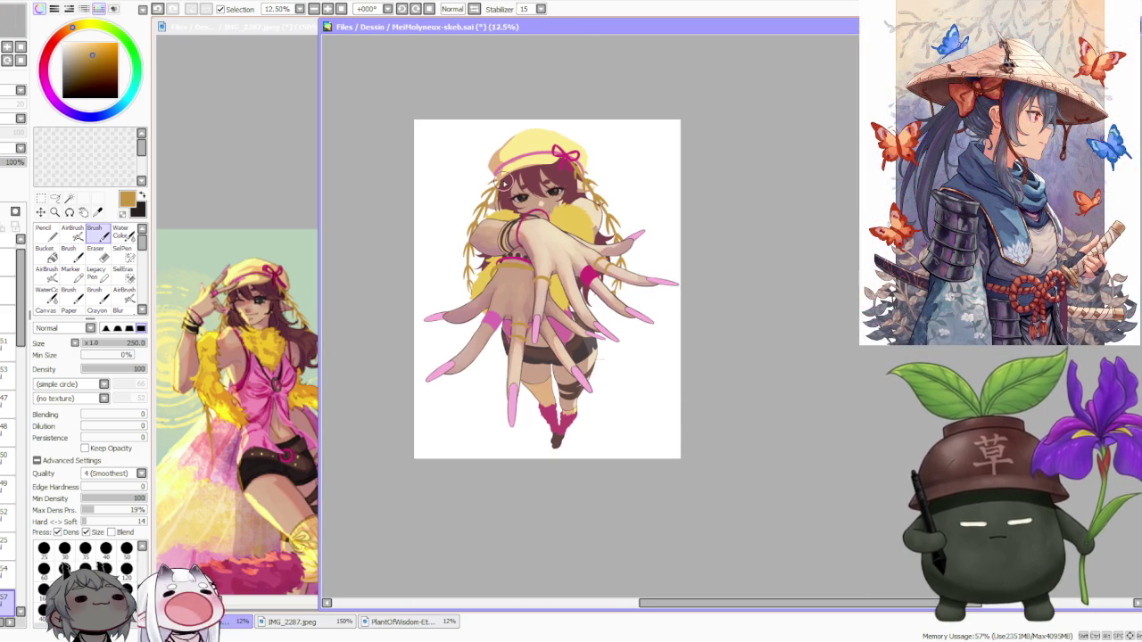
scroll(504, 184, "up", 1)
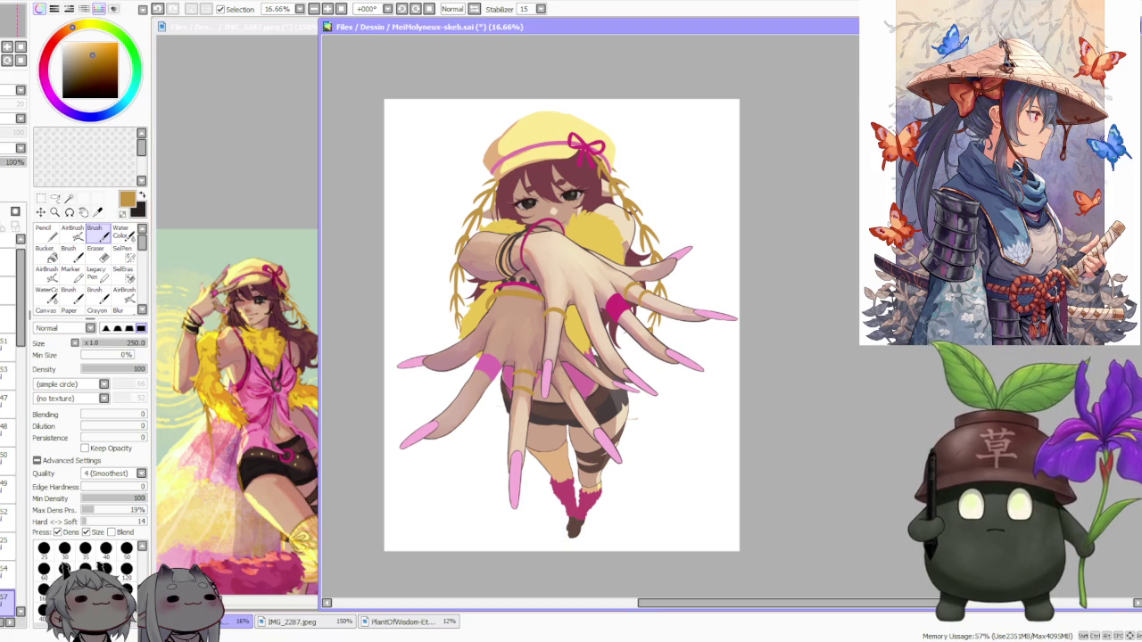
key("alt+Tab")
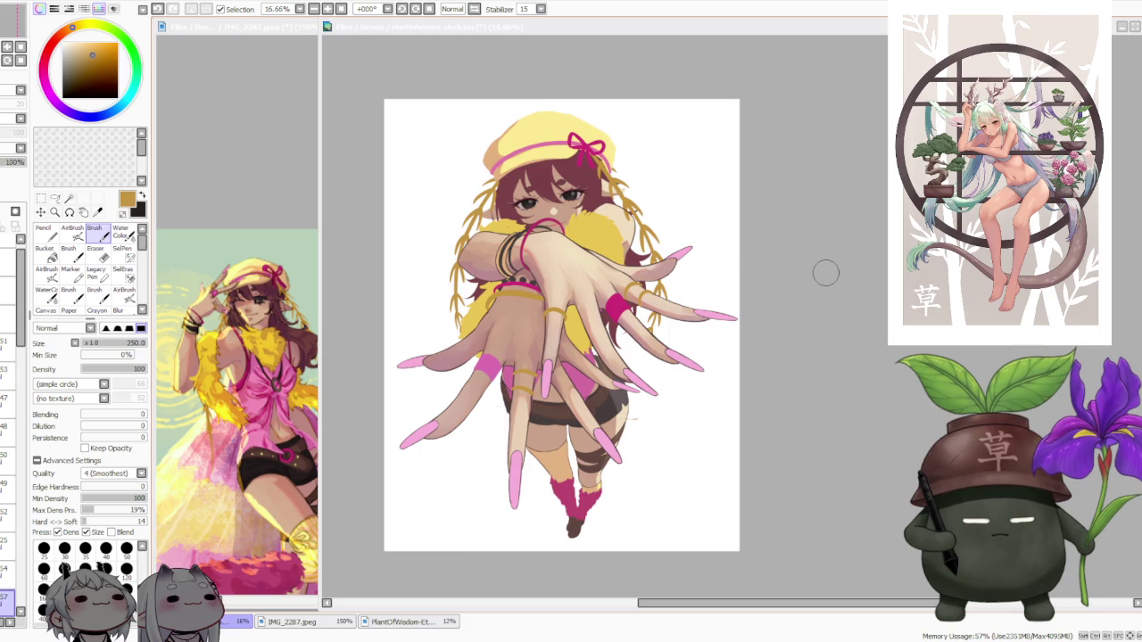
scroll(823, 266, "down", 1)
scroll(614, 183, "up", 1)
scroll(613, 182, "up", 1)
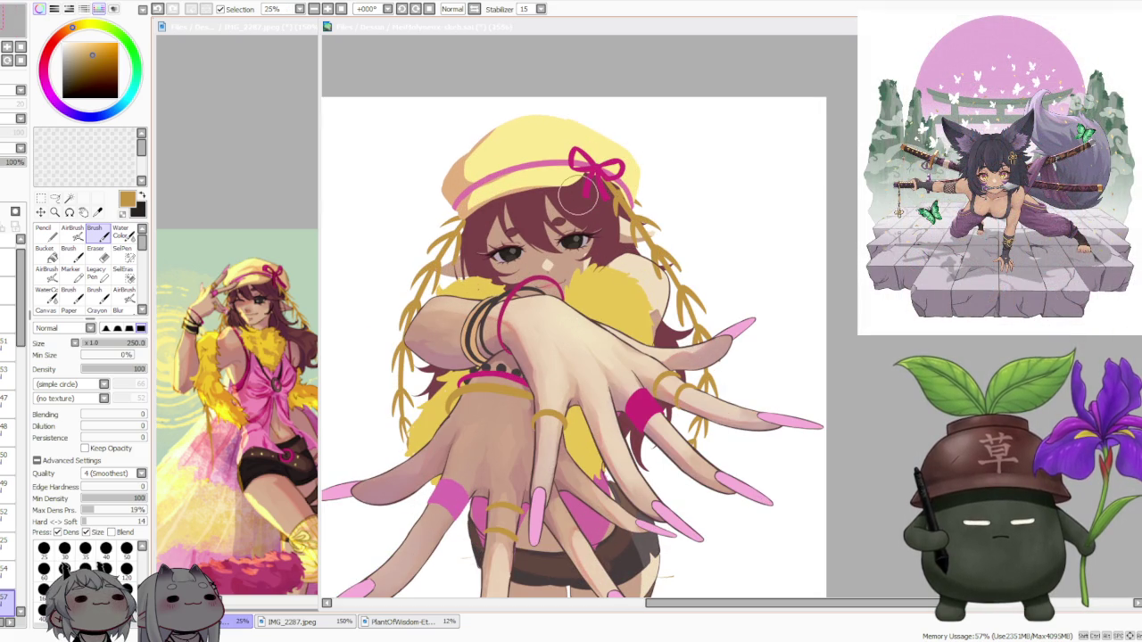
scroll(578, 196, "down", 1)
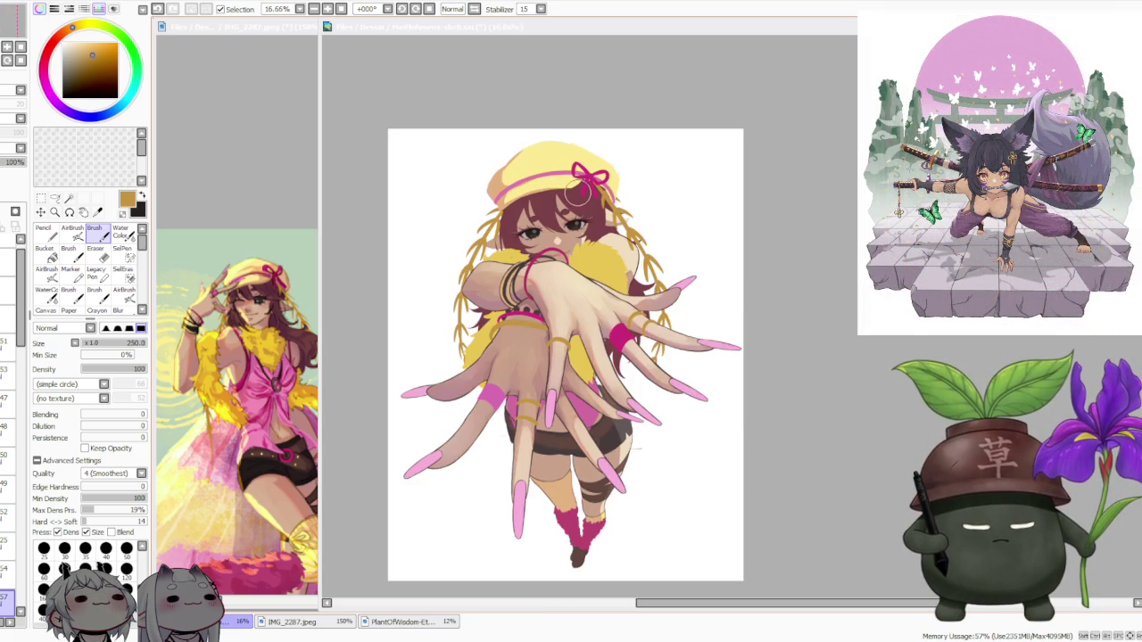
scroll(495, 331, "up", 1)
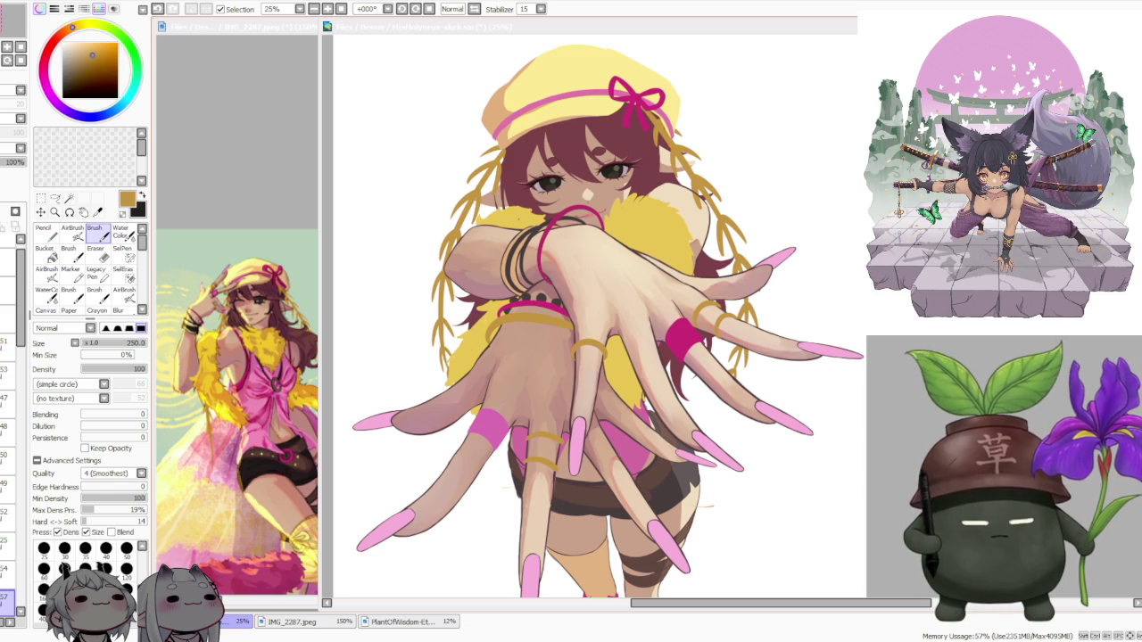
scroll(388, 396, "down", 1)
scroll(416, 357, "down", 1)
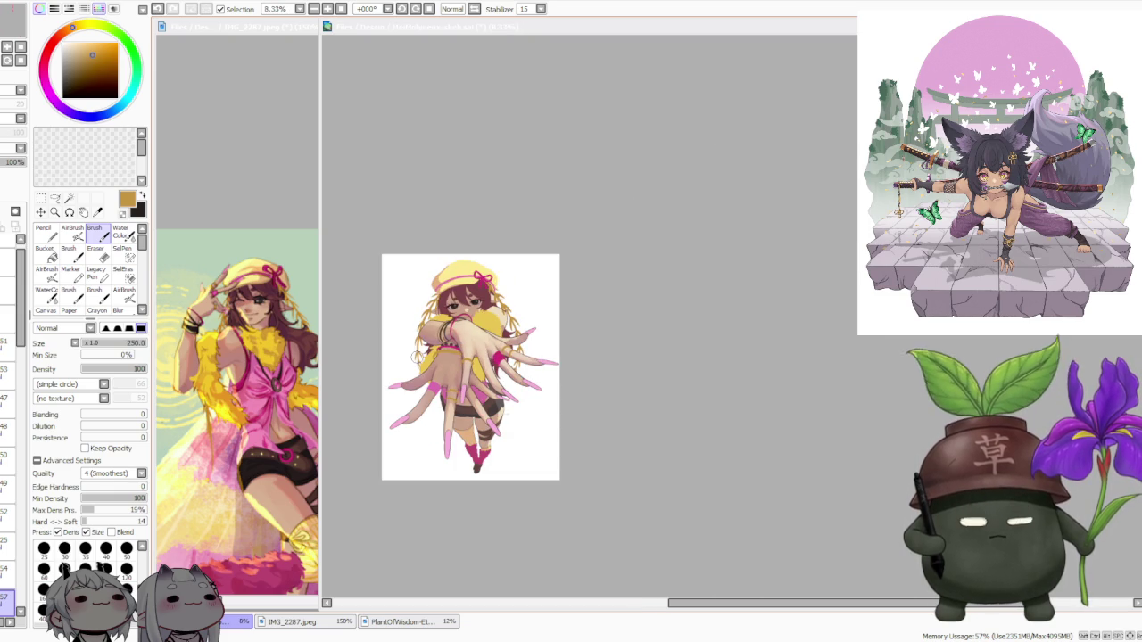
scroll(437, 330, "up", 4)
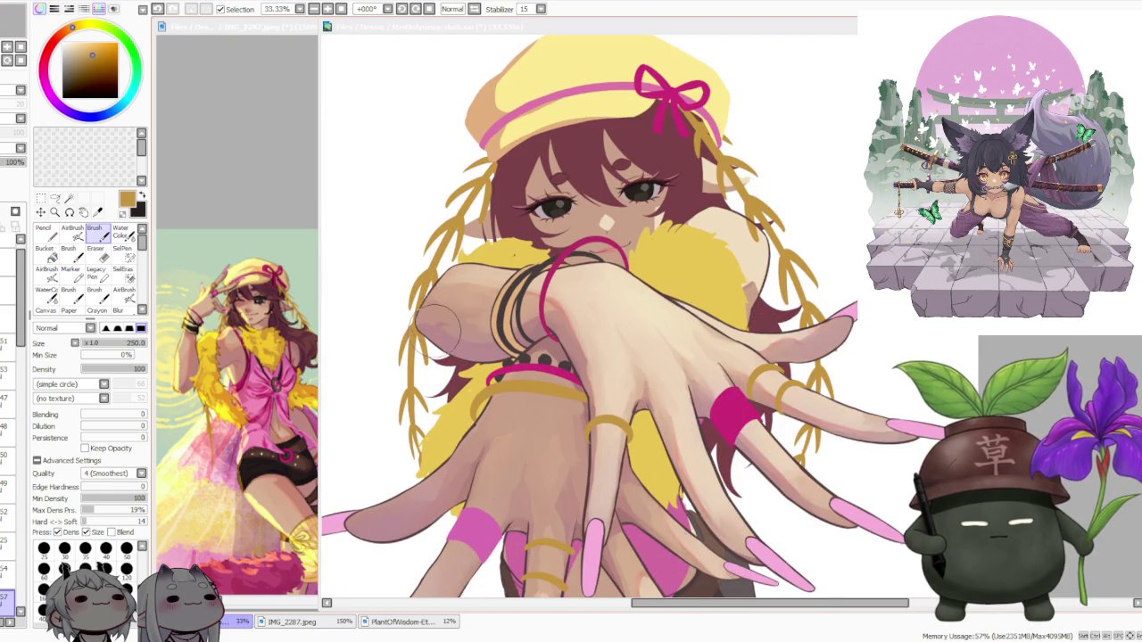
scroll(464, 312, "down", 2)
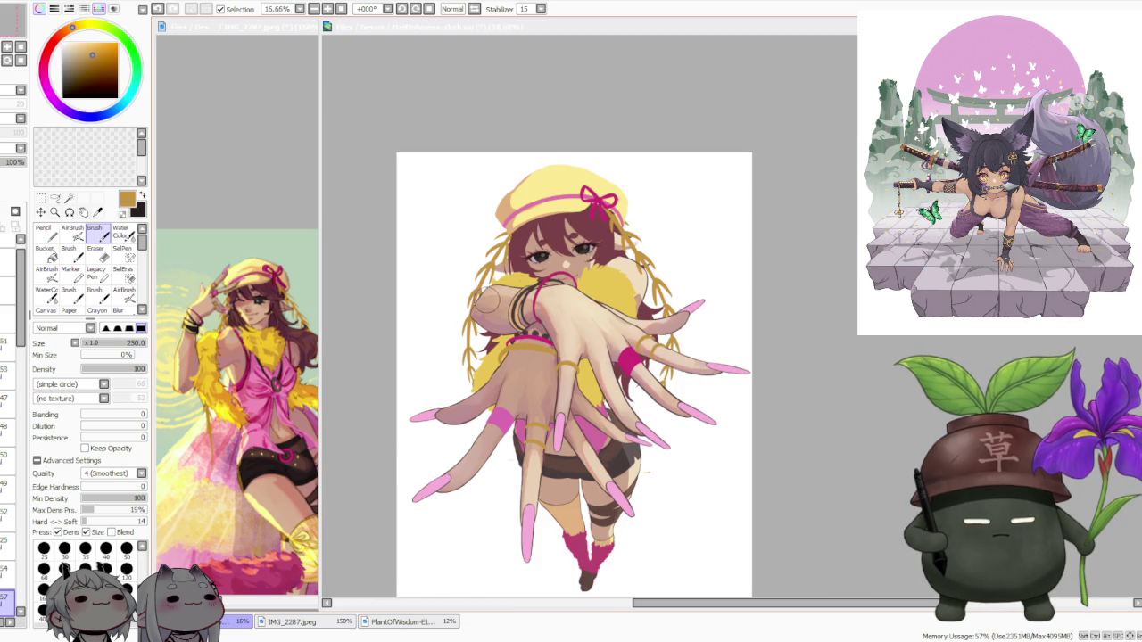
scroll(591, 433, "up", 1)
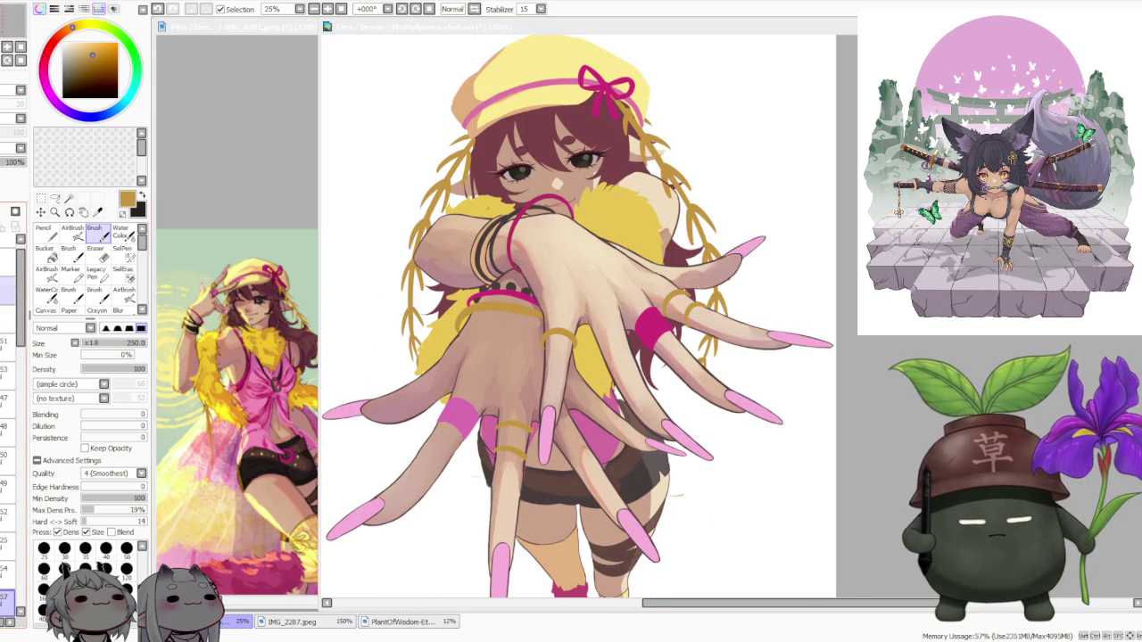
scroll(12, 428, "down", 3)
scroll(12, 428, "down", 2)
scroll(12, 429, "down", 2)
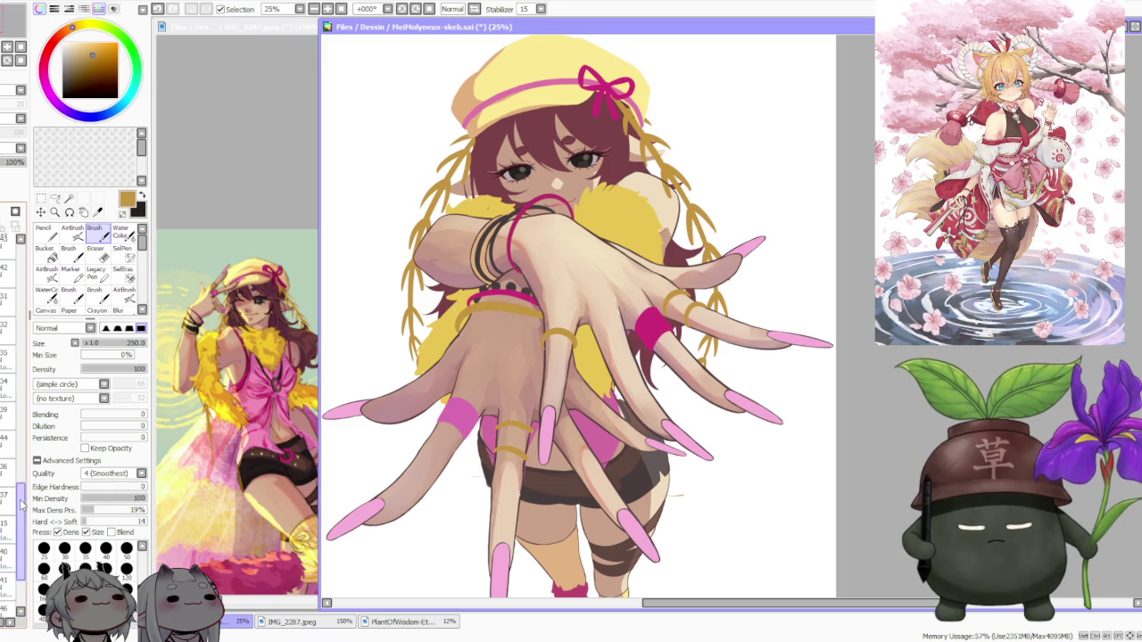
left_click_drag(13, 403, 20, 527)
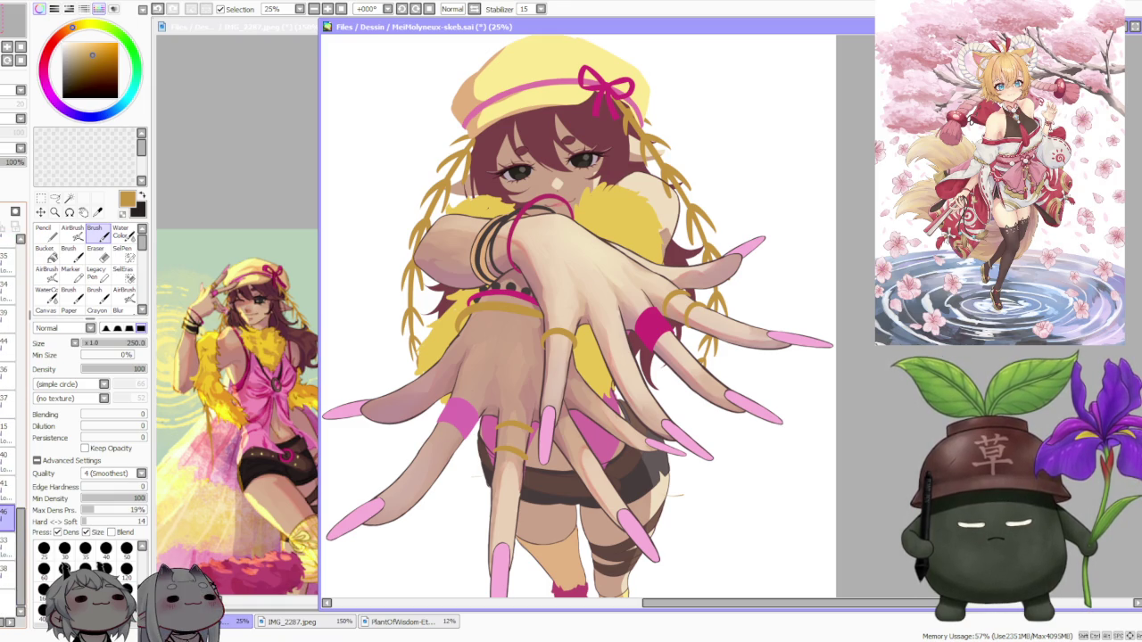
scroll(13, 500, "down", 2)
scroll(9, 481, "up", 3)
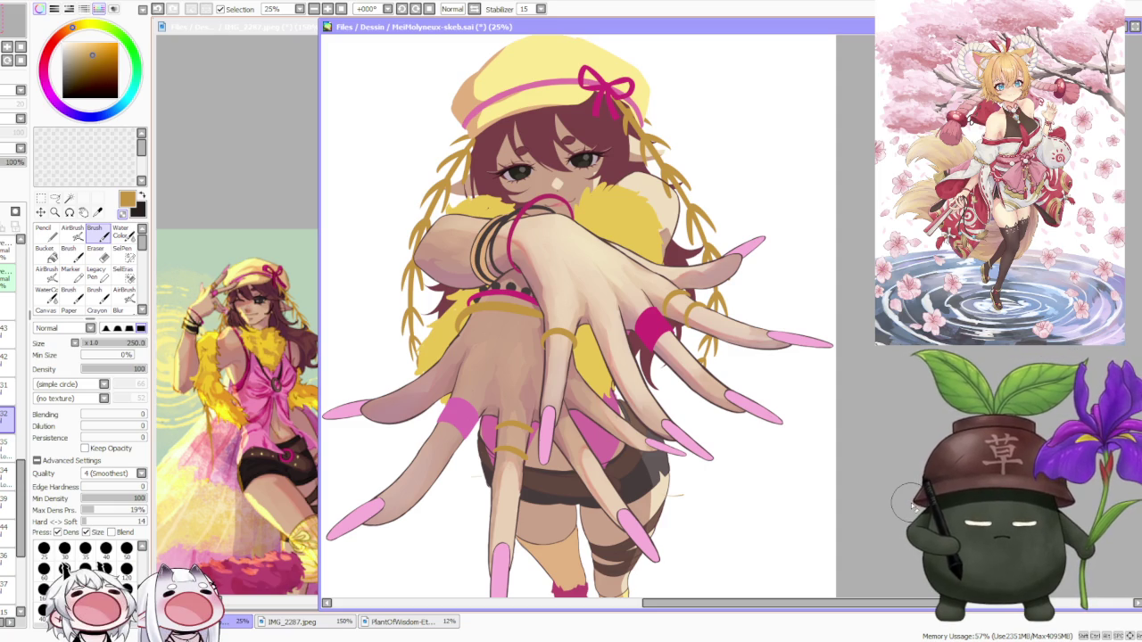
scroll(749, 312, "down", 2)
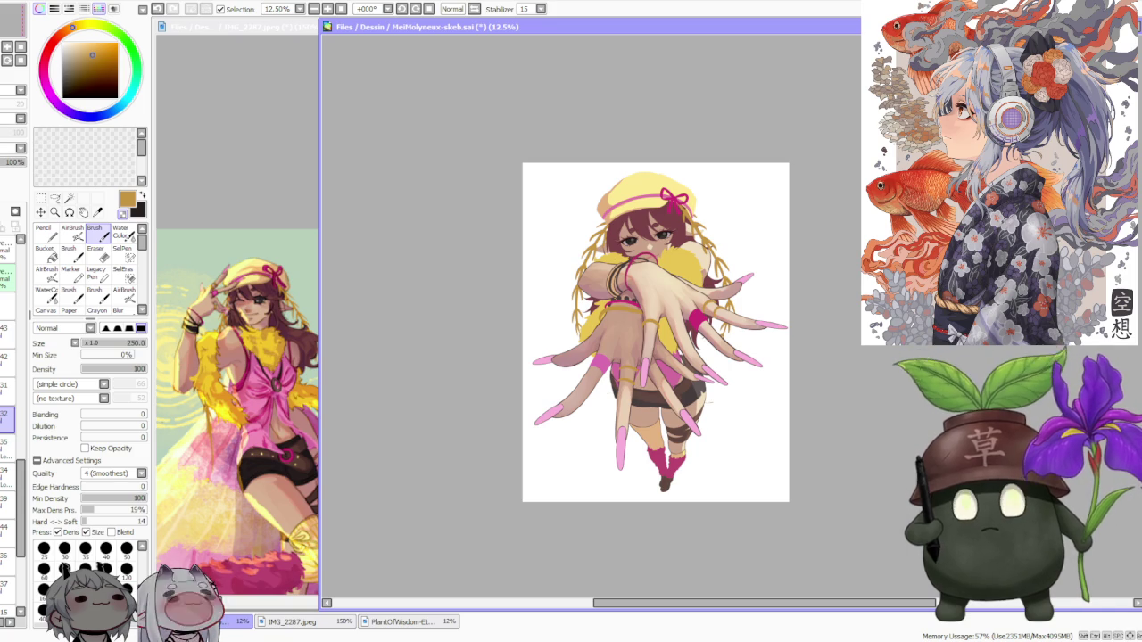
scroll(754, 500, "up", 1)
Pick pink and paint a light stroke on the middle finger beside its nail
scroll(678, 402, "up", 1)
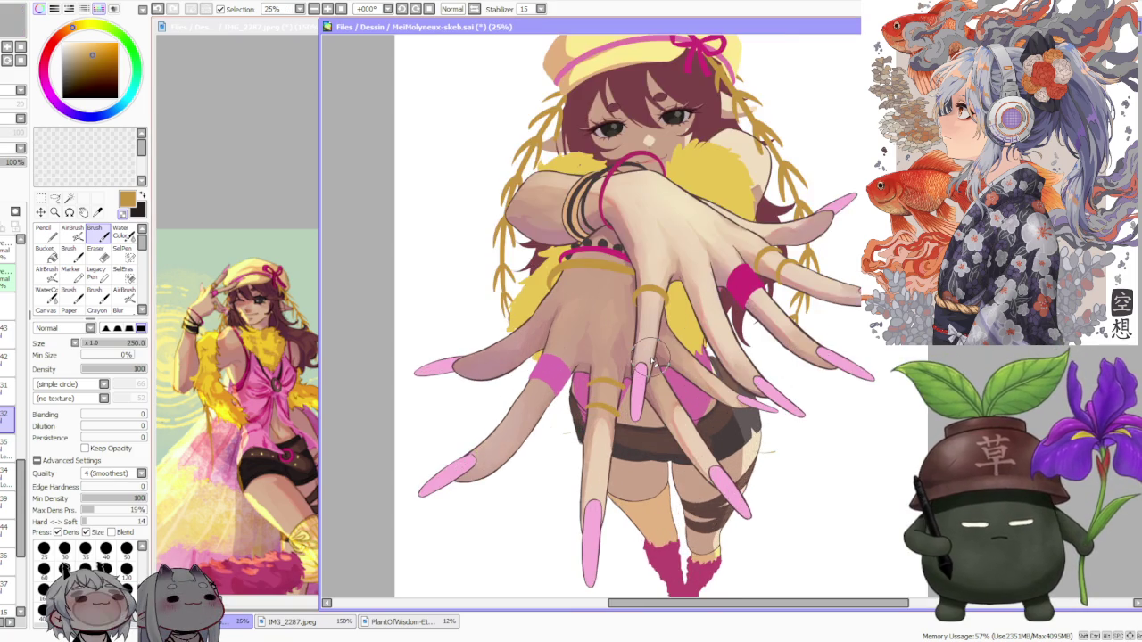
scroll(647, 357, "up", 1)
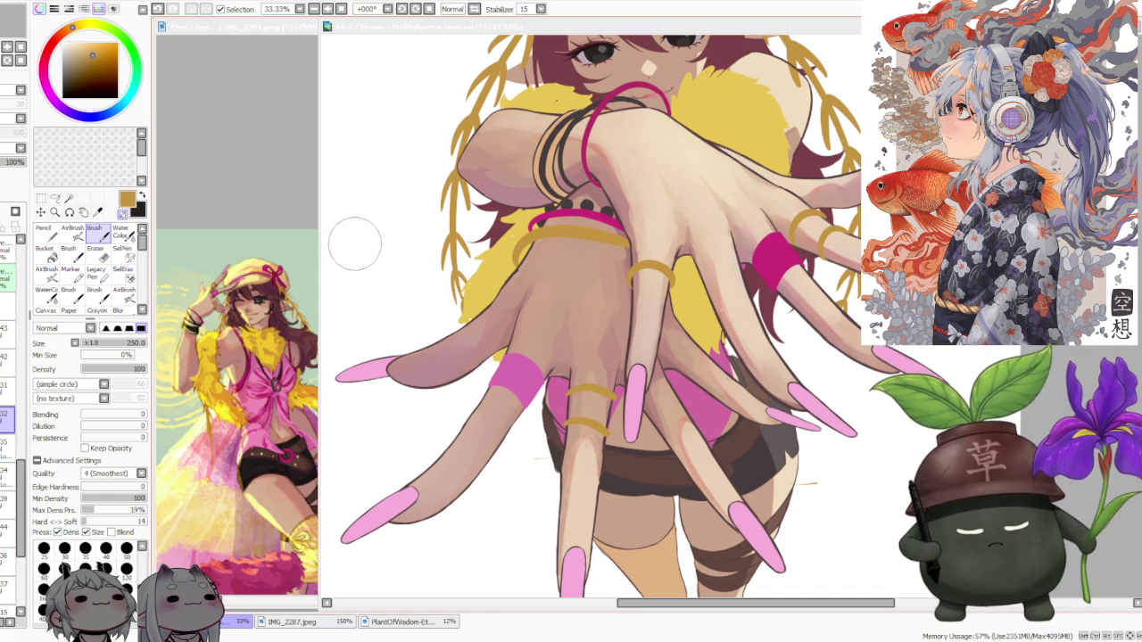
left_click(615, 412)
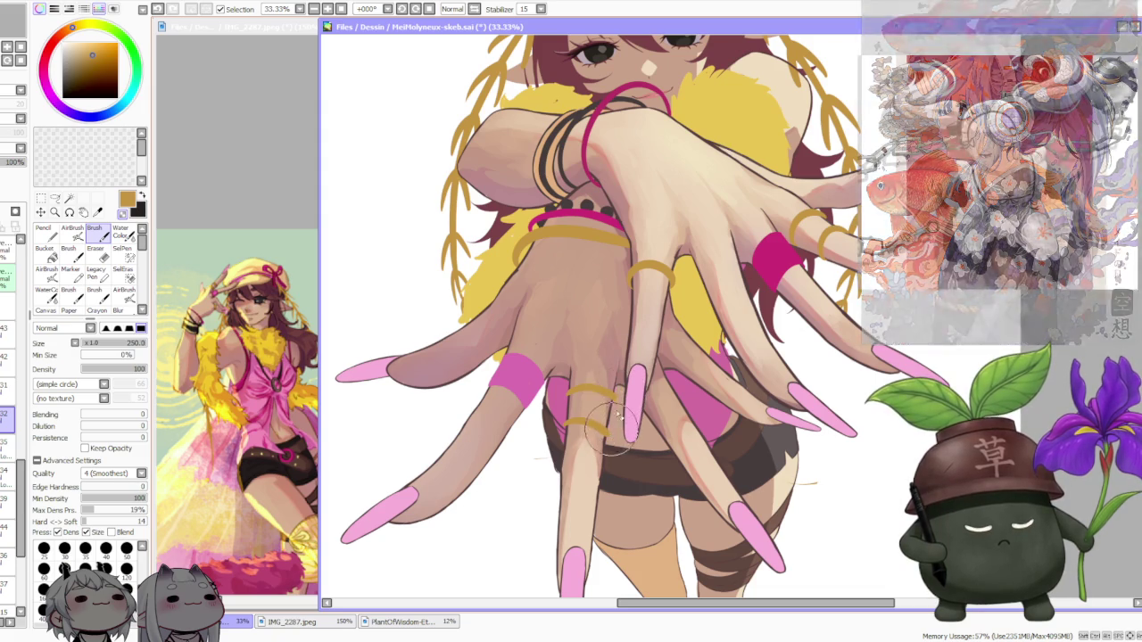
scroll(612, 435, "down", 2)
scroll(664, 268, "down", 1)
scroll(669, 264, "up", 1)
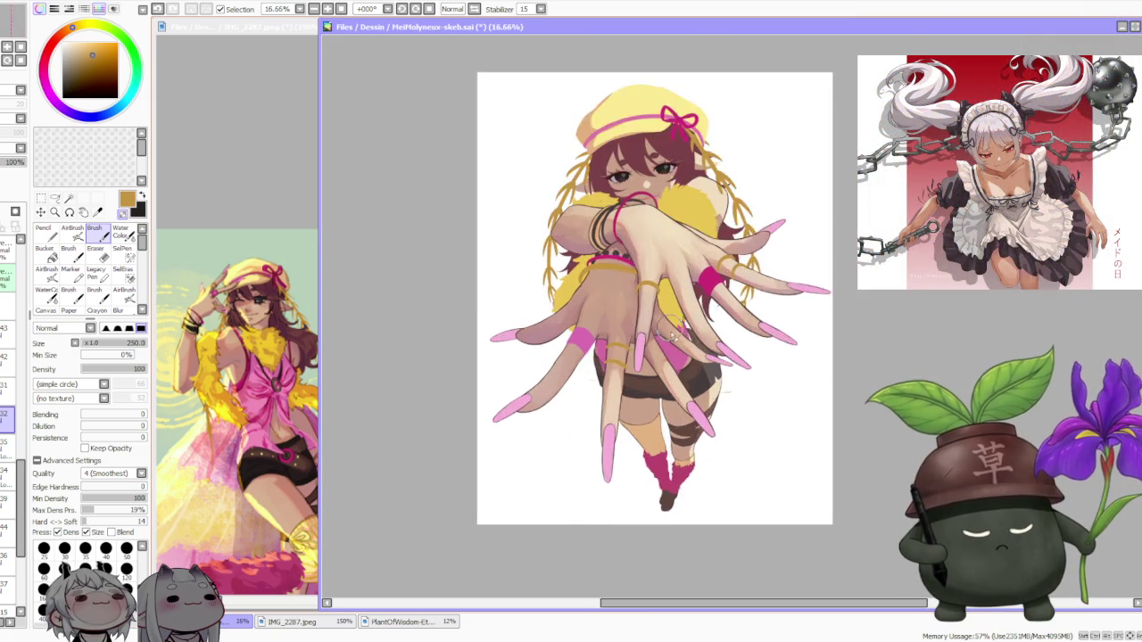
scroll(668, 326, "up", 1)
left_click(665, 357, "alt")
scroll(629, 343, "up", 1)
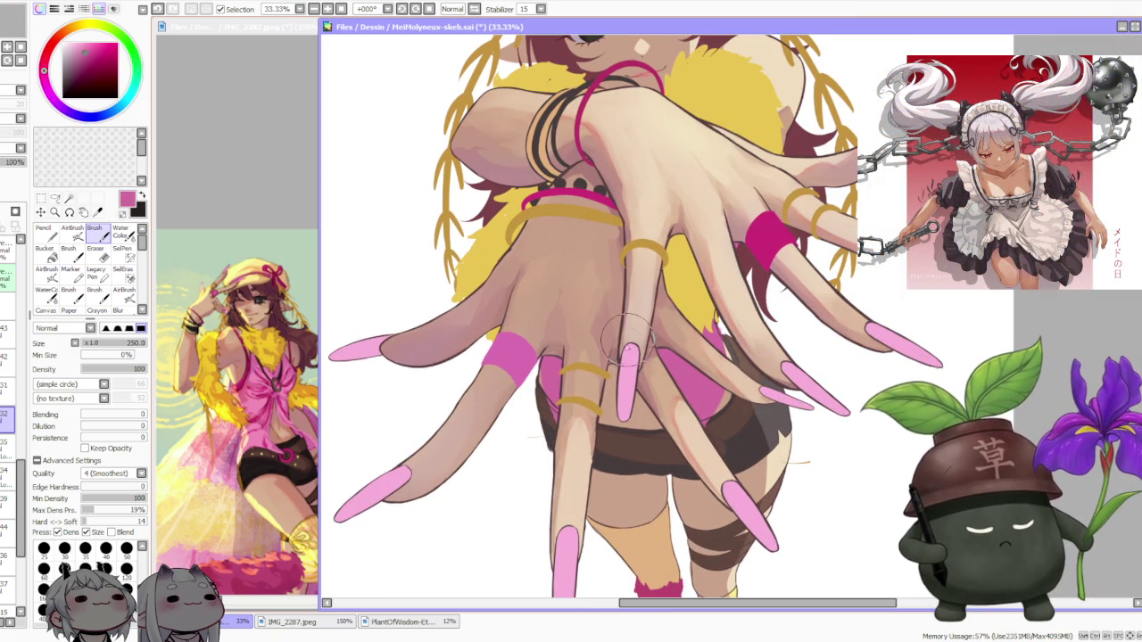
left_click_drag(610, 386, 630, 350)
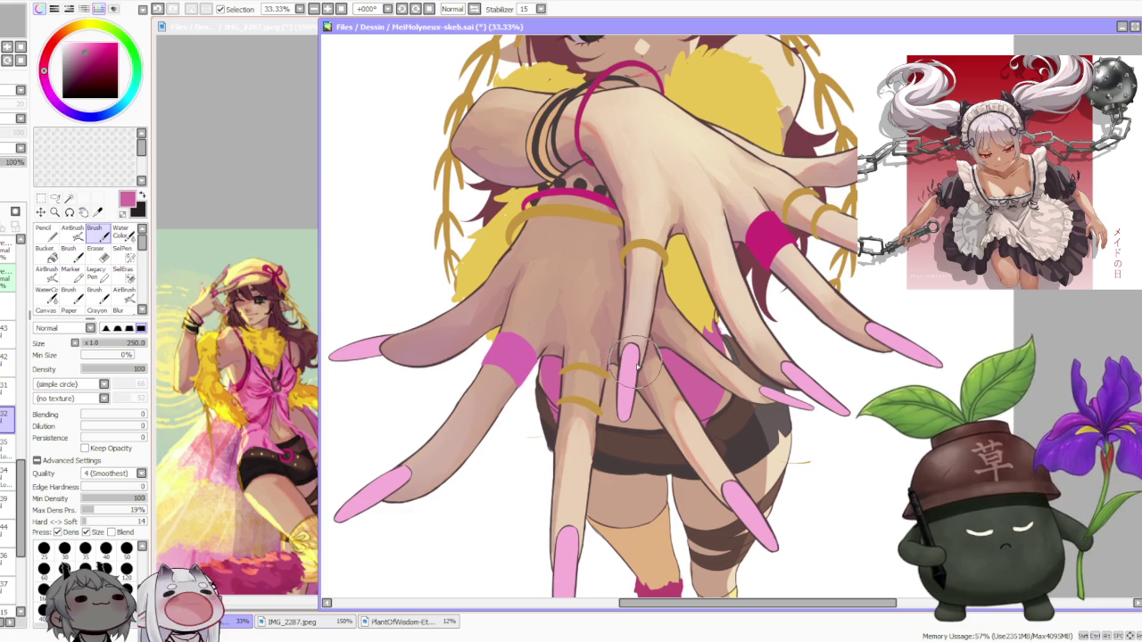
scroll(630, 361, "down", 2)
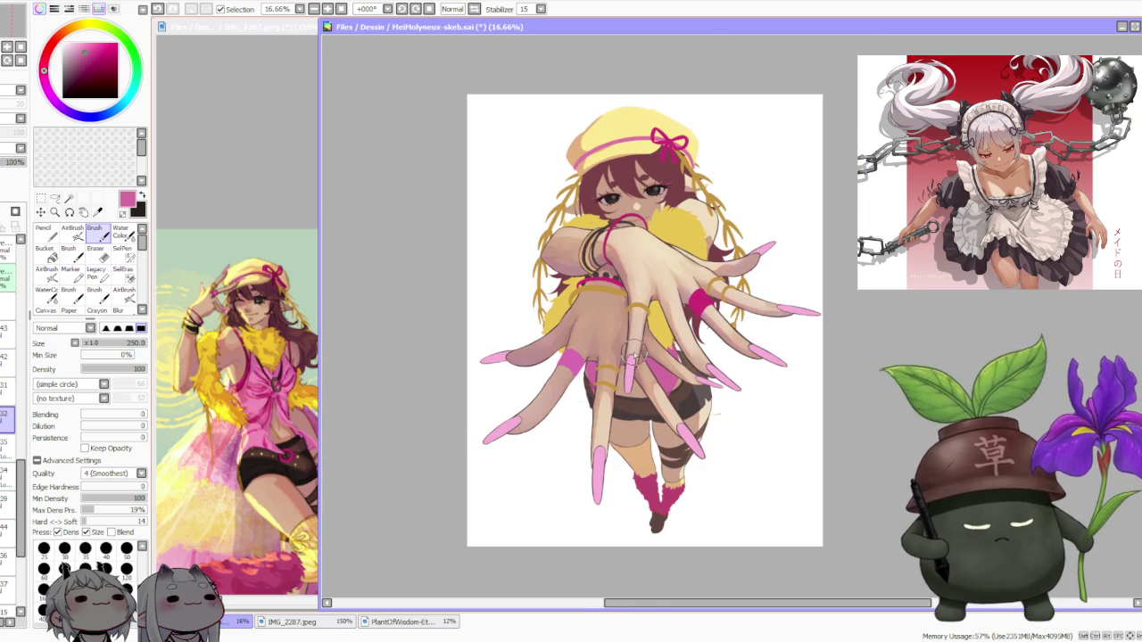
scroll(632, 357, "up", 2)
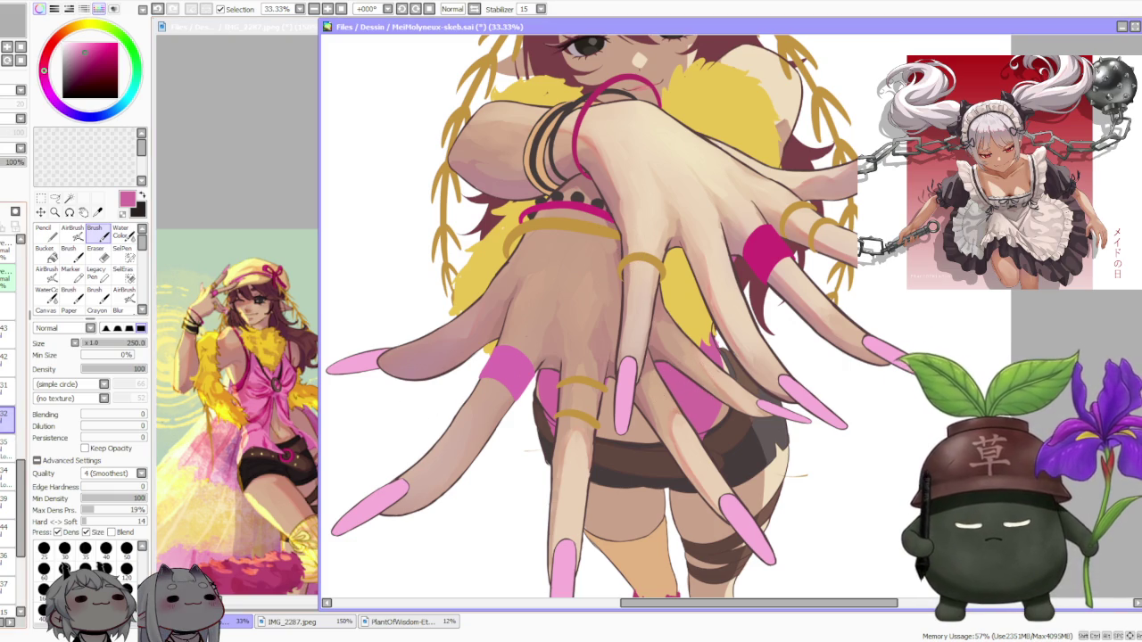
scroll(14, 401, "down", 3)
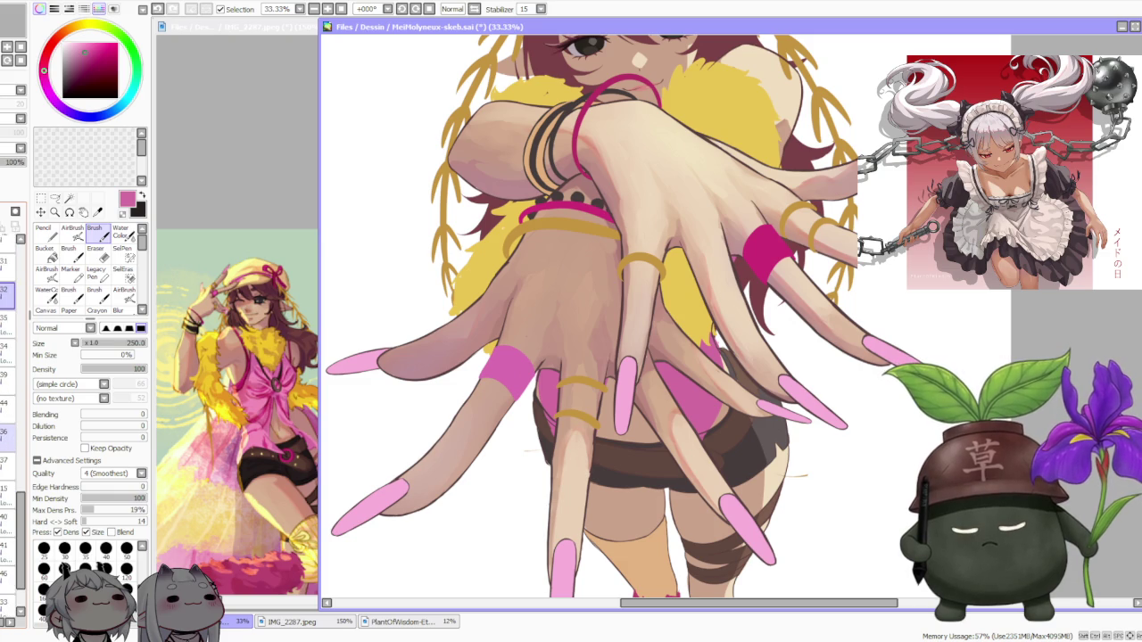
Select a different layer in the Layer panel to paint on
left_click(7, 542)
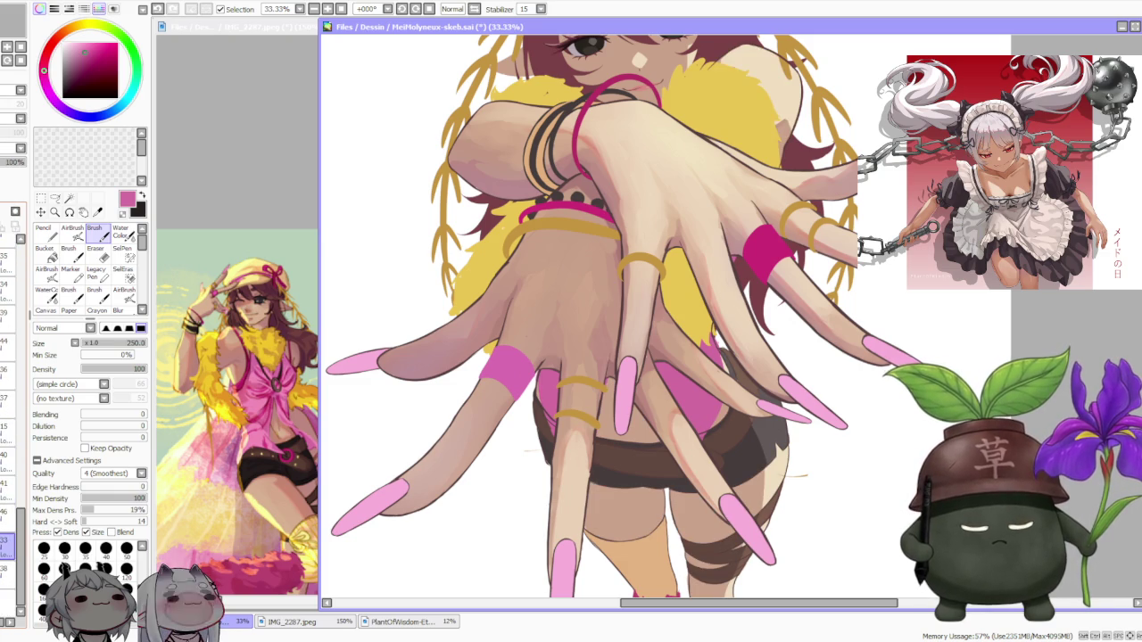
scroll(729, 470, "down", 1)
scroll(729, 471, "down", 1)
scroll(800, 388, "up", 2)
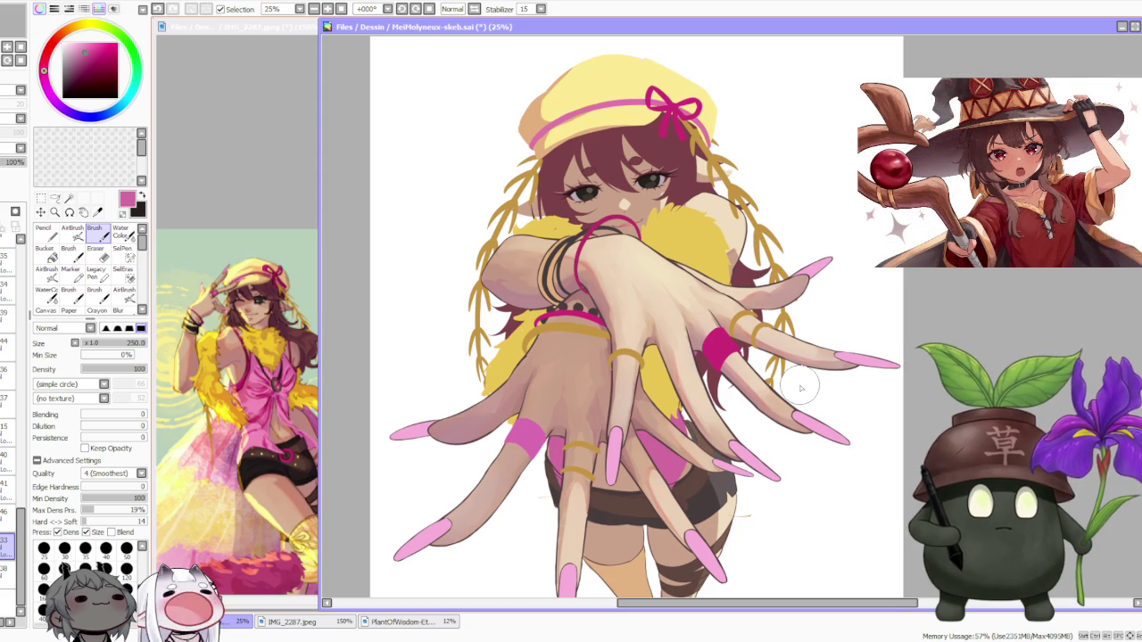
scroll(801, 388, "down", 1)
scroll(801, 388, "down", 1)
scroll(819, 499, "up", 1)
scroll(818, 499, "up", 1)
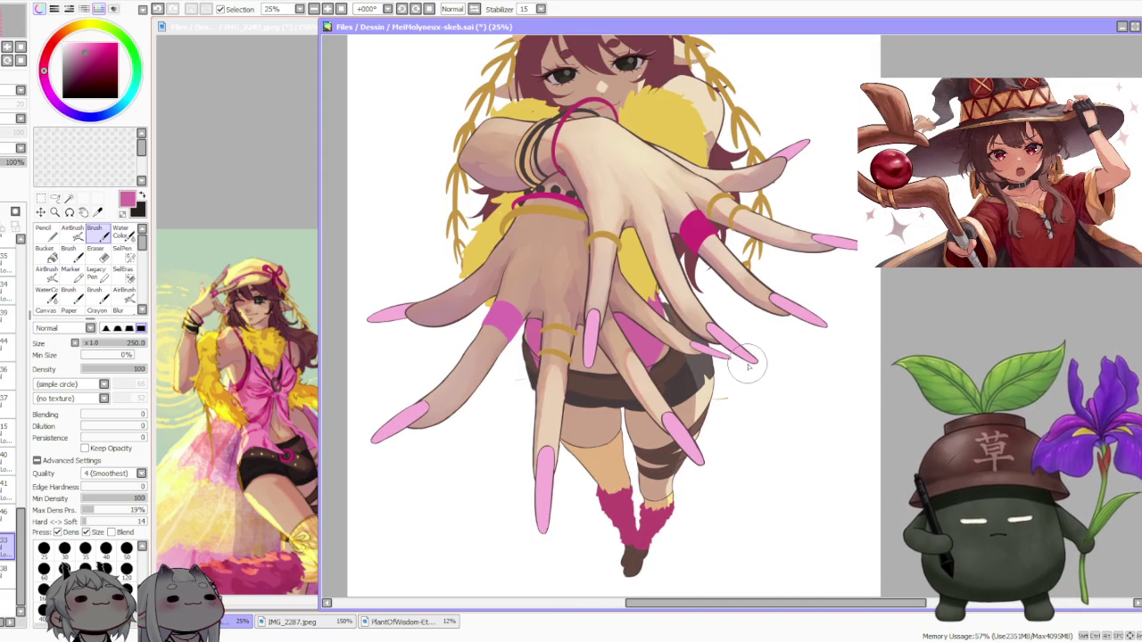
scroll(748, 365, "down", 1)
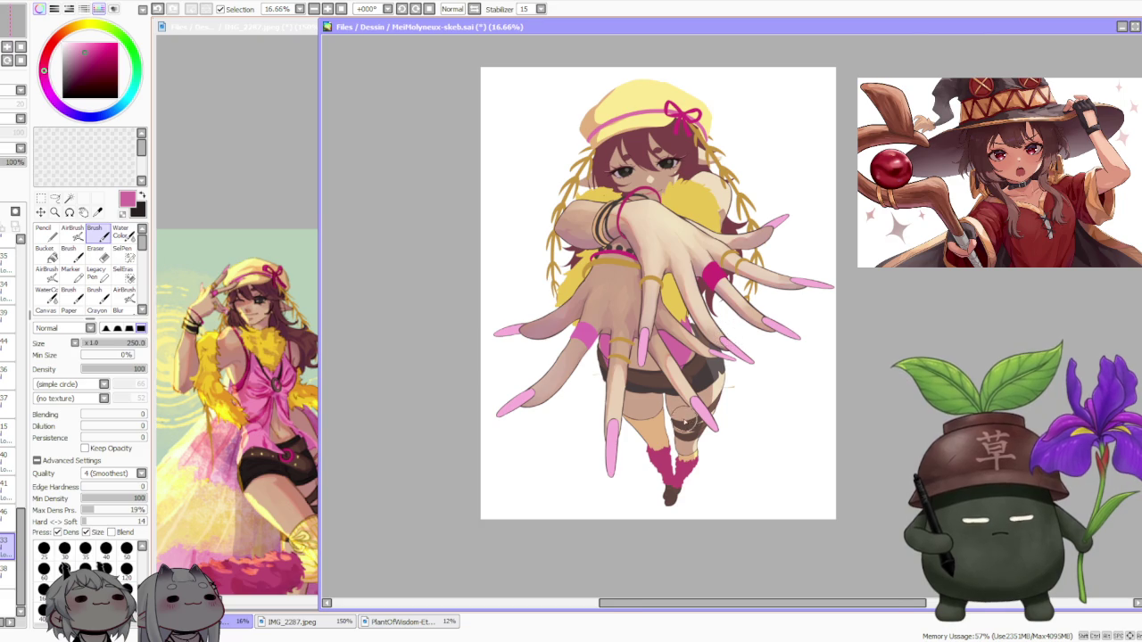
scroll(686, 410, "up", 1)
scroll(616, 384, "down", 1)
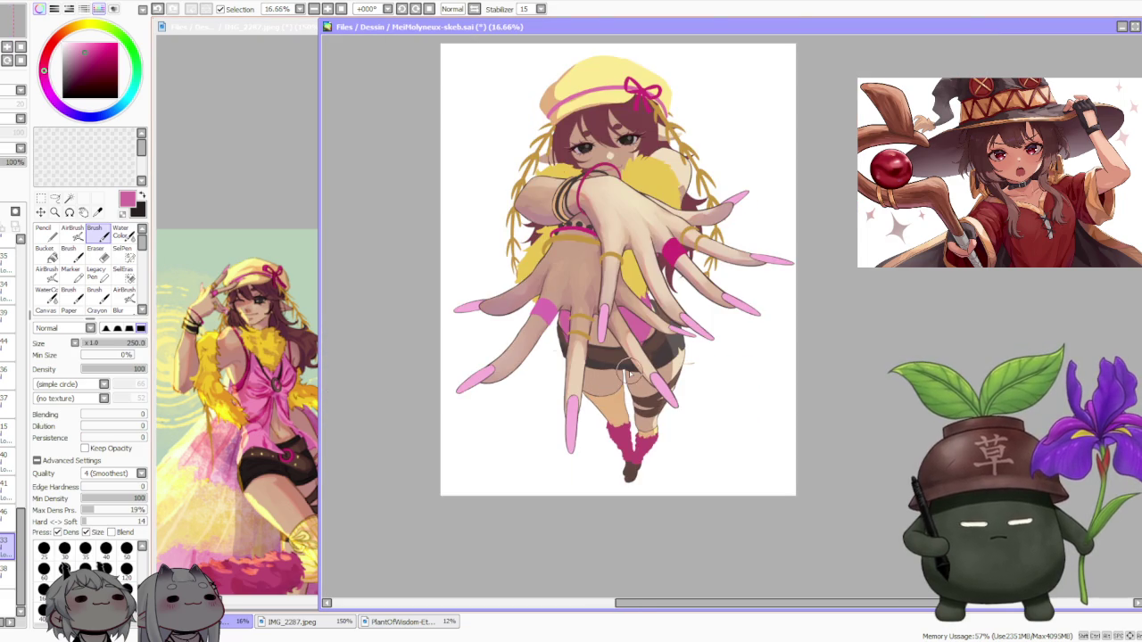
Select the layer one row above the current one in the Layer panel
scroll(628, 373, "up", 2)
scroll(726, 377, "up", 2)
scroll(669, 377, "down", 1)
scroll(634, 352, "up", 1)
scroll(636, 339, "down", 1)
scroll(637, 335, "down", 2)
scroll(639, 340, "down", 1)
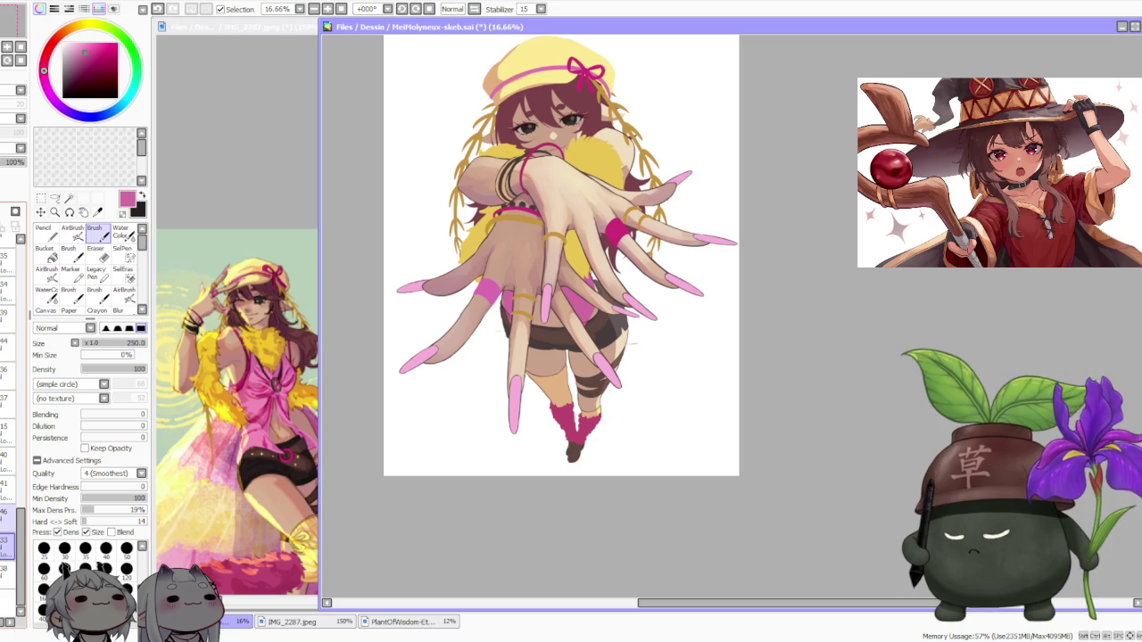
left_click(9, 490)
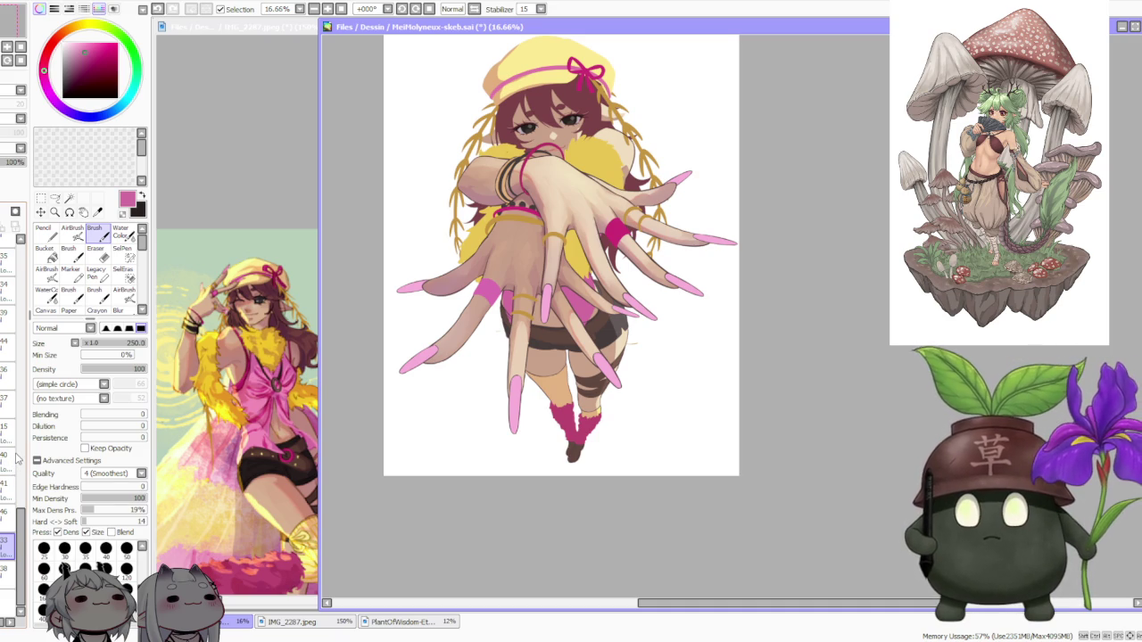
Sample the muted skin tone from the drawing as the brush colour
scroll(701, 333, "up", 3)
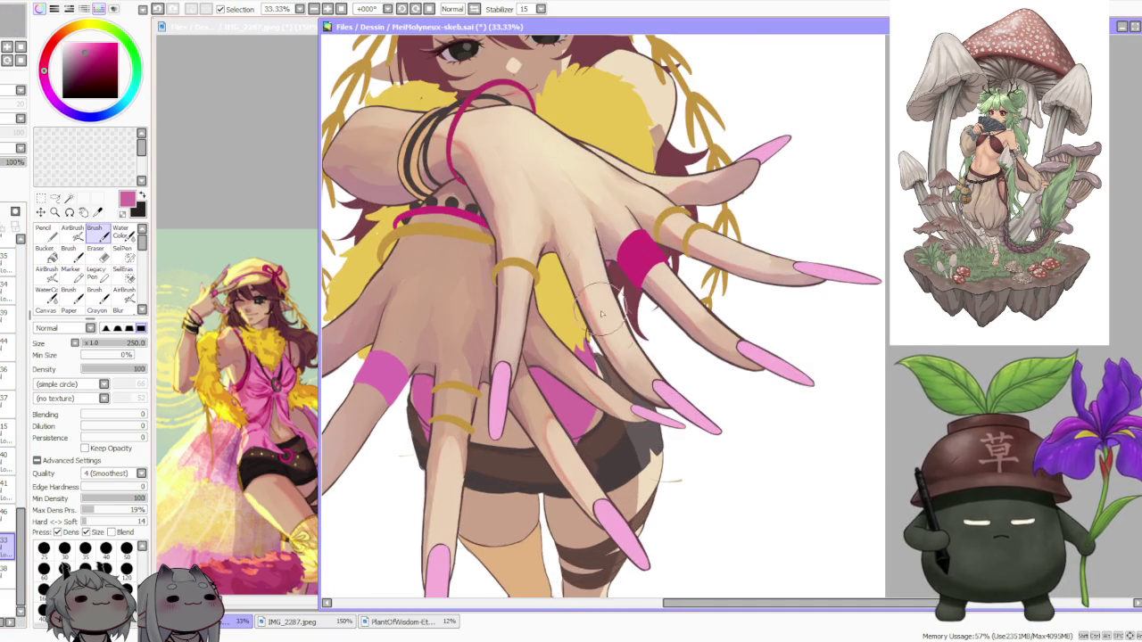
scroll(616, 336, "down", 1)
scroll(615, 336, "down", 1)
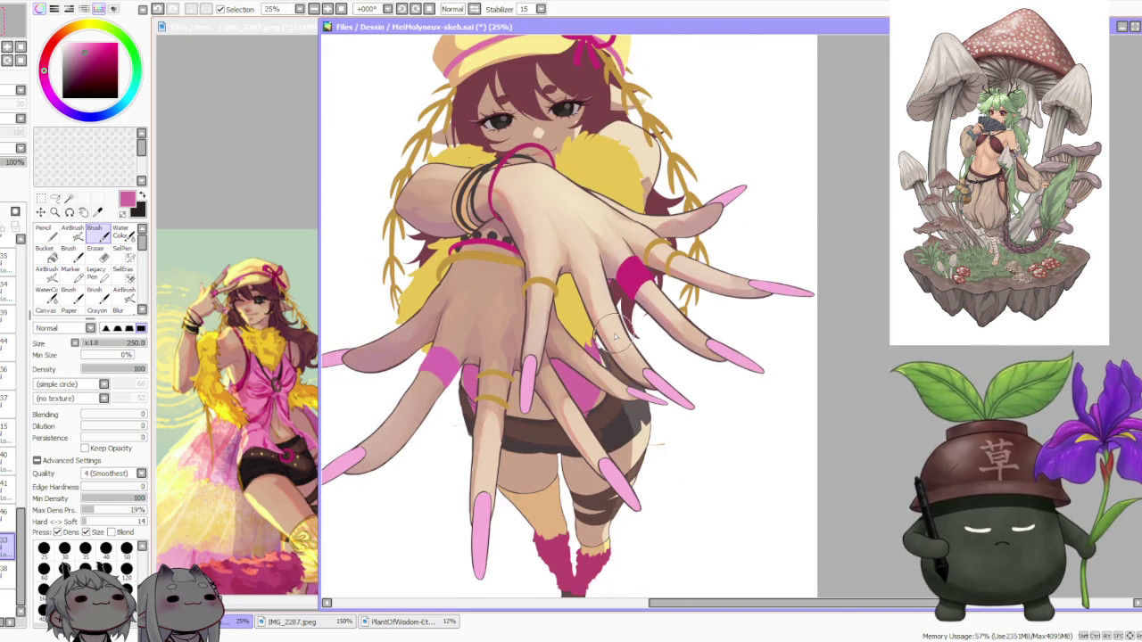
scroll(588, 357, "up", 2)
scroll(571, 379, "up", 1)
scroll(572, 377, "down", 3)
scroll(555, 430, "down", 2)
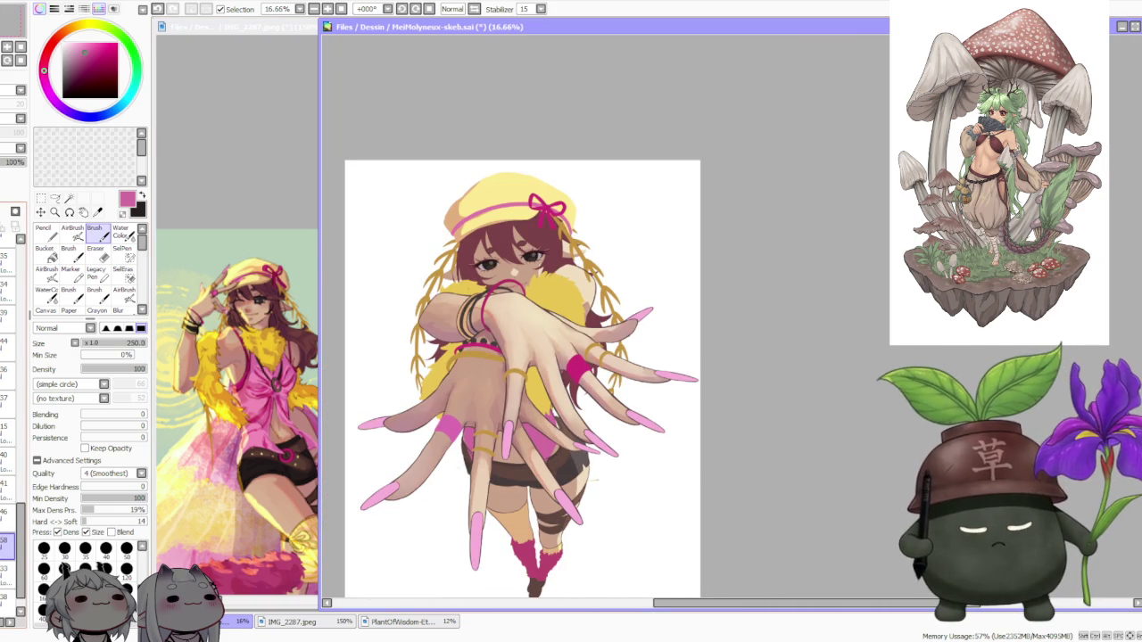
left_click(516, 455, "alt")
Sample the girl's dark maroon hair colour and pick the 120 brush size preset
scroll(486, 251, "up", 6)
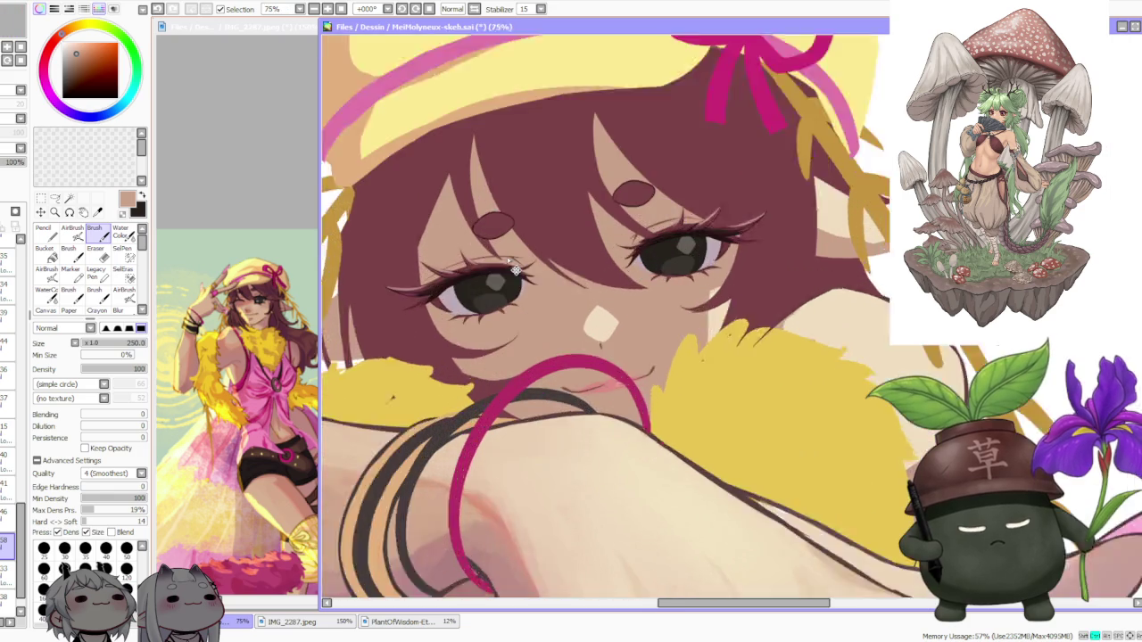
scroll(524, 265, "up", 1)
left_click(522, 216, "alt")
scroll(518, 232, "down", 3)
scroll(509, 241, "down", 2)
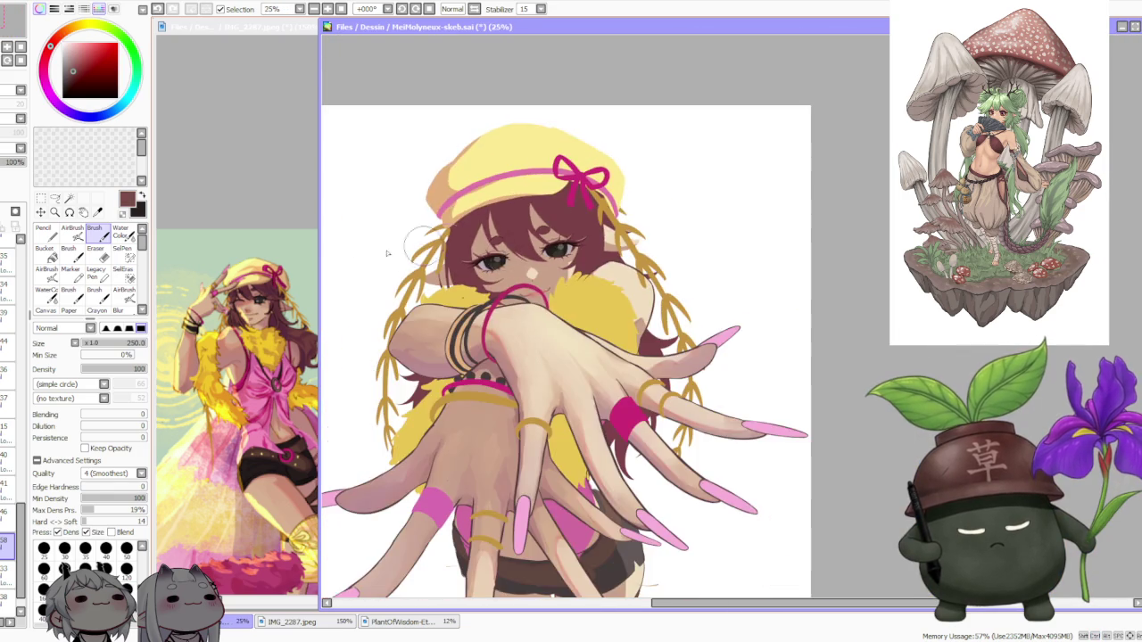
scroll(505, 243, "down", 2)
left_click(126, 569)
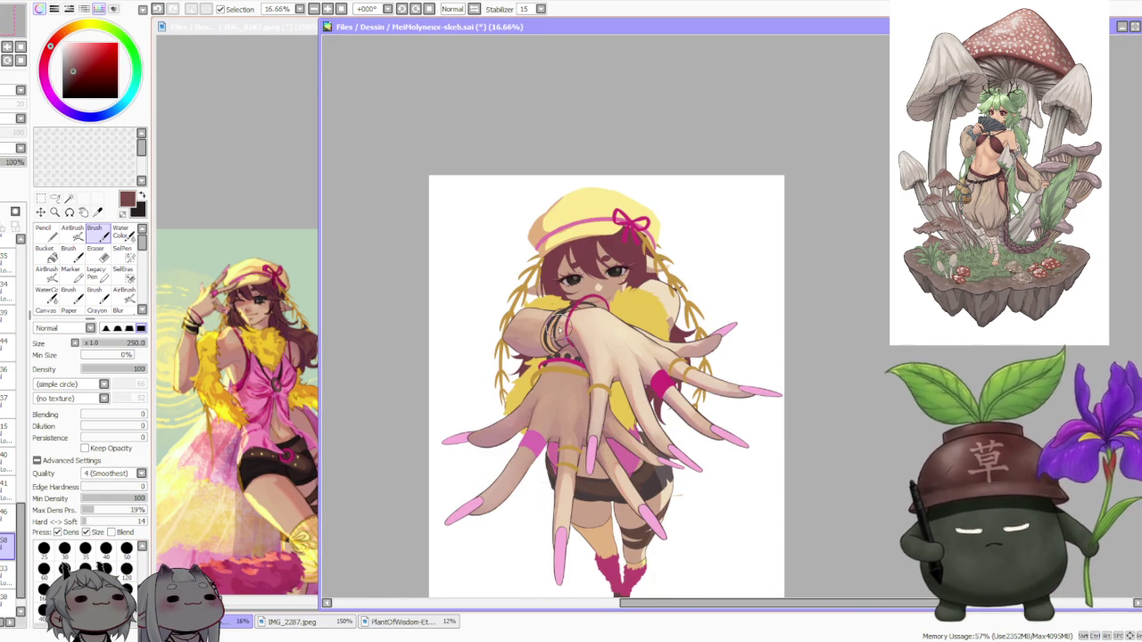
key("alt+Tab")
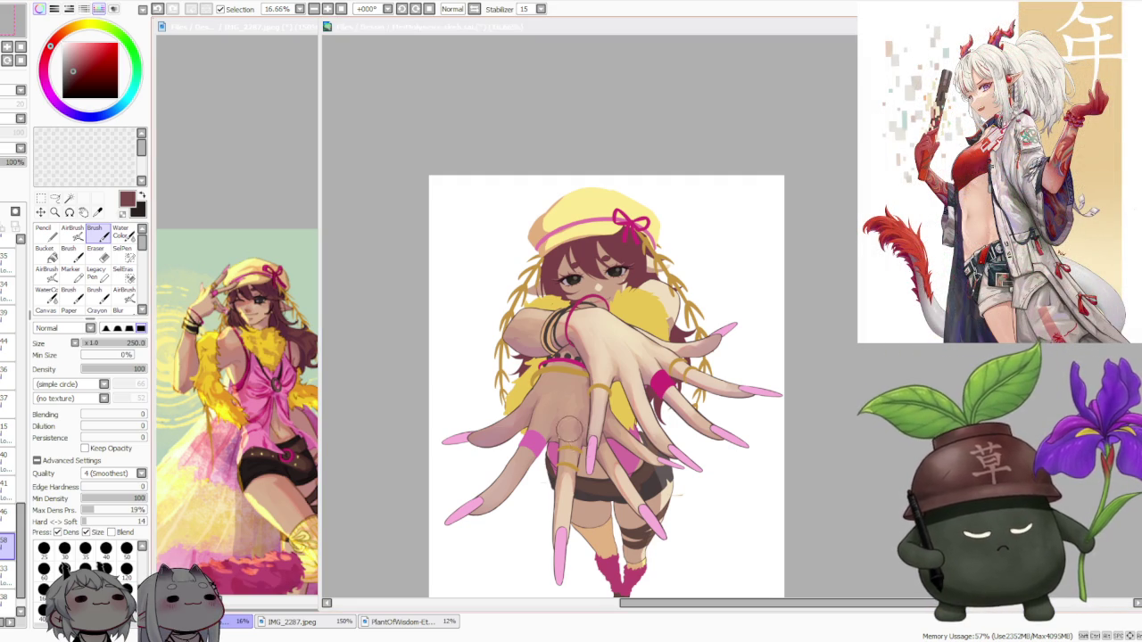
Paint the long pink nail on the front hand's middle finger at close zoom
left_click(820, 387)
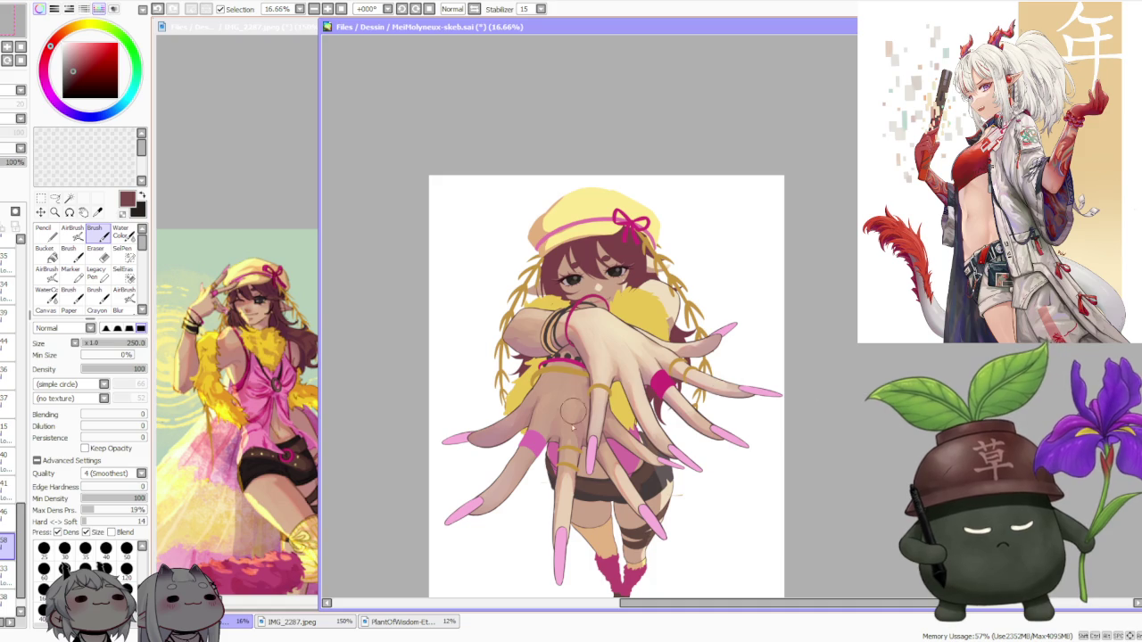
scroll(580, 455, "up", 2)
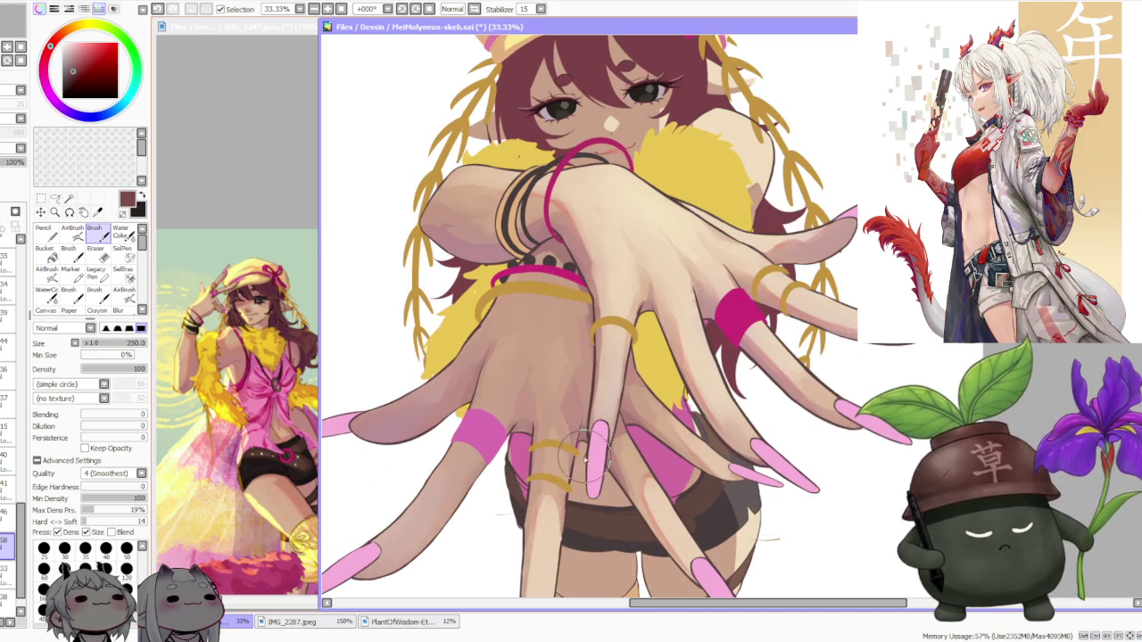
scroll(608, 380, "down", 1)
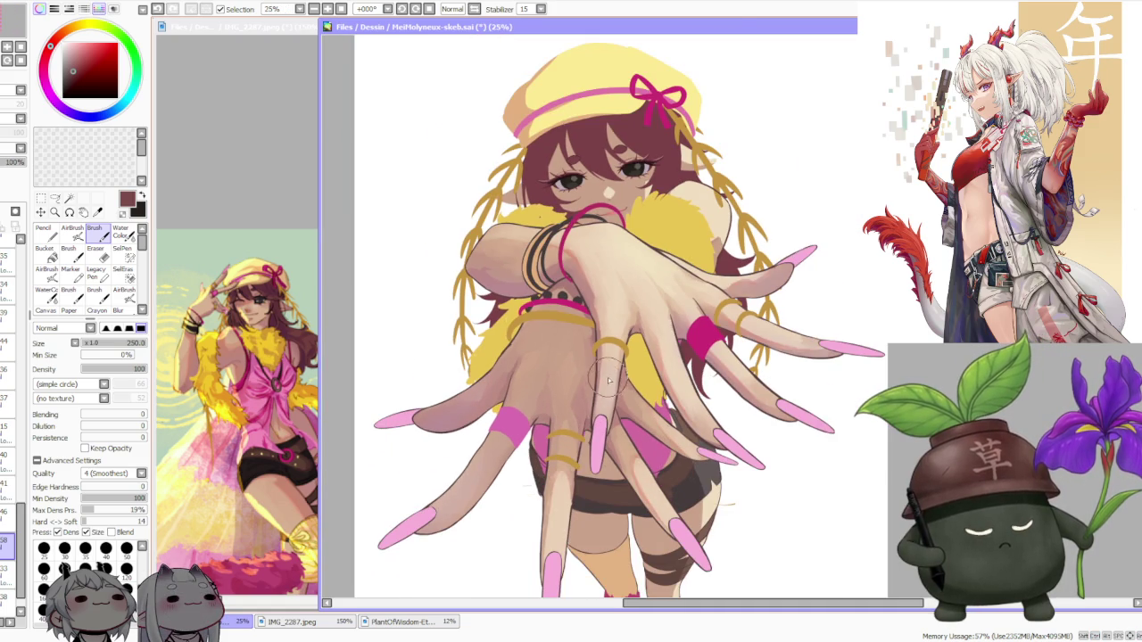
scroll(602, 392, "up", 2)
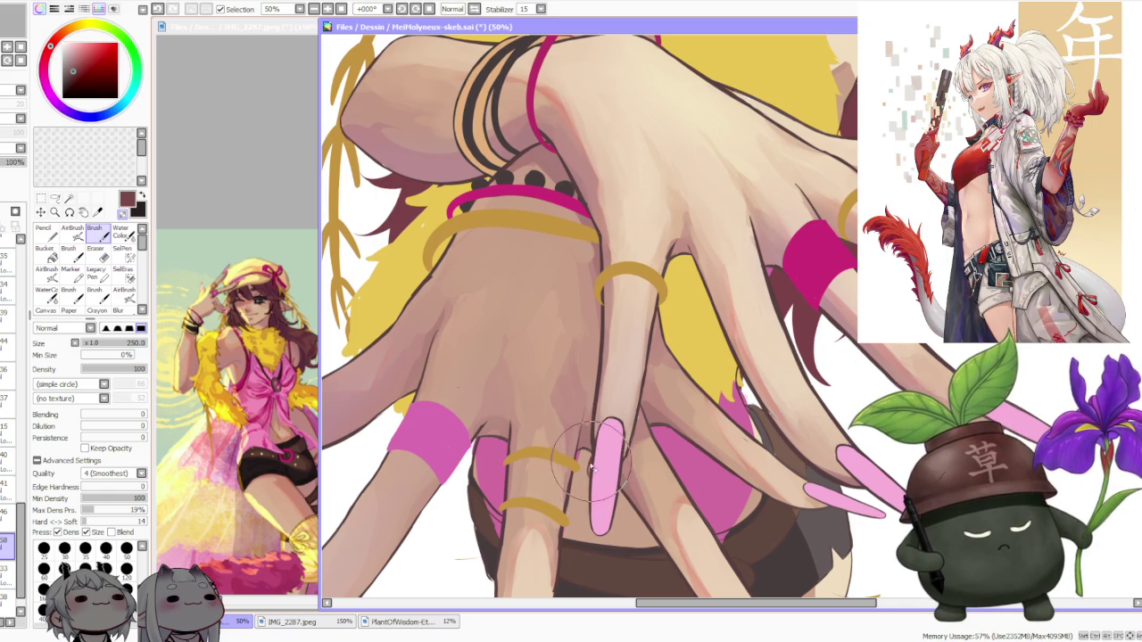
scroll(590, 473, "down", 2)
scroll(591, 473, "down", 1)
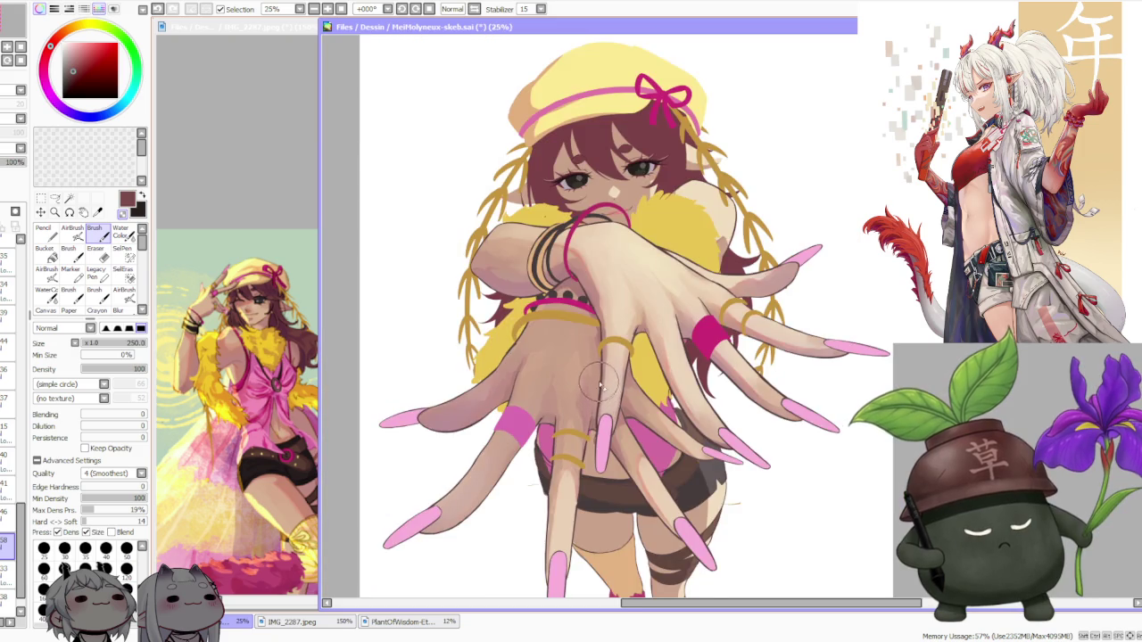
scroll(591, 473, "down", 1)
scroll(590, 472, "up", 4)
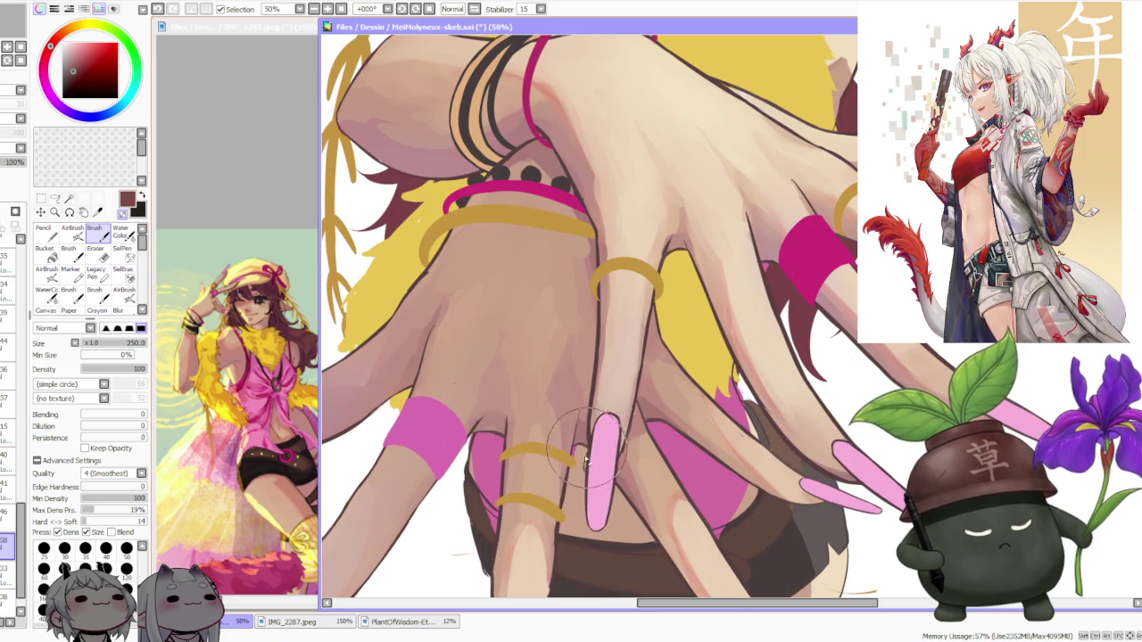
scroll(591, 474, "down", 2)
scroll(590, 475, "down", 1)
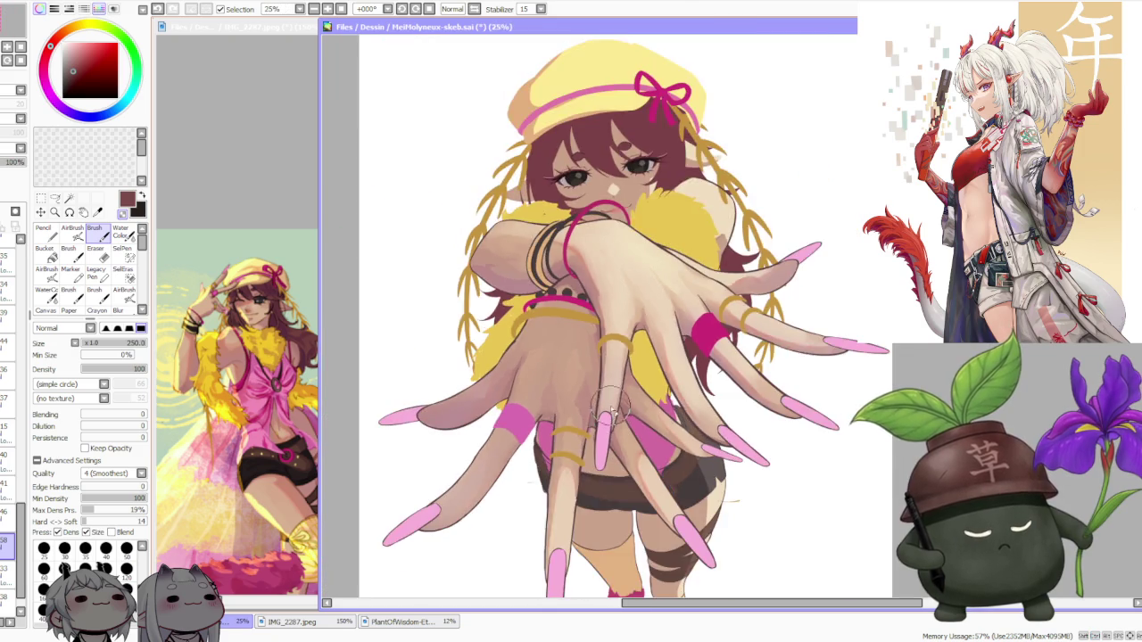
scroll(590, 475, "down", 1)
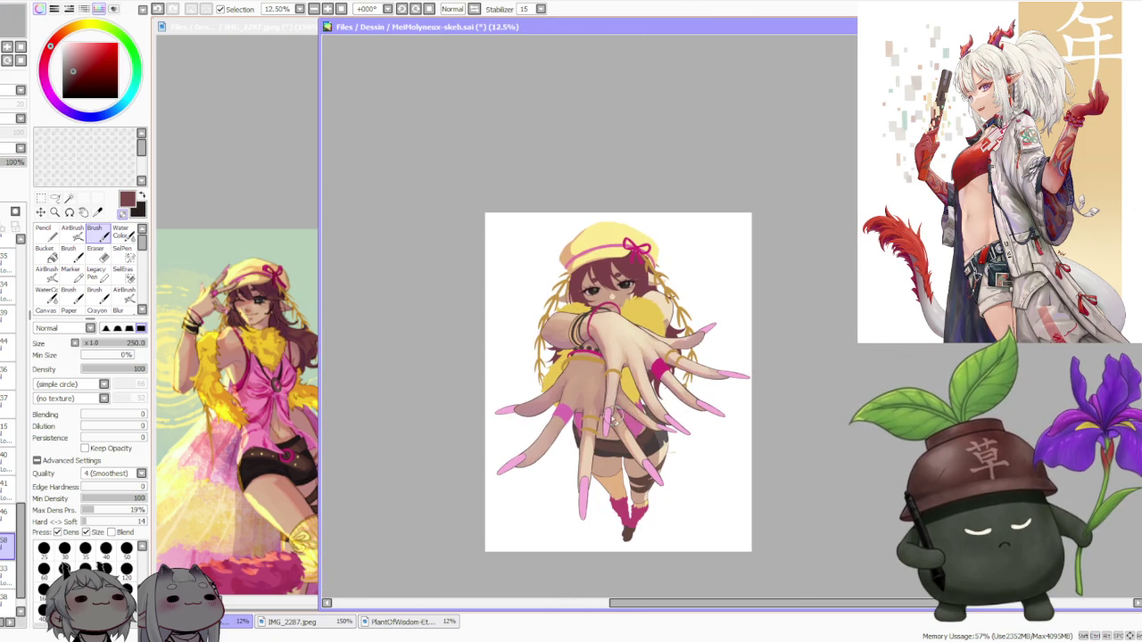
scroll(614, 421, "up", 2)
scroll(613, 421, "up", 1)
scroll(606, 426, "up", 1)
scroll(594, 435, "up", 1)
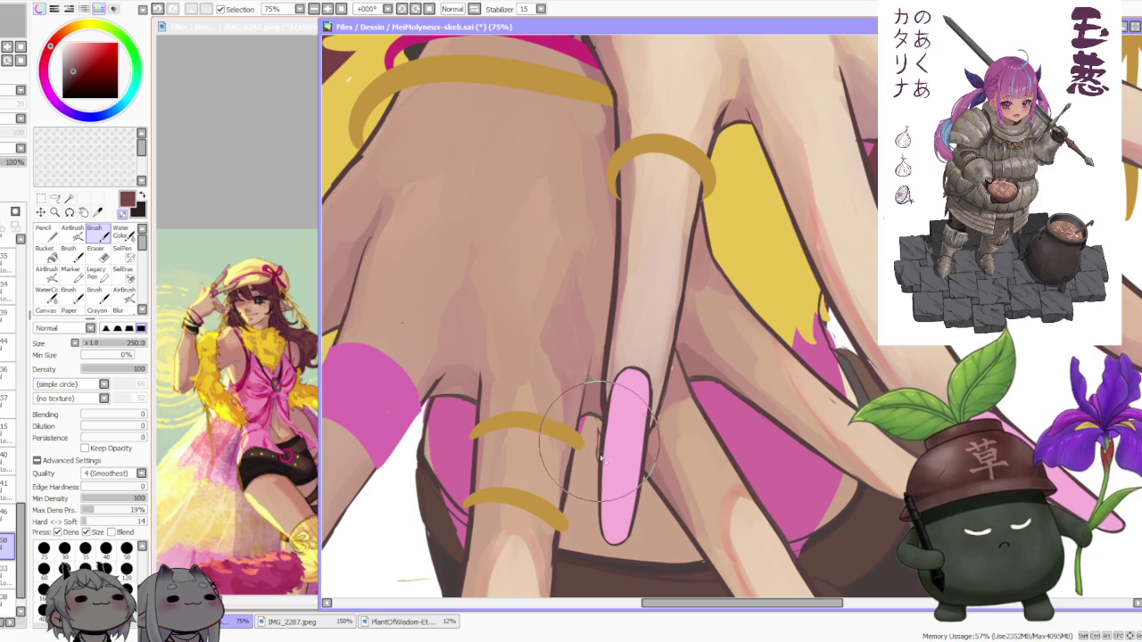
Zoom out to check the whole hands, then return to the nail close-up
key("minus")
key("plus")
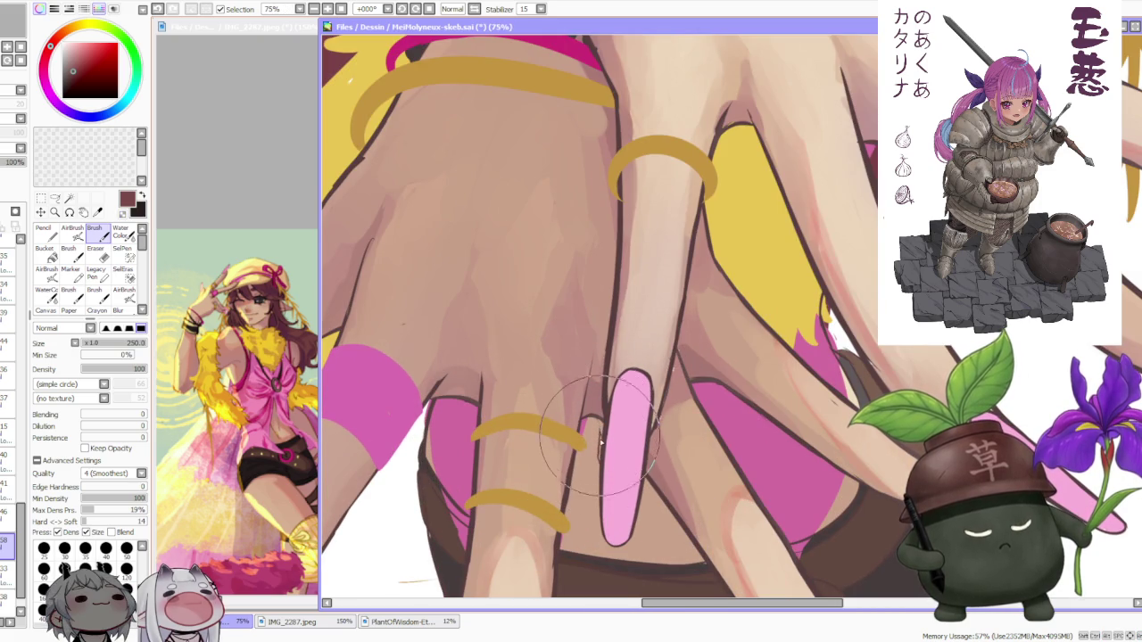
scroll(599, 437, "down", 3)
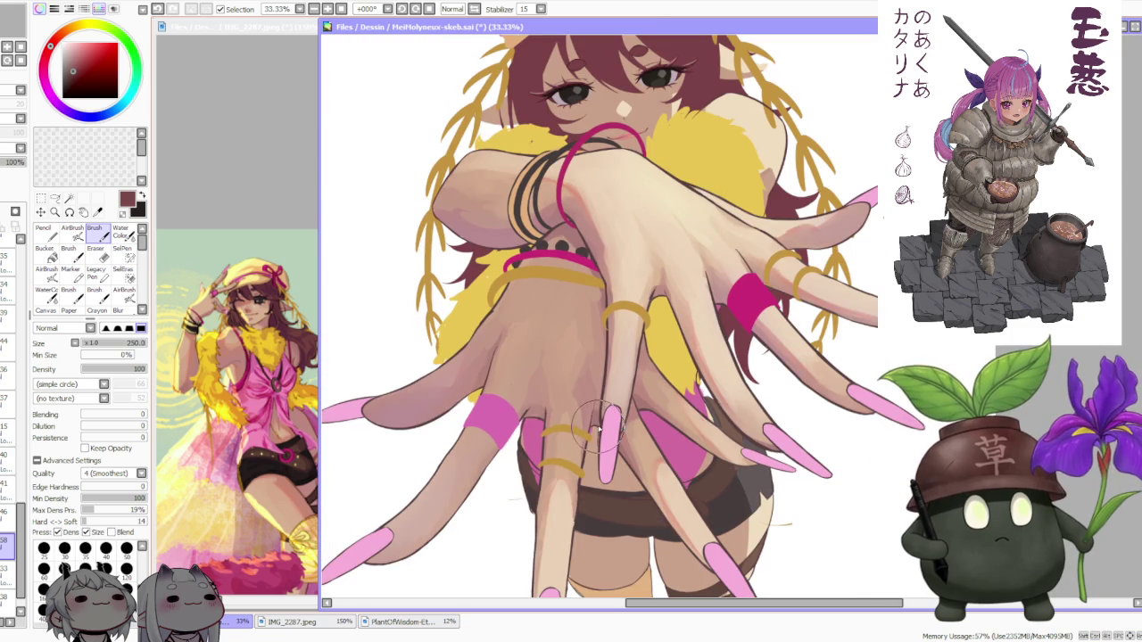
scroll(602, 419, "down", 2)
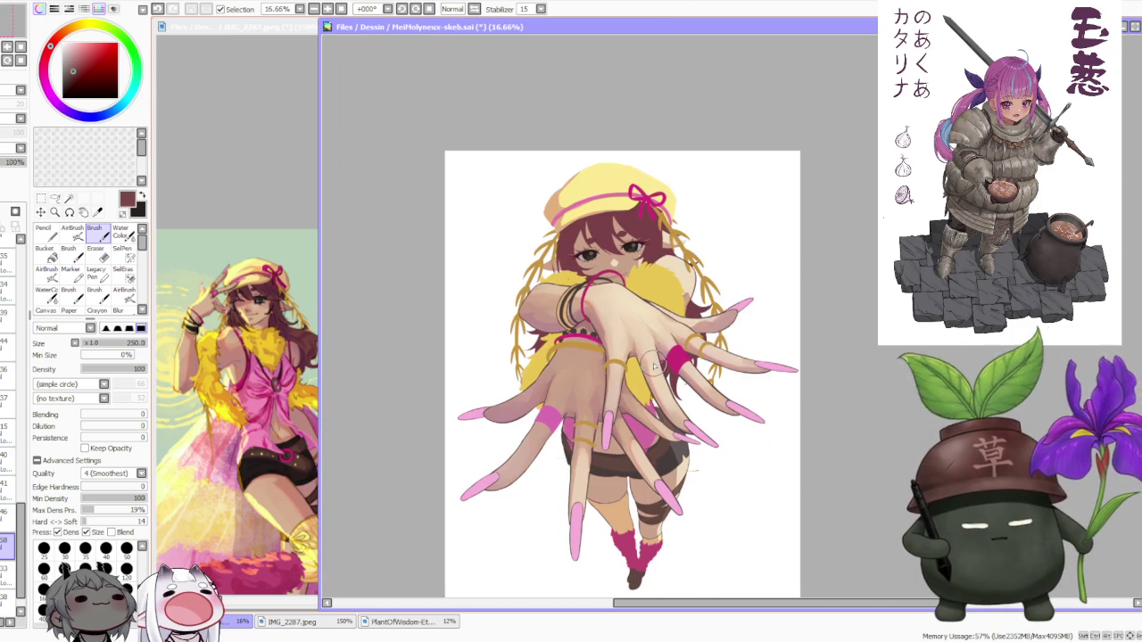
scroll(618, 331, "up", 2)
scroll(618, 331, "down", 2)
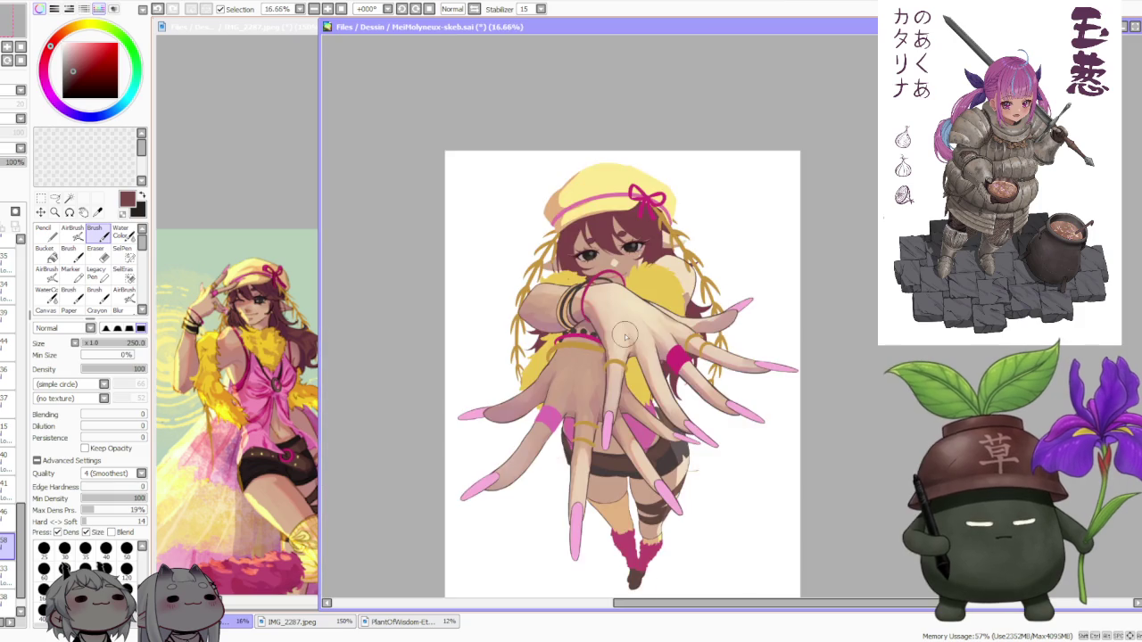
scroll(647, 357, "up", 4)
scroll(607, 408, "down", 2)
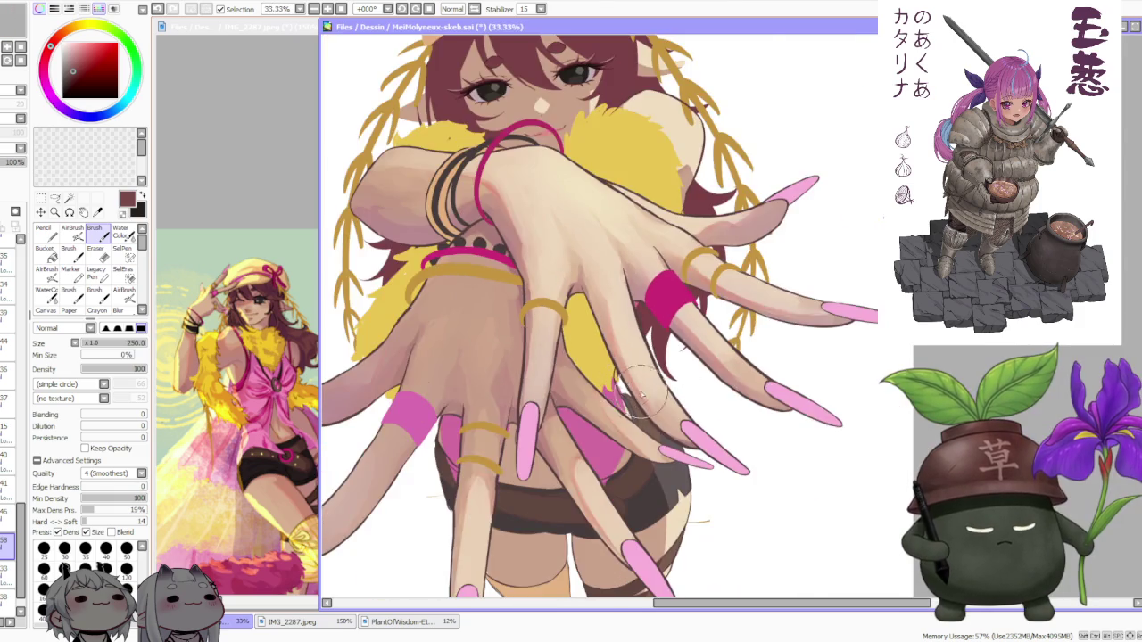
scroll(607, 408, "down", 2)
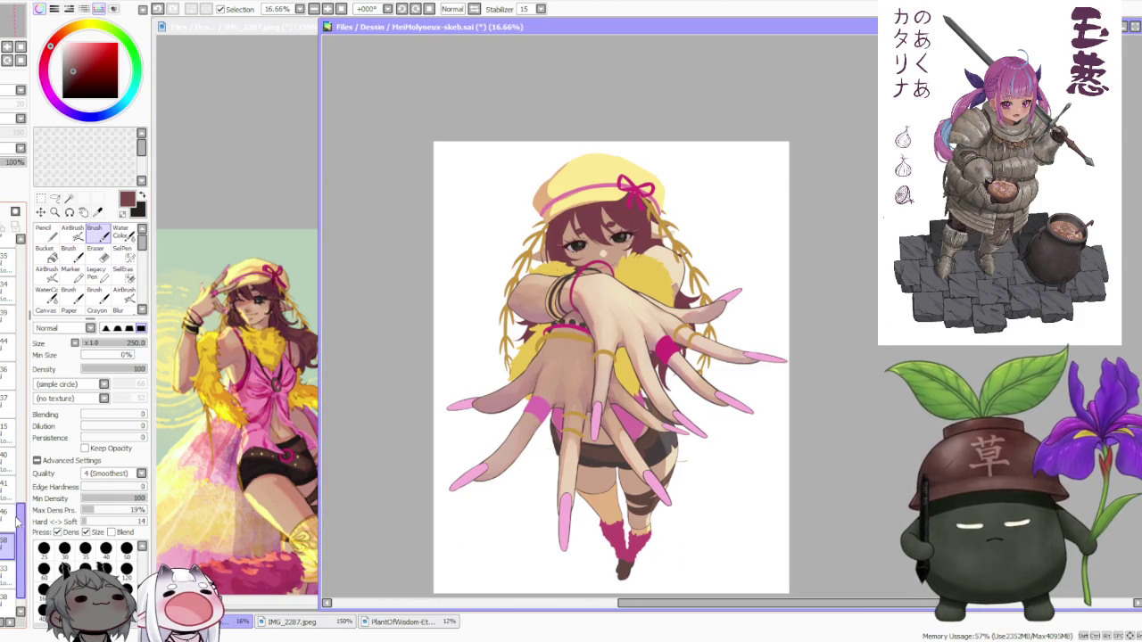
scroll(13, 481, "up", 3)
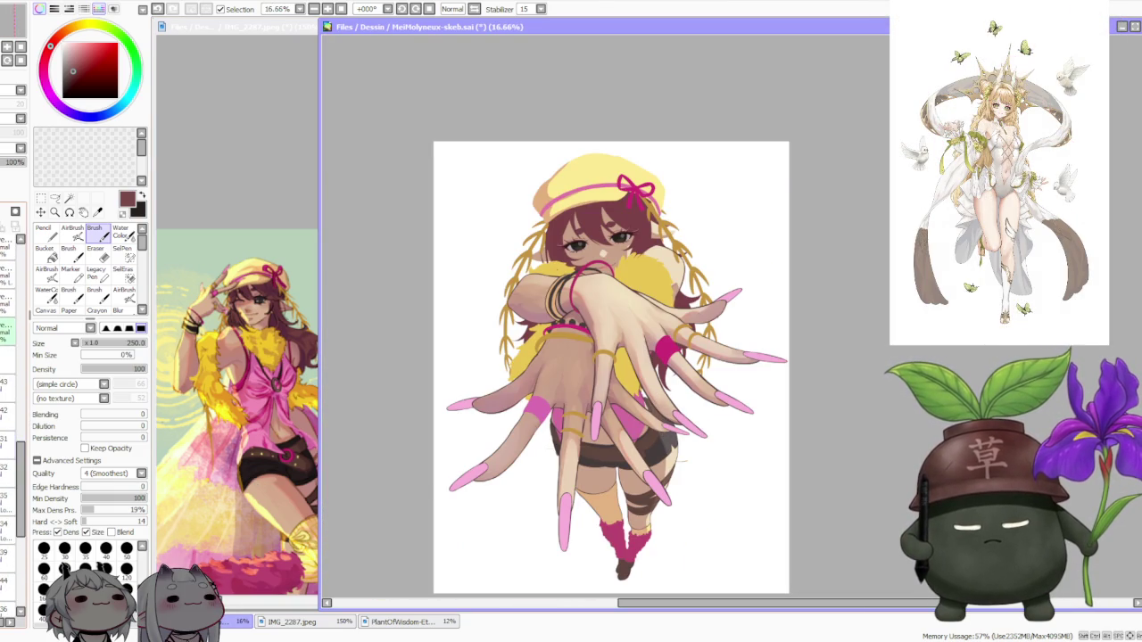
Toggle the character and gold braid layers' visibility to locate the fur boa layer
left_click(8, 357)
left_click(8, 356)
double_click(8, 357)
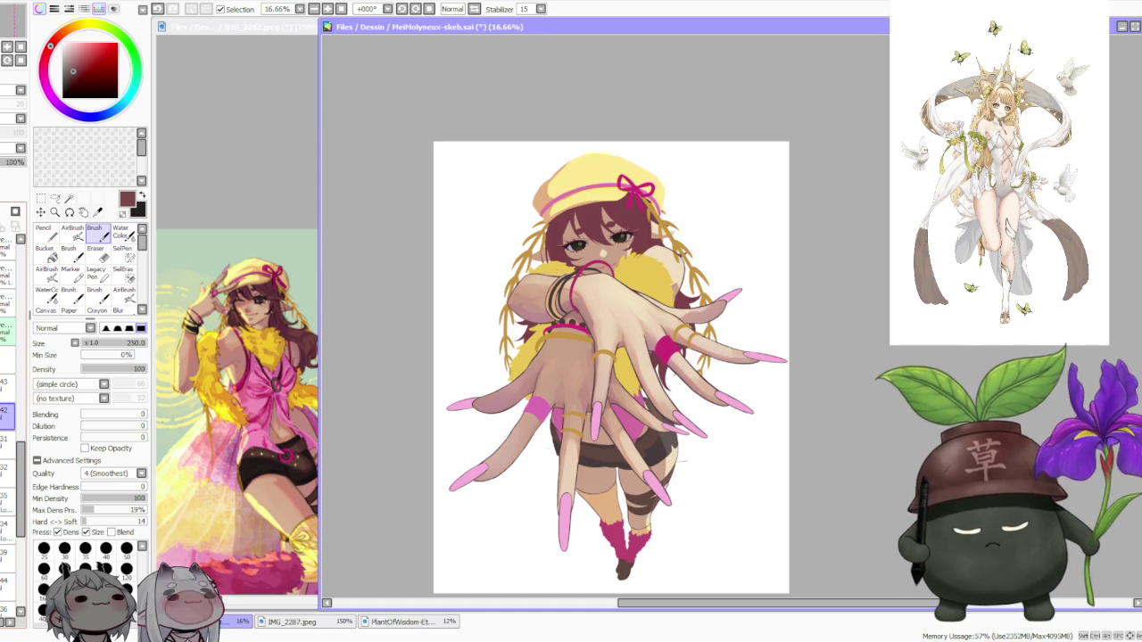
left_click(7, 390)
scroll(8, 401, "down", 3)
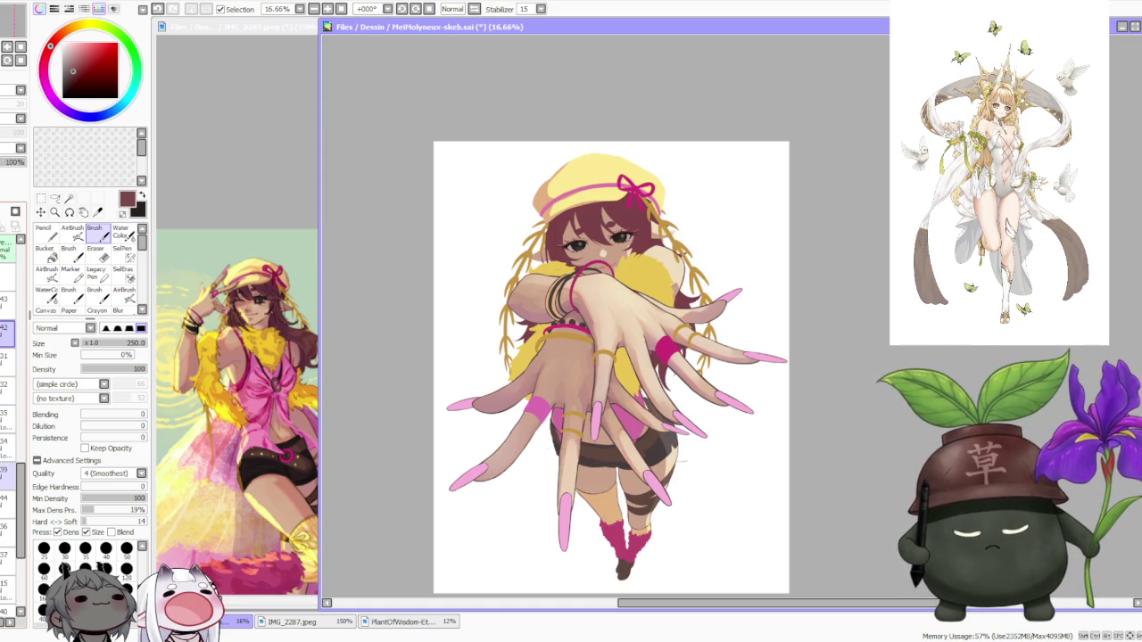
left_click(7, 326)
left_click(7, 327)
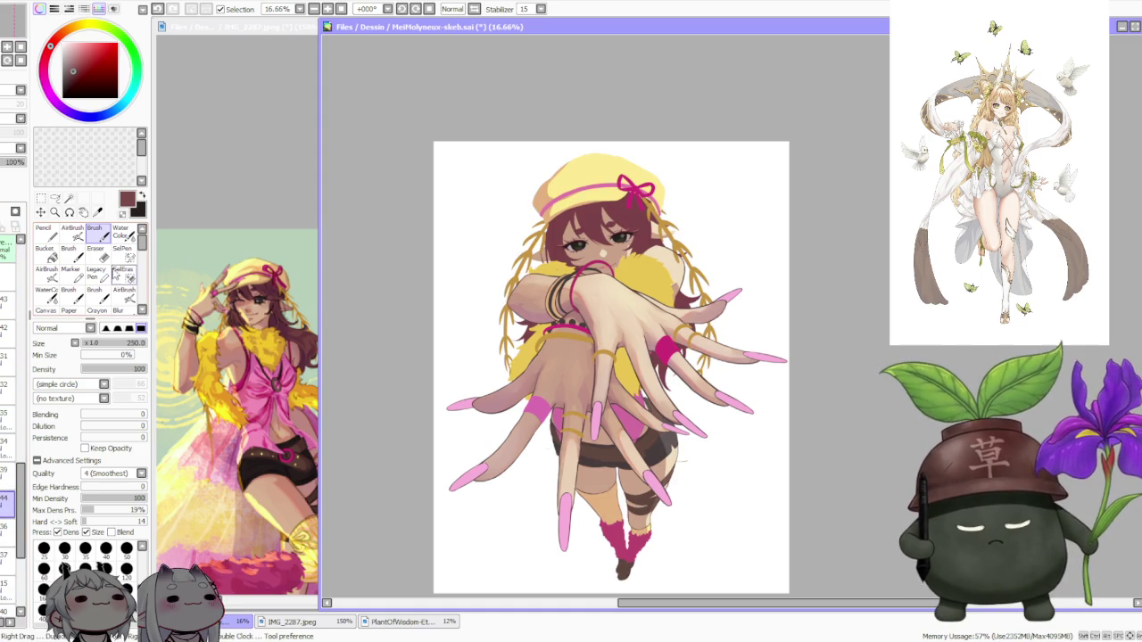
Select the fur boa layer, sample its yellow and lighten it to a pale yellow
key("e")
scroll(759, 497, "down", 2)
scroll(726, 485, "down", 1)
scroll(744, 448, "up", 3)
scroll(736, 413, "down", 1)
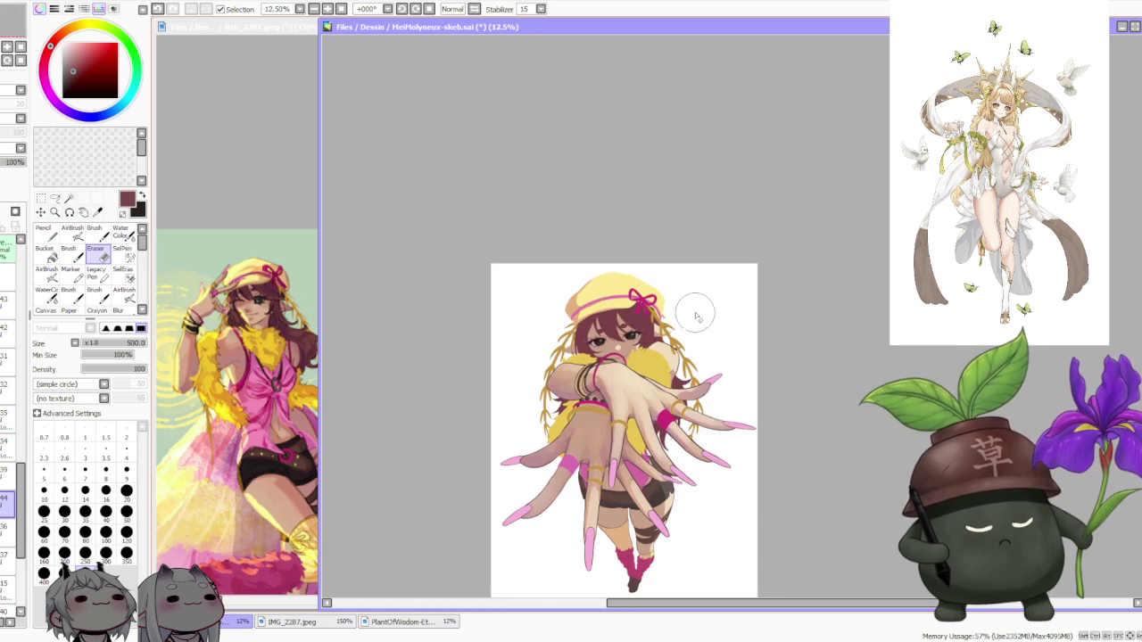
scroll(687, 306, "up", 2)
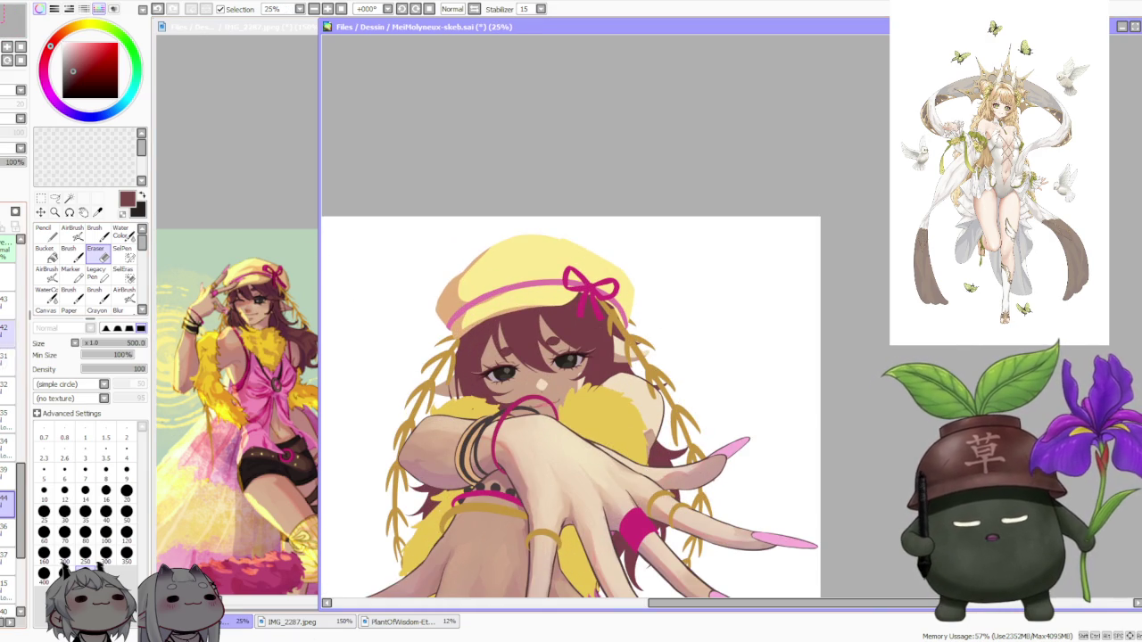
left_click(7, 355)
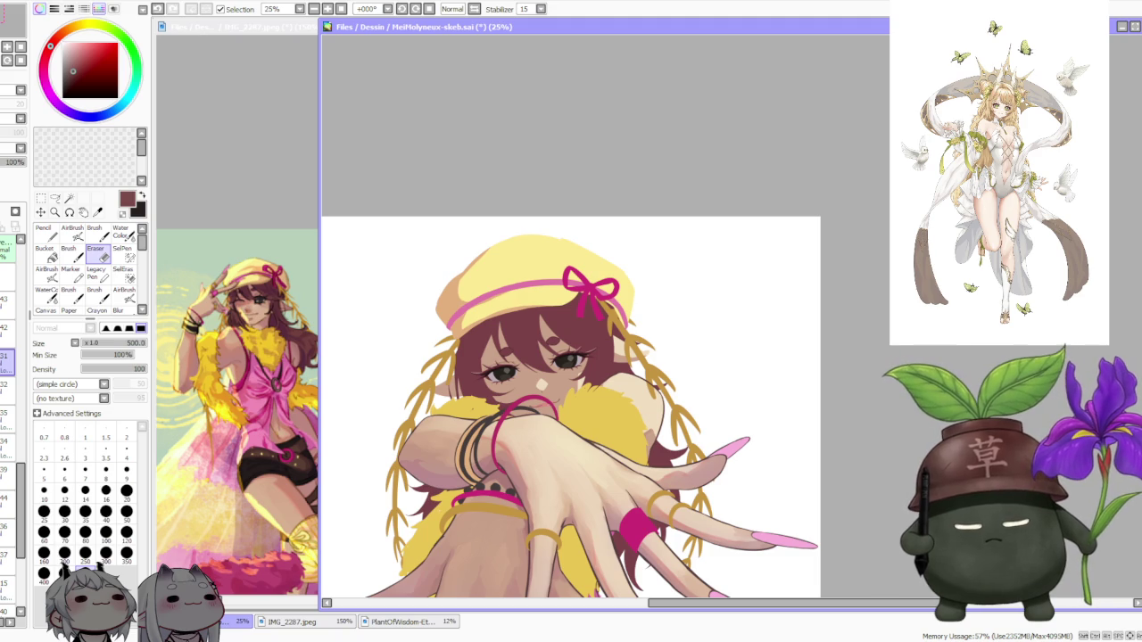
left_click(606, 409, "alt")
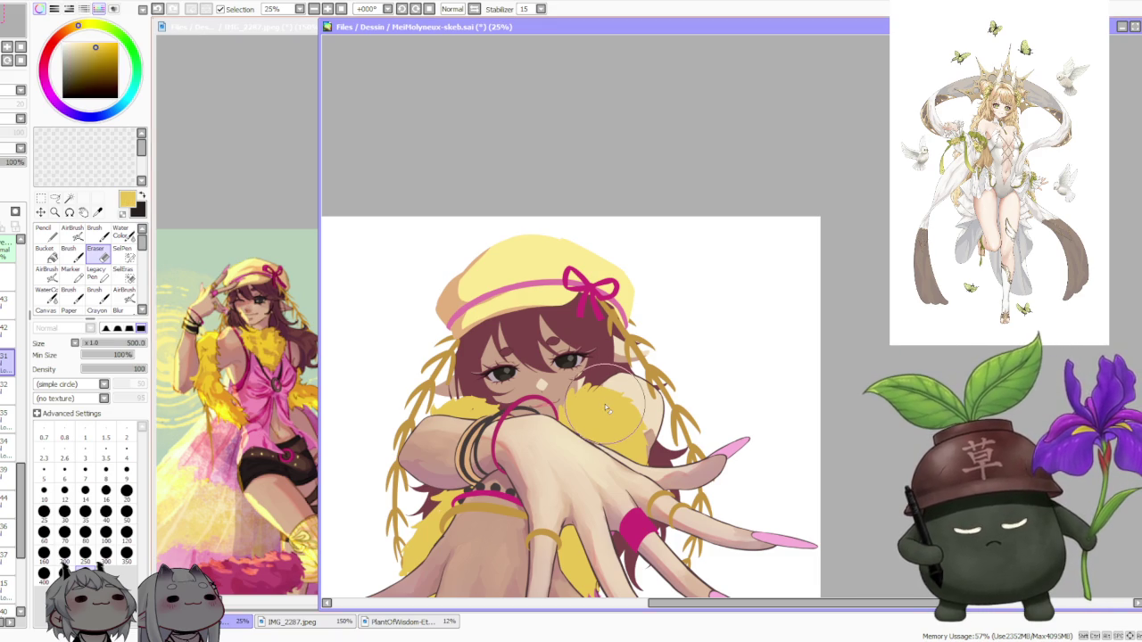
left_click_drag(96, 46, 81, 25)
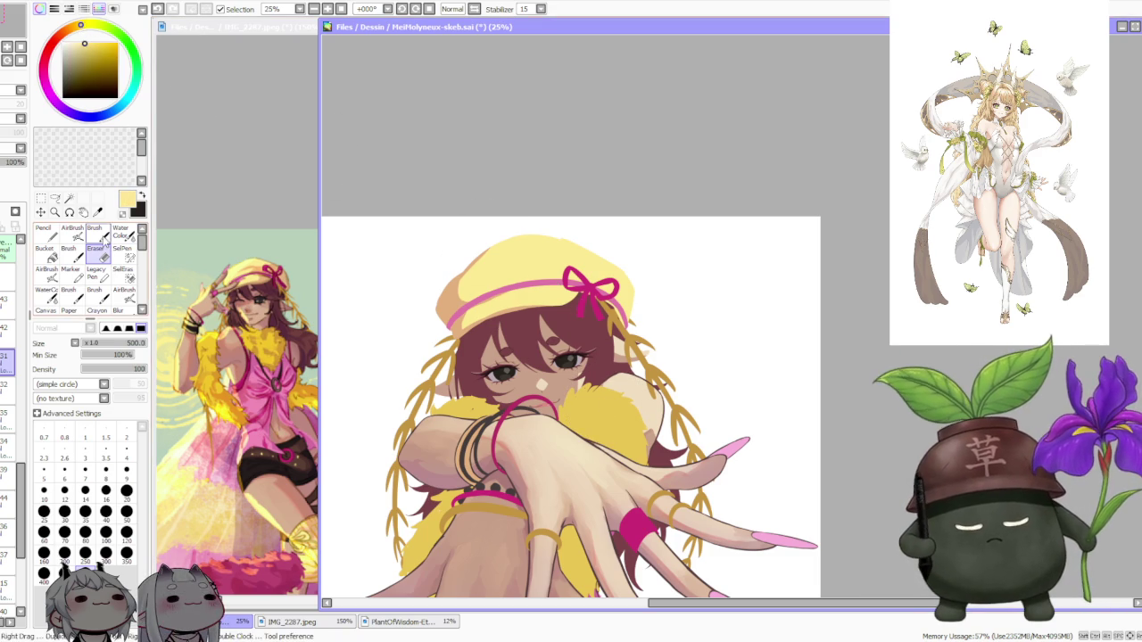
Dab alternating gold and pale yellow shading onto the boa beside her face and hand
left_click(94, 232)
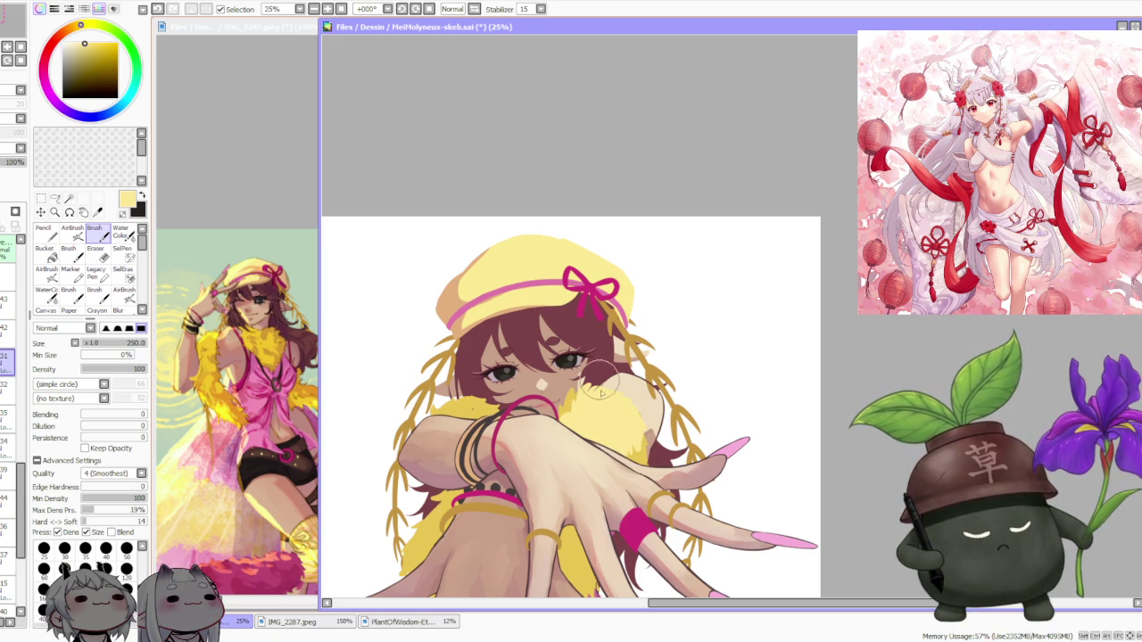
left_click(638, 433, "alt")
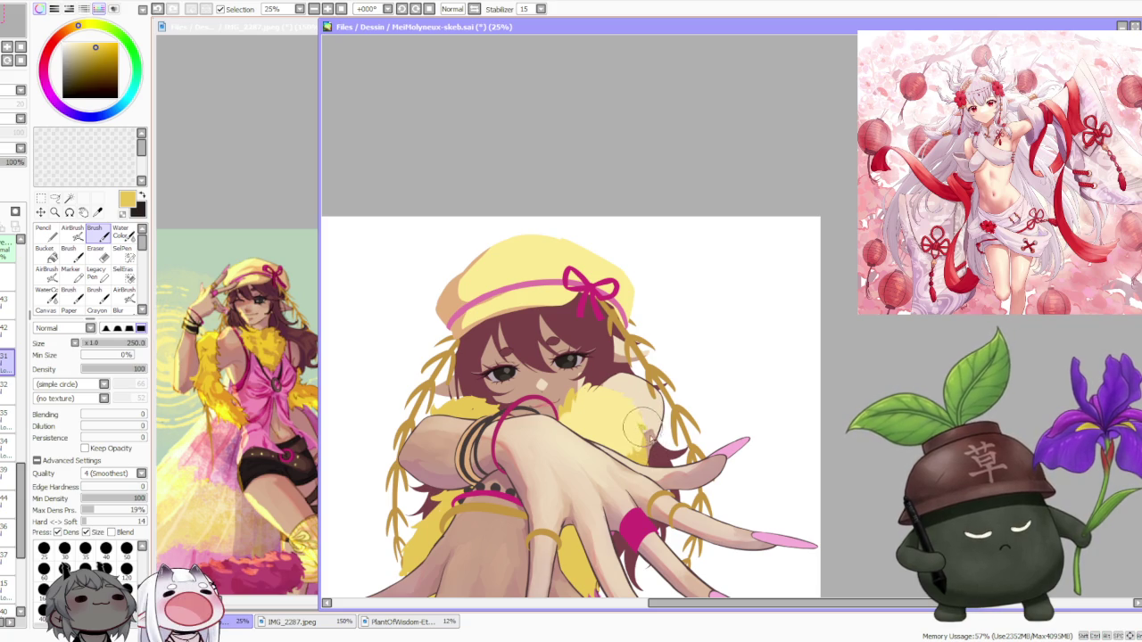
left_click(639, 450)
left_click(638, 446, "alt")
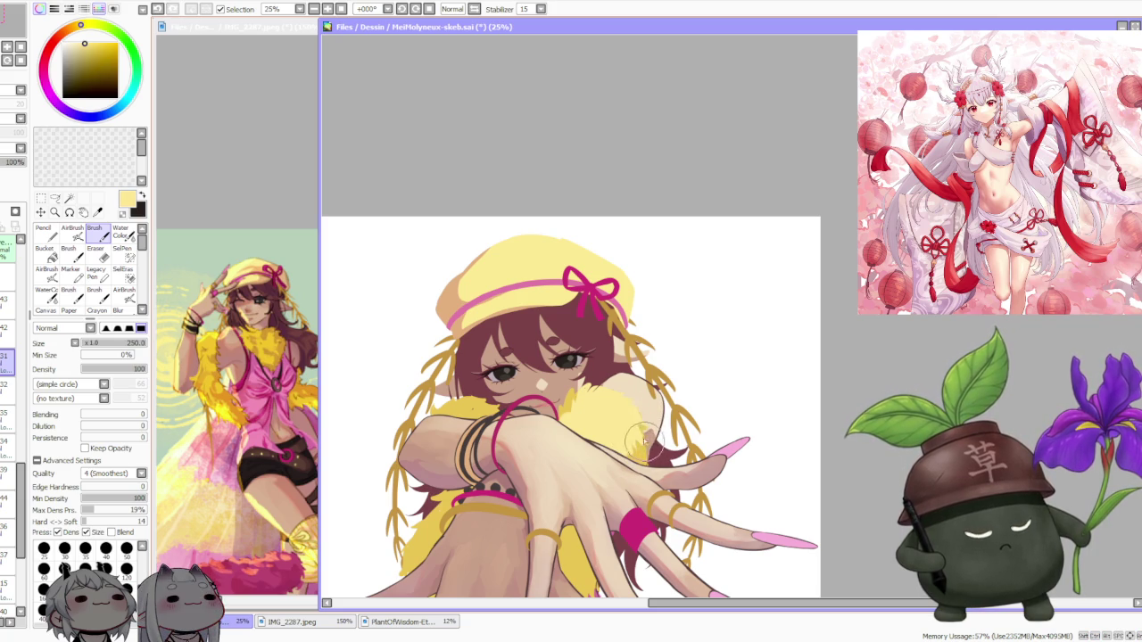
left_click(643, 445)
left_click(643, 446, "alt")
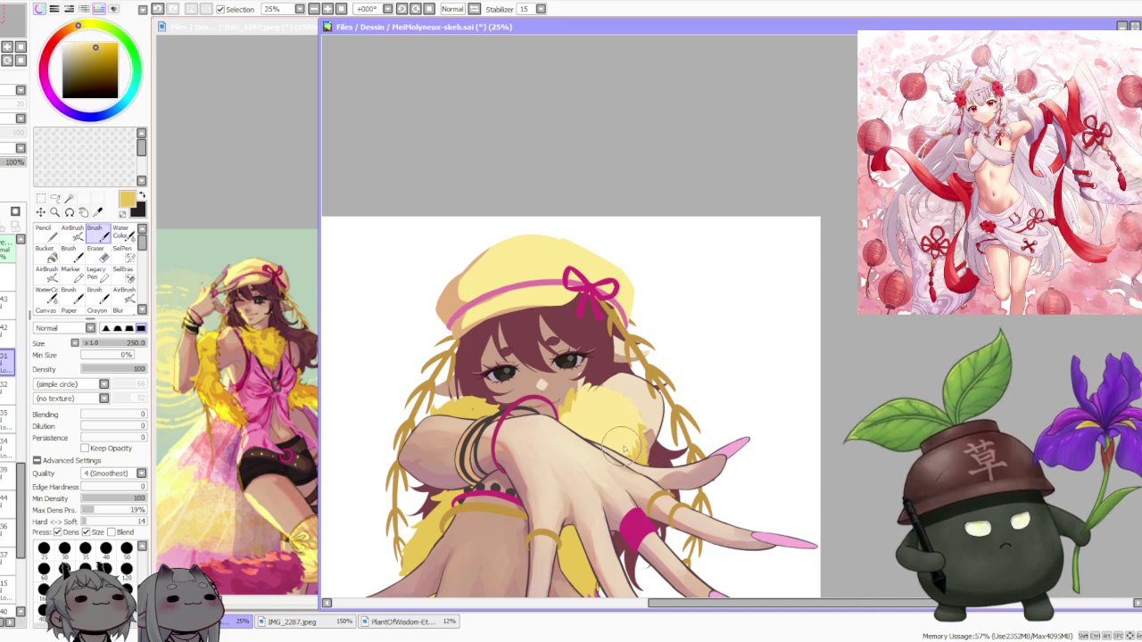
scroll(620, 374, "down", 1)
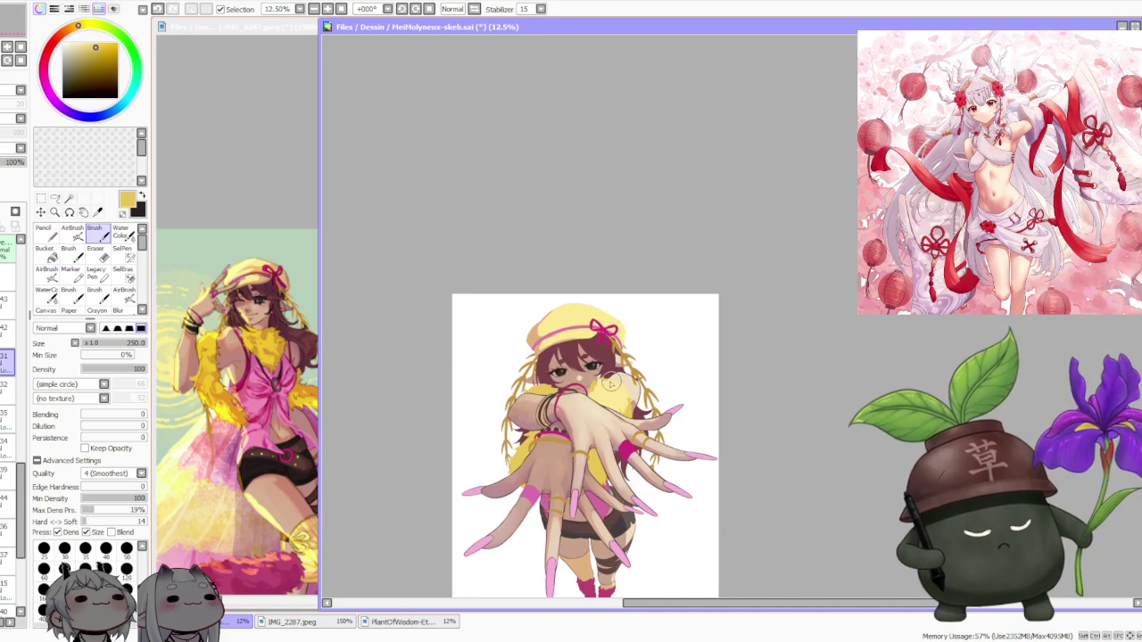
scroll(610, 382, "up", 1)
left_click(611, 393, "alt")
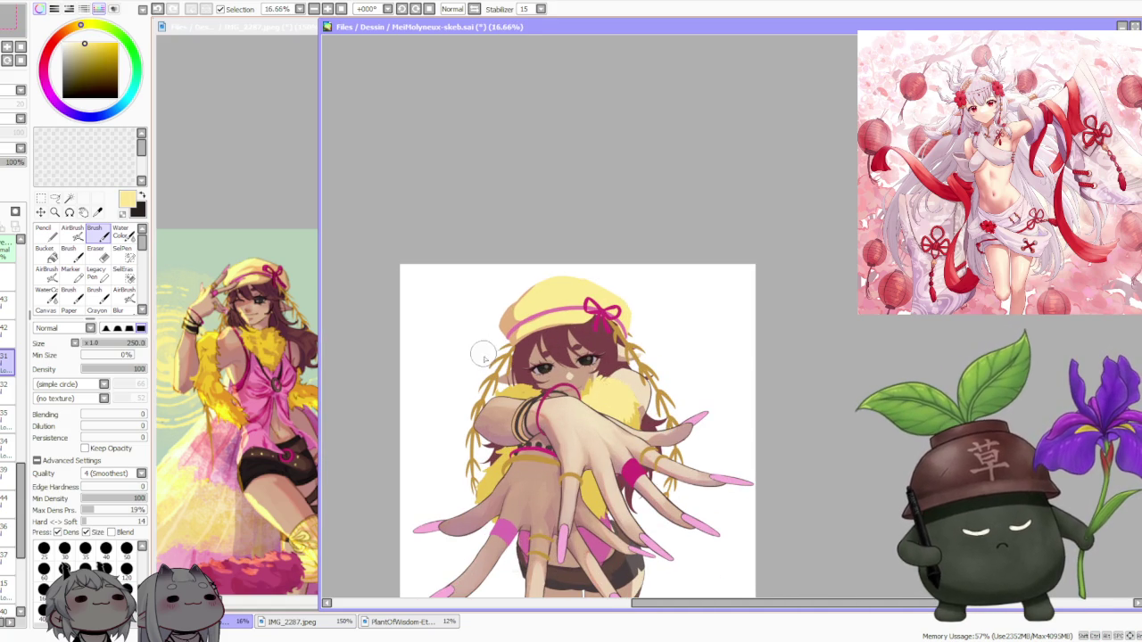
left_click(116, 414)
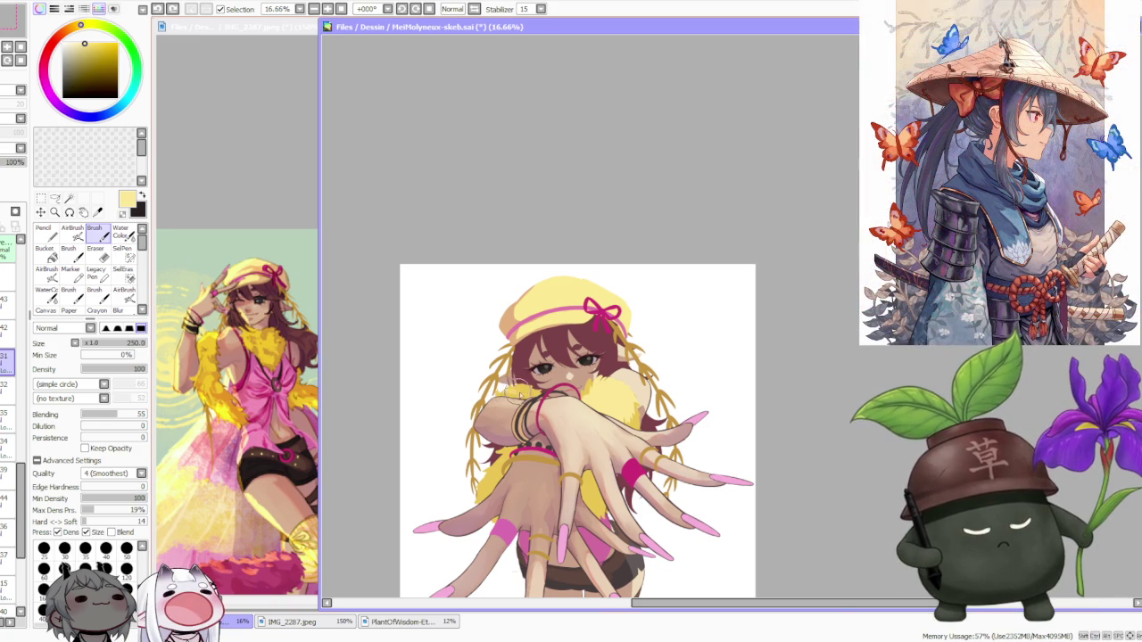
scroll(503, 390, "up", 1)
scroll(504, 390, "down", 1)
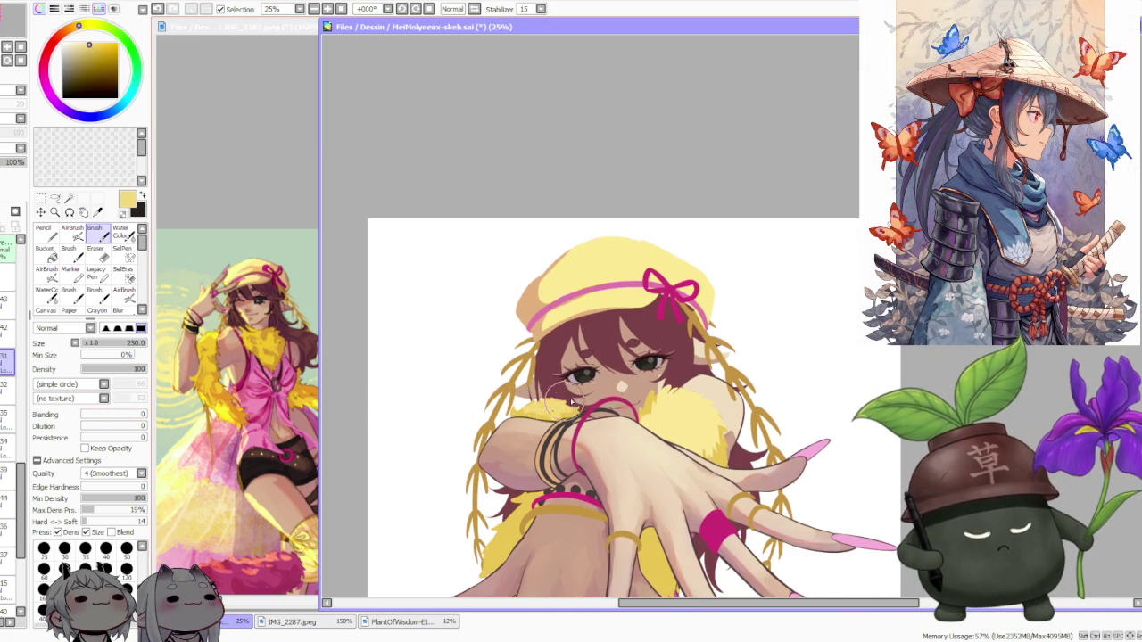
scroll(558, 405, "down", 2)
scroll(609, 446, "up", 1)
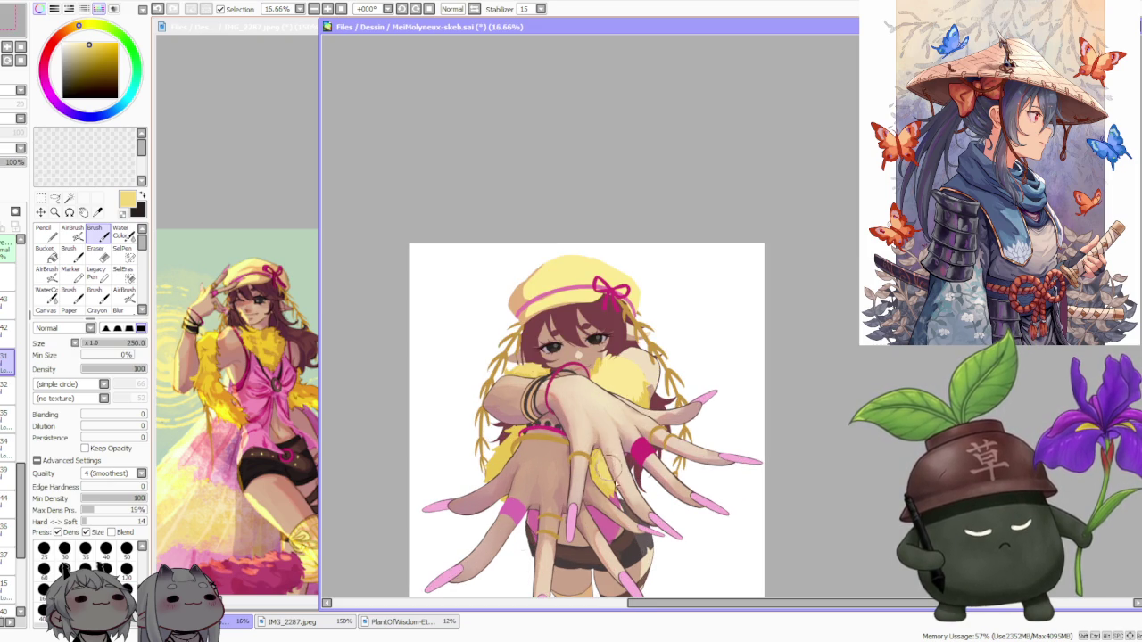
scroll(611, 452, "down", 3)
scroll(611, 420, "up", 2)
scroll(611, 409, "up", 1)
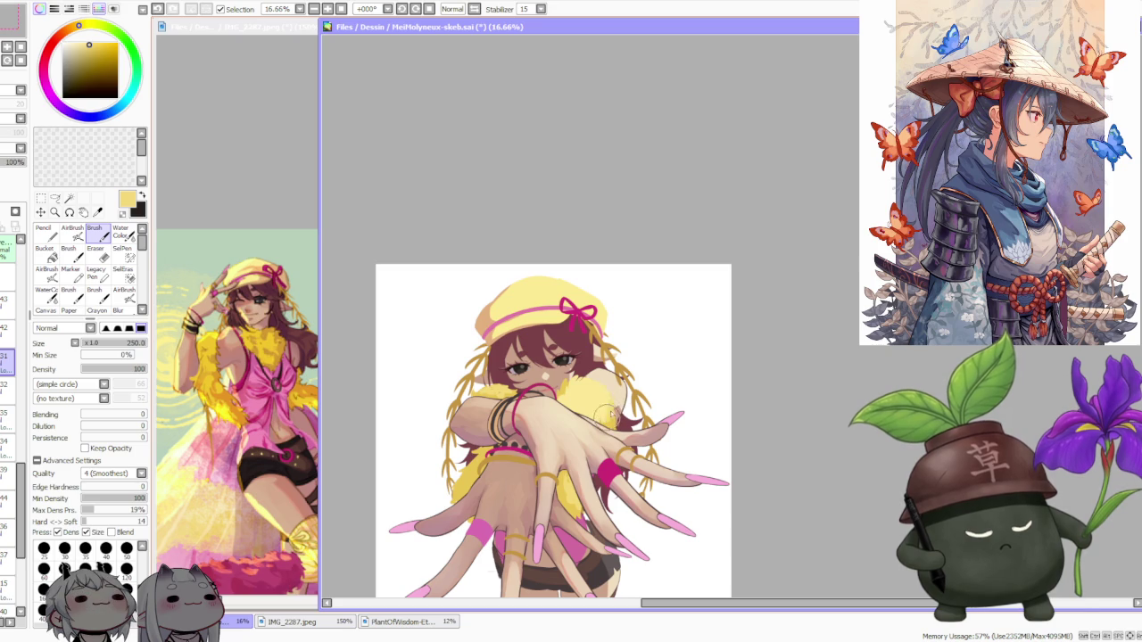
scroll(601, 403, "up", 1)
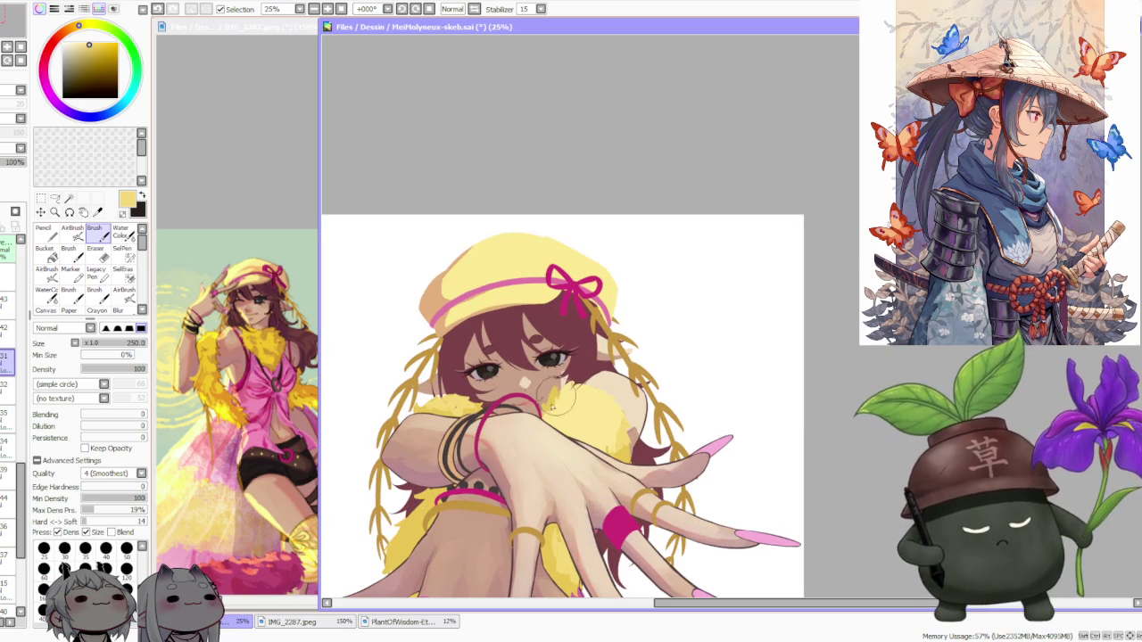
left_click(546, 405, "alt")
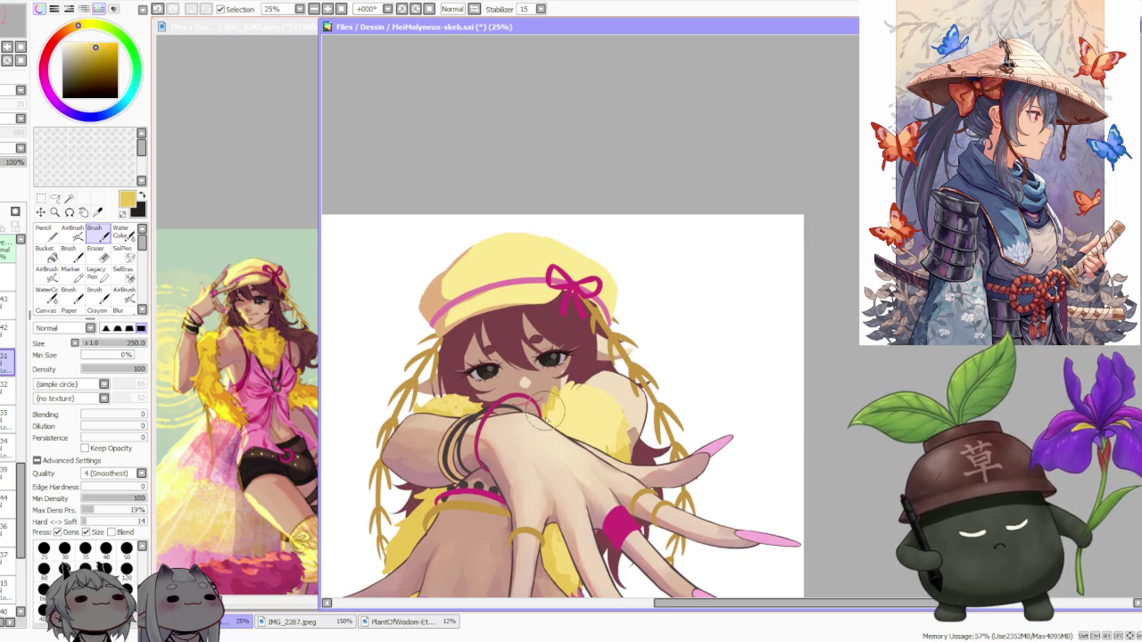
scroll(546, 410, "down", 2)
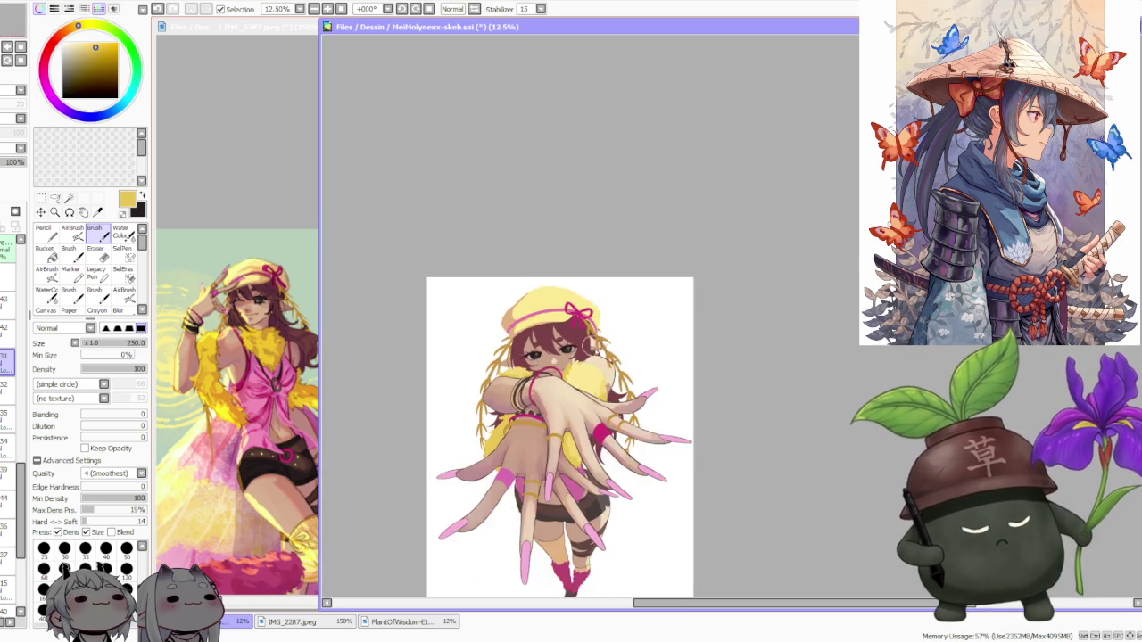
scroll(587, 343, "up", 2)
left_click(605, 394, "alt")
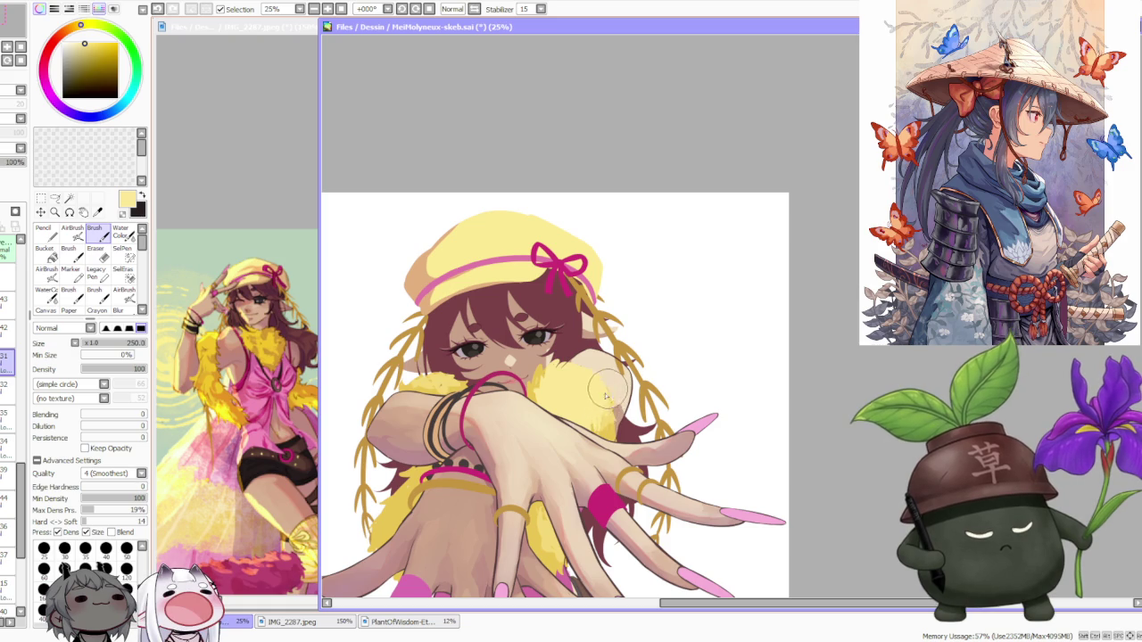
left_click(607, 397, "alt")
scroll(607, 397, "down", 1)
scroll(610, 347, "down", 2)
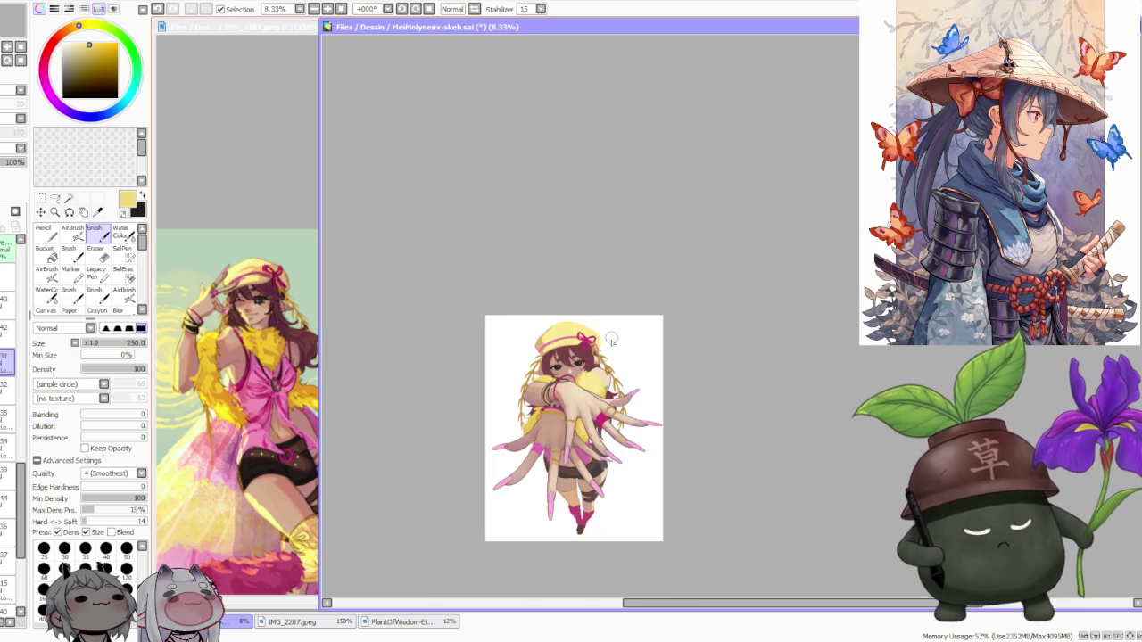
scroll(600, 313, "up", 2)
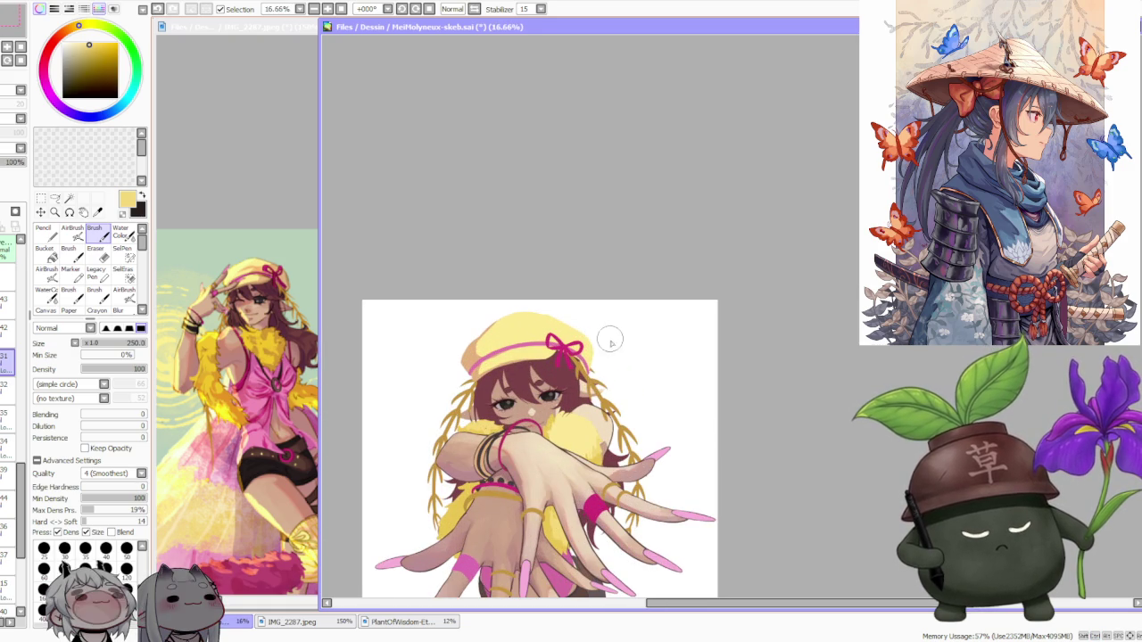
scroll(612, 367, "down", 1)
scroll(612, 367, "down", 1)
scroll(602, 355, "up", 1)
scroll(589, 365, "up", 2)
scroll(581, 365, "down", 1)
scroll(581, 366, "down", 1)
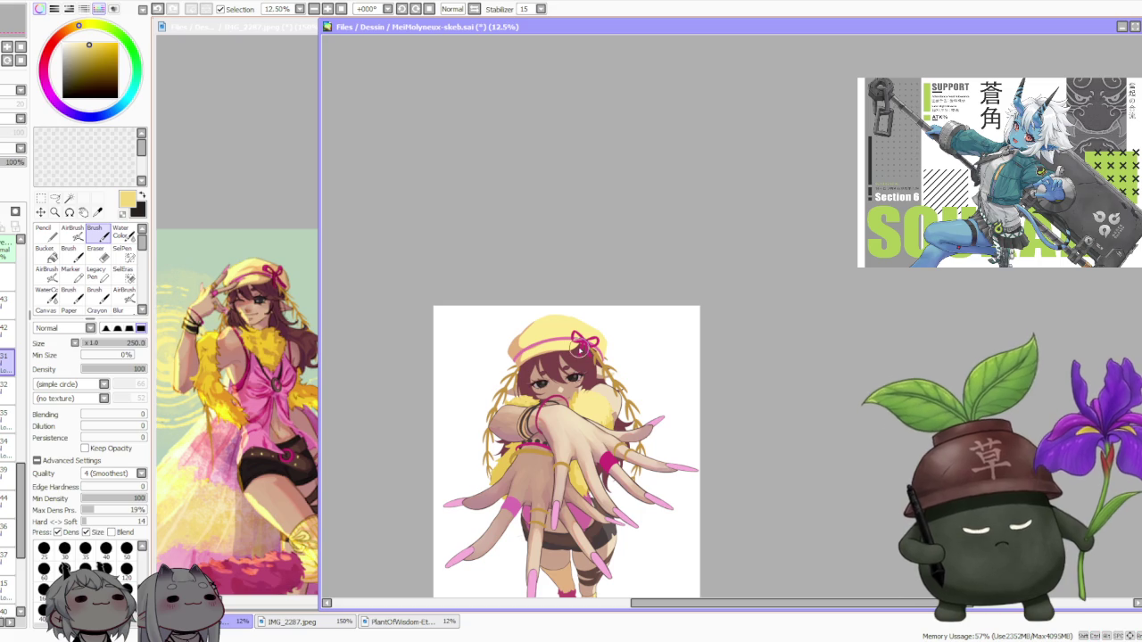
scroll(577, 349, "down", 1)
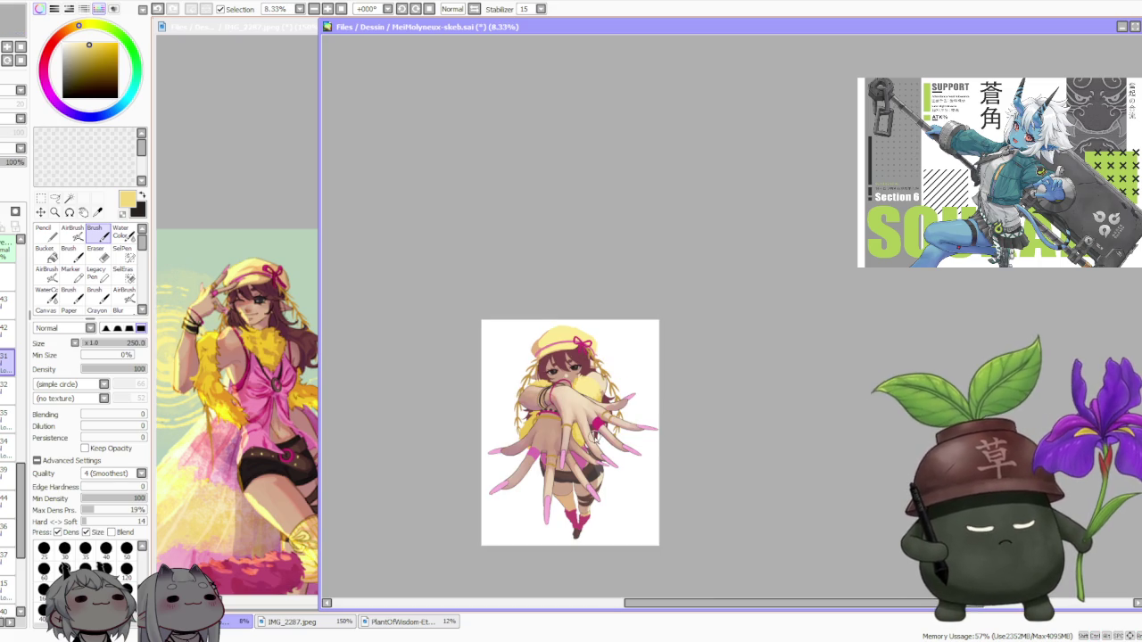
scroll(595, 437, "up", 2)
scroll(595, 437, "down", 1)
scroll(595, 437, "down", 1)
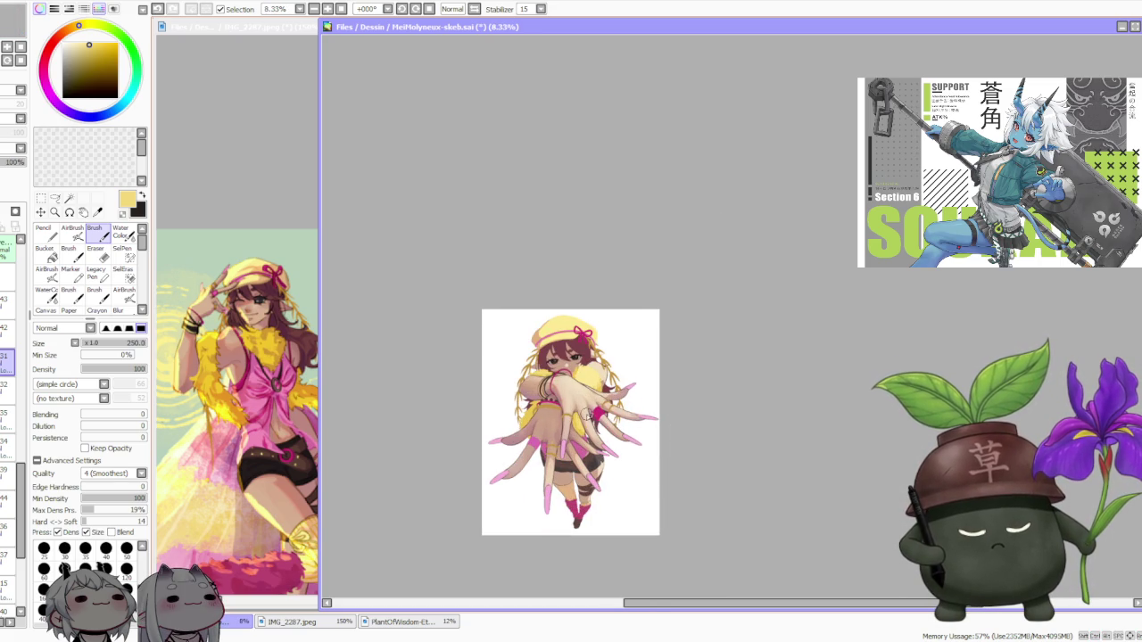
scroll(589, 416, "up", 1)
scroll(589, 418, "up", 1)
scroll(575, 432, "up", 1)
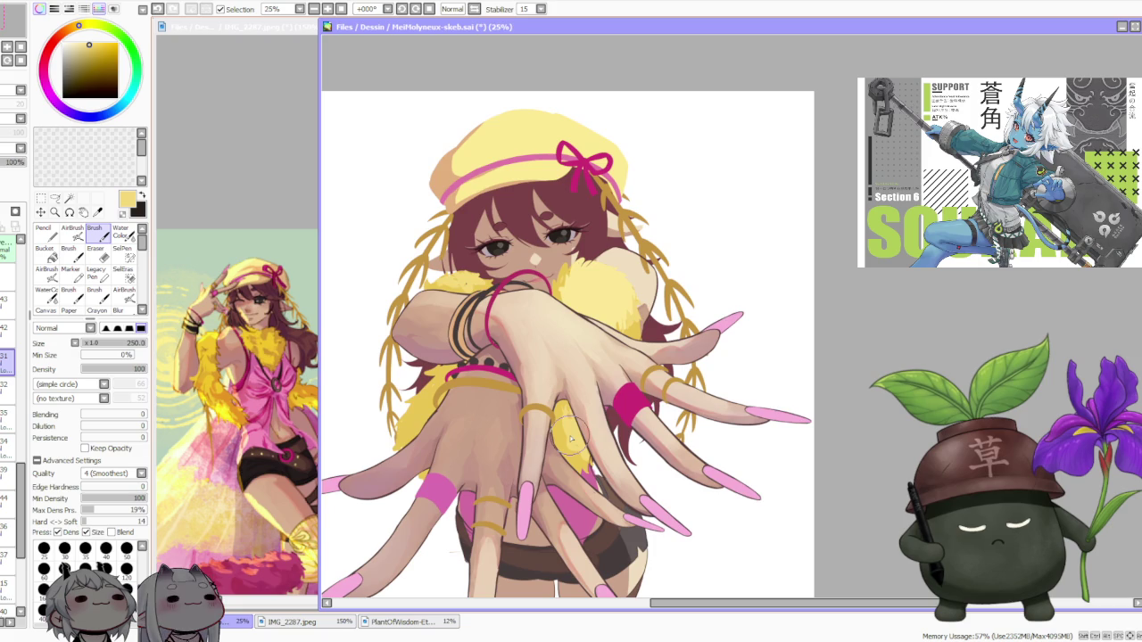
scroll(571, 437, "down", 1)
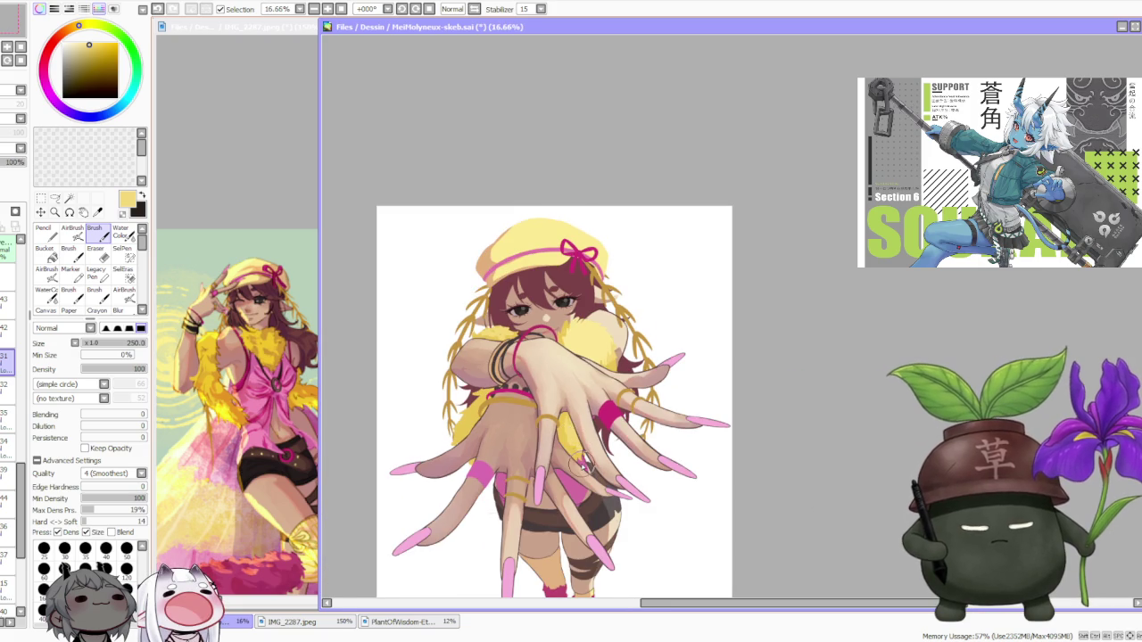
scroll(582, 464, "up", 1)
scroll(7, 472, "down", 3)
left_click(4, 550)
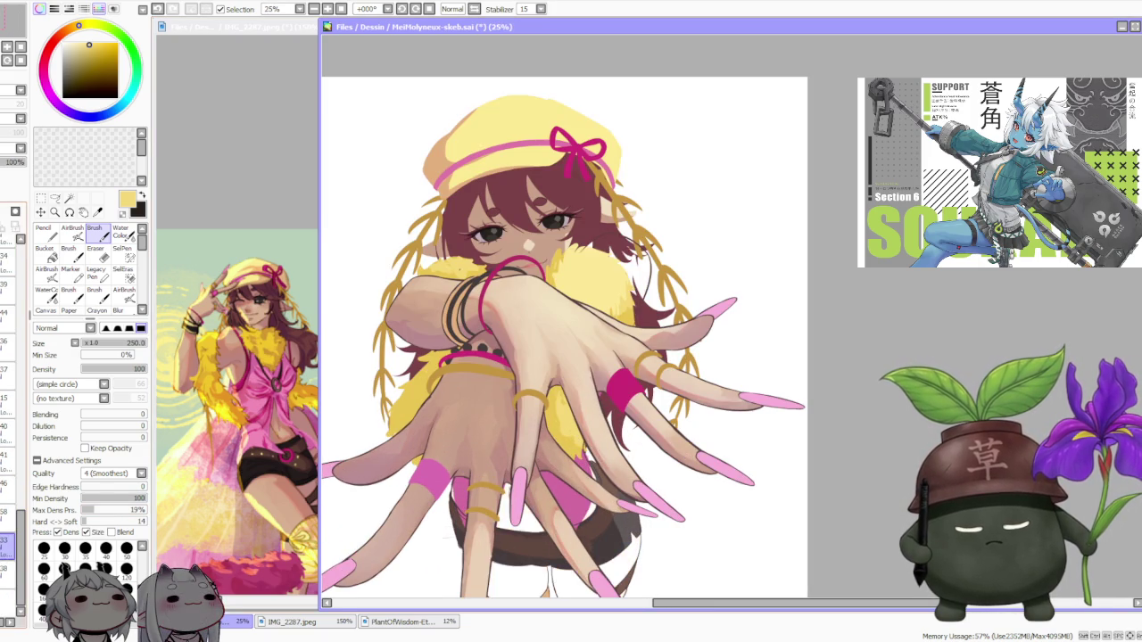
Select the skin layer and sample skin and reddish-brown tones from the drawing
left_click(7, 348)
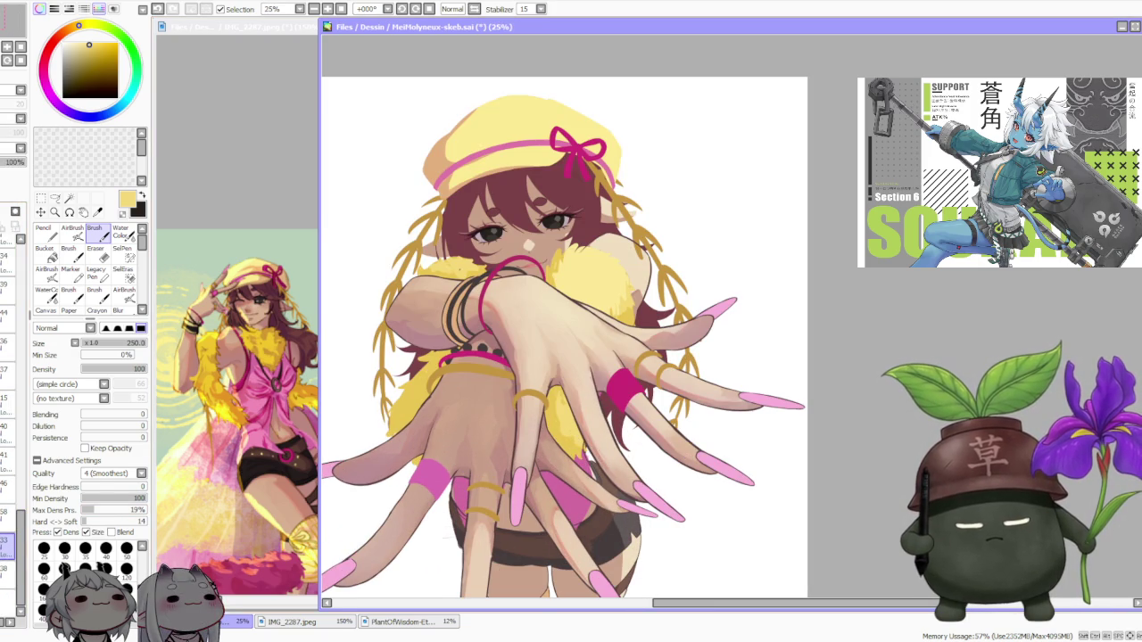
left_click(506, 521, "alt")
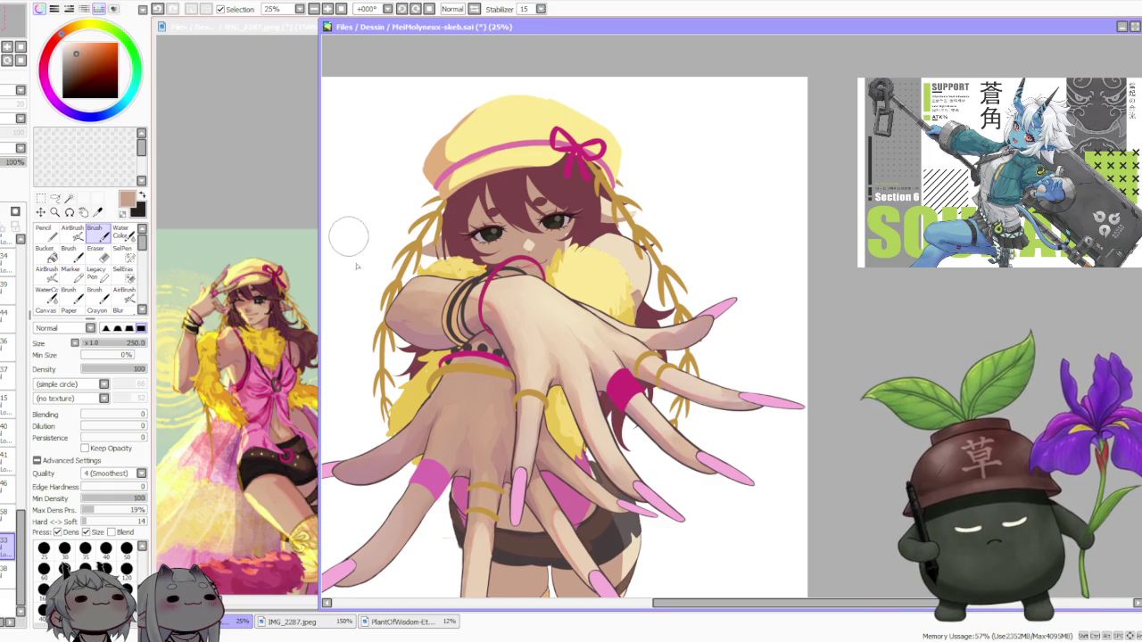
left_click(510, 474, "alt")
scroll(503, 482, "up", 1)
scroll(502, 482, "up", 1)
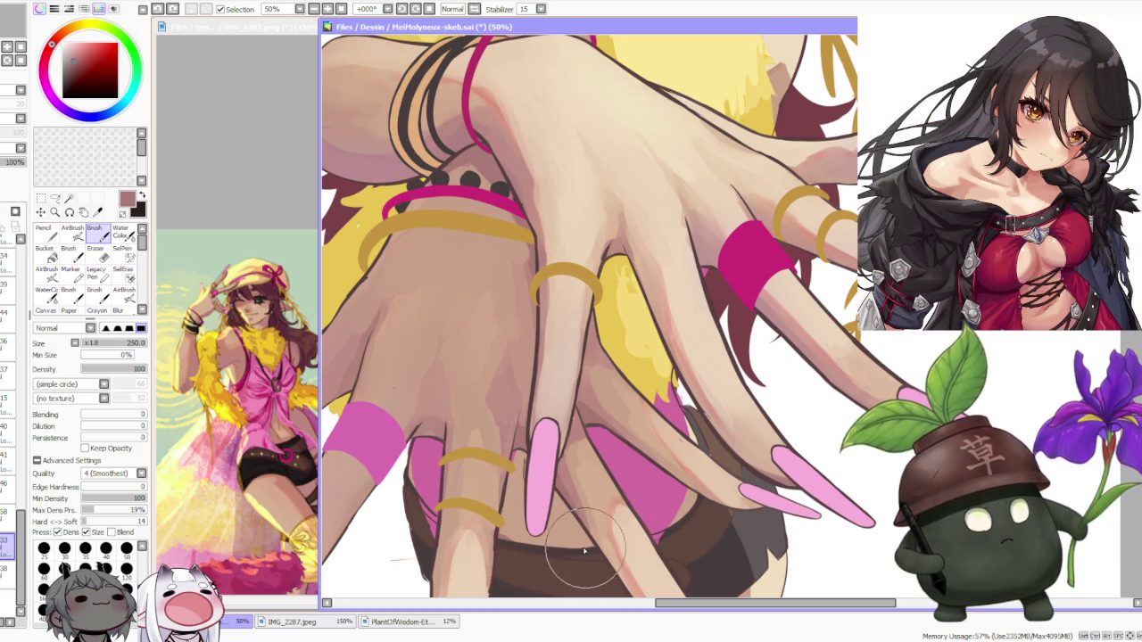
scroll(589, 540, "down", 3)
scroll(546, 521, "up", 3)
Shade the lower hand over the shorts at 50% zoom with tan and red-brown colours
left_click(547, 522, "alt")
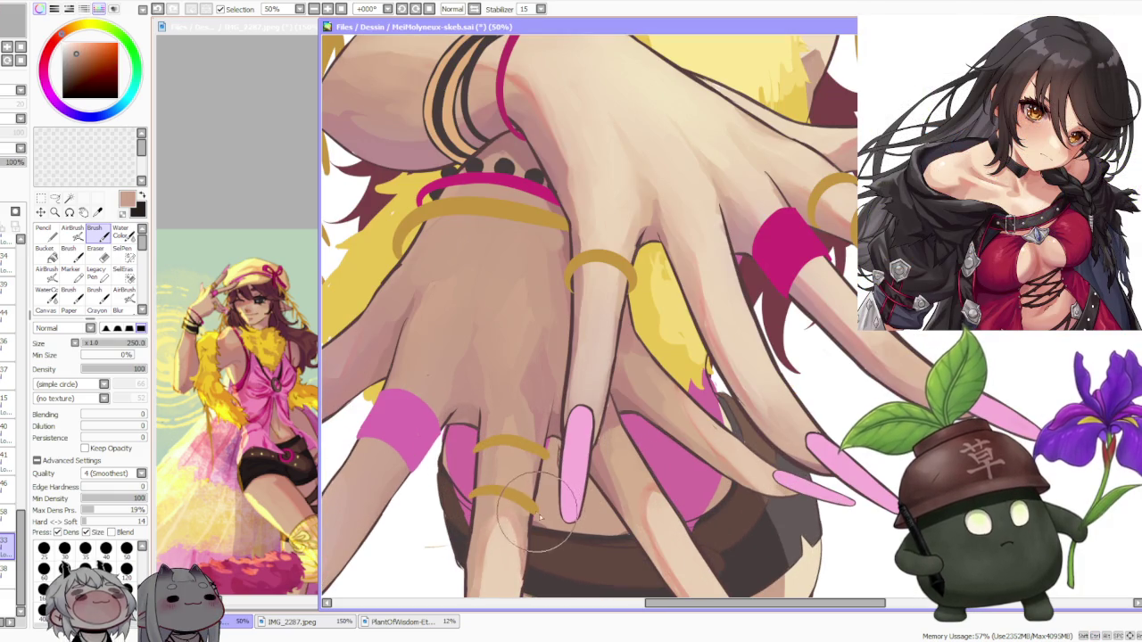
scroll(540, 518, "down", 2)
scroll(544, 513, "down", 1)
scroll(549, 508, "up", 2)
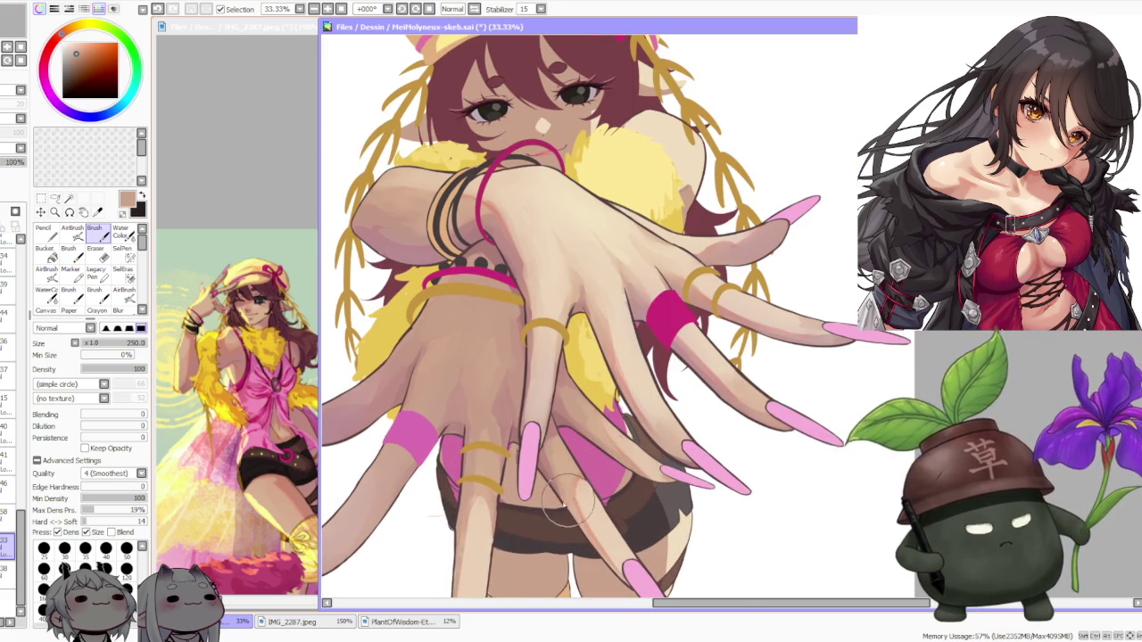
scroll(546, 478, "down", 2)
scroll(551, 485, "up", 2)
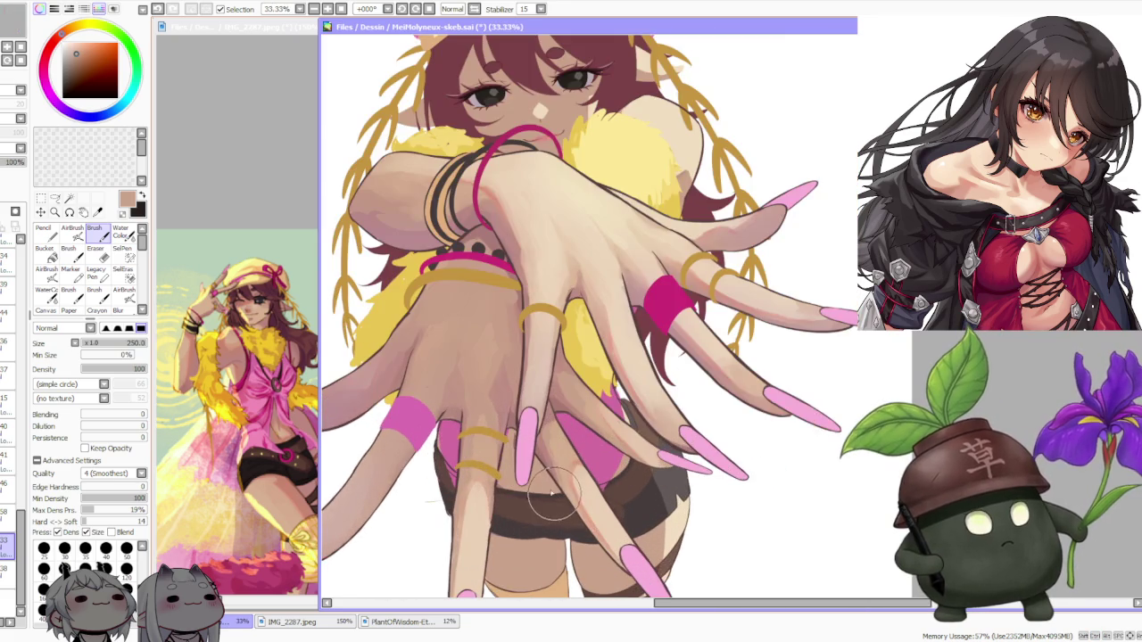
scroll(535, 486, "up", 1)
left_click(492, 492, "alt")
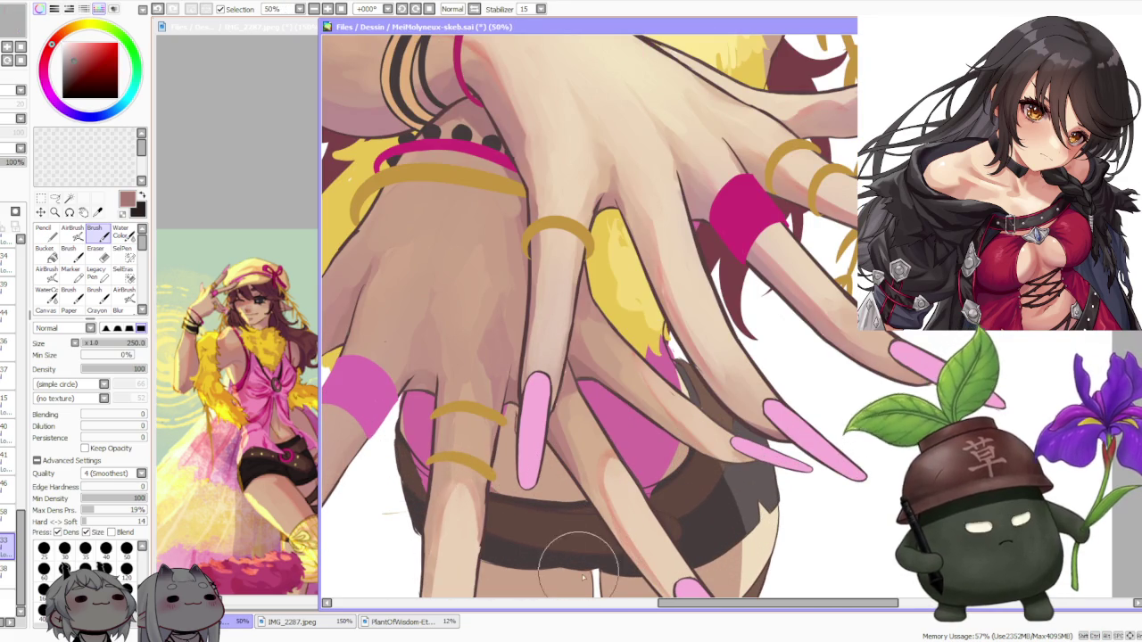
scroll(499, 477, "down", 1)
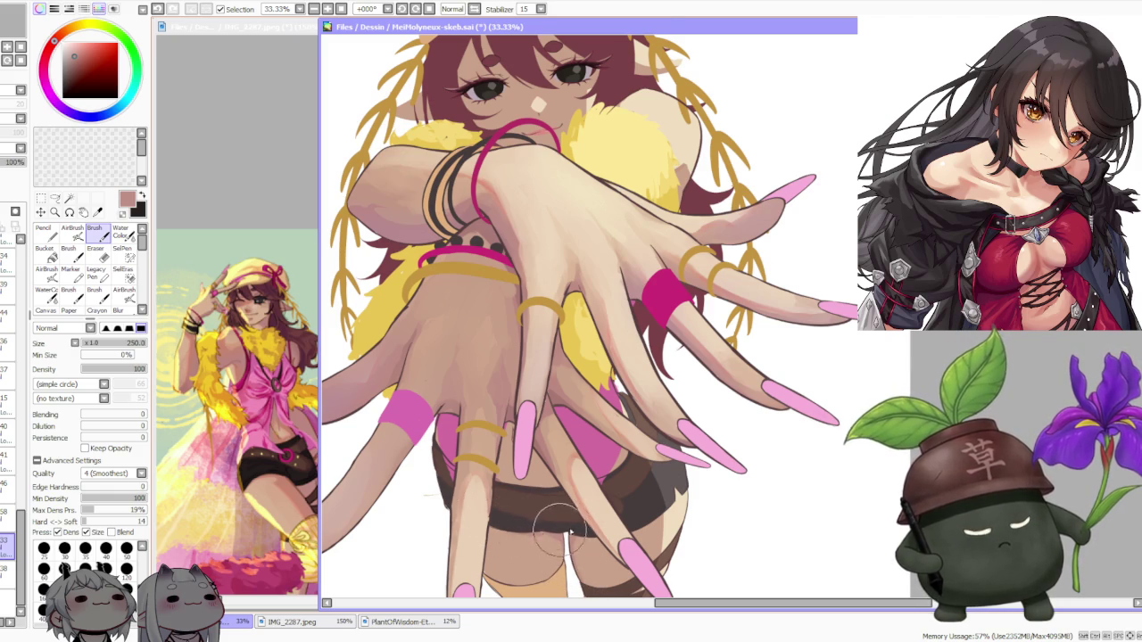
scroll(541, 527, "down", 3)
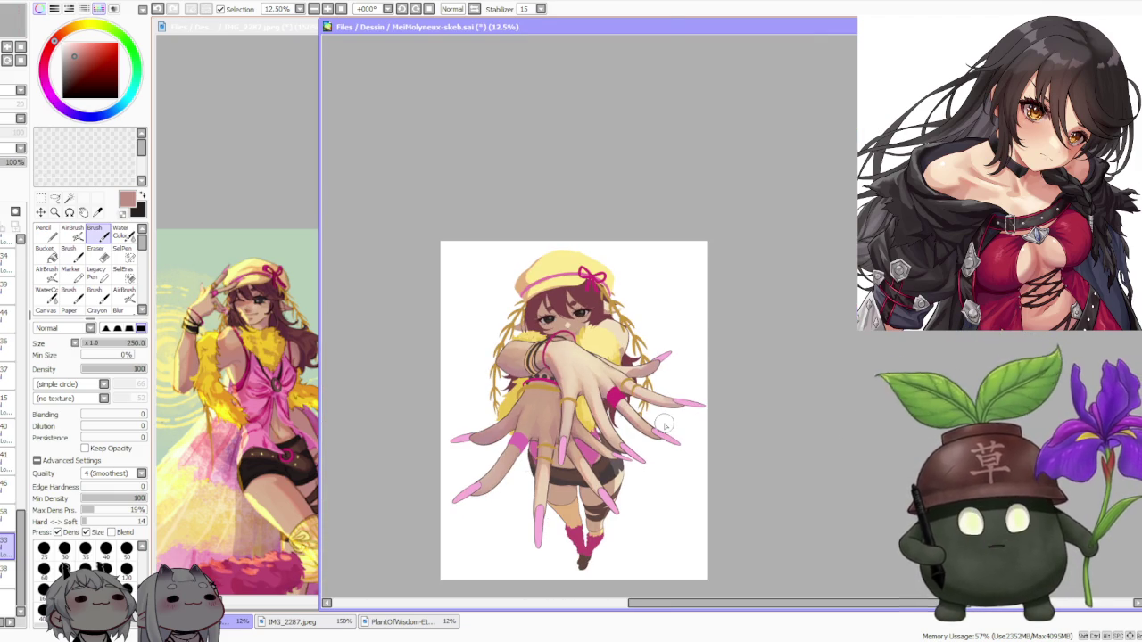
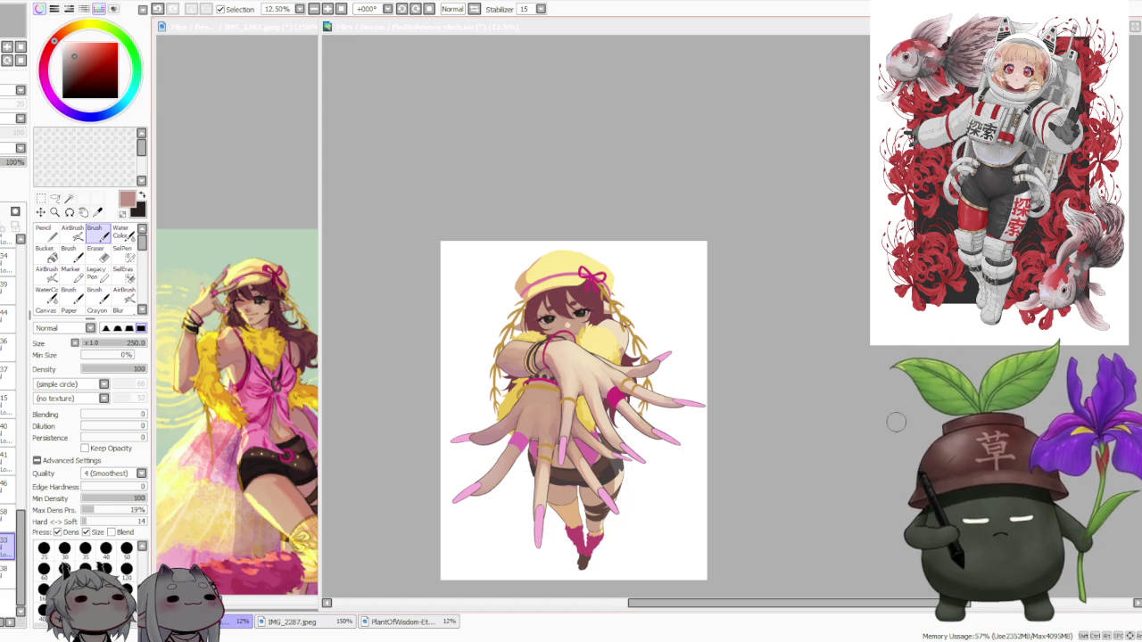
Zoom in and out around the illustration canvas to inspect the shoulder area
left_click(792, 362)
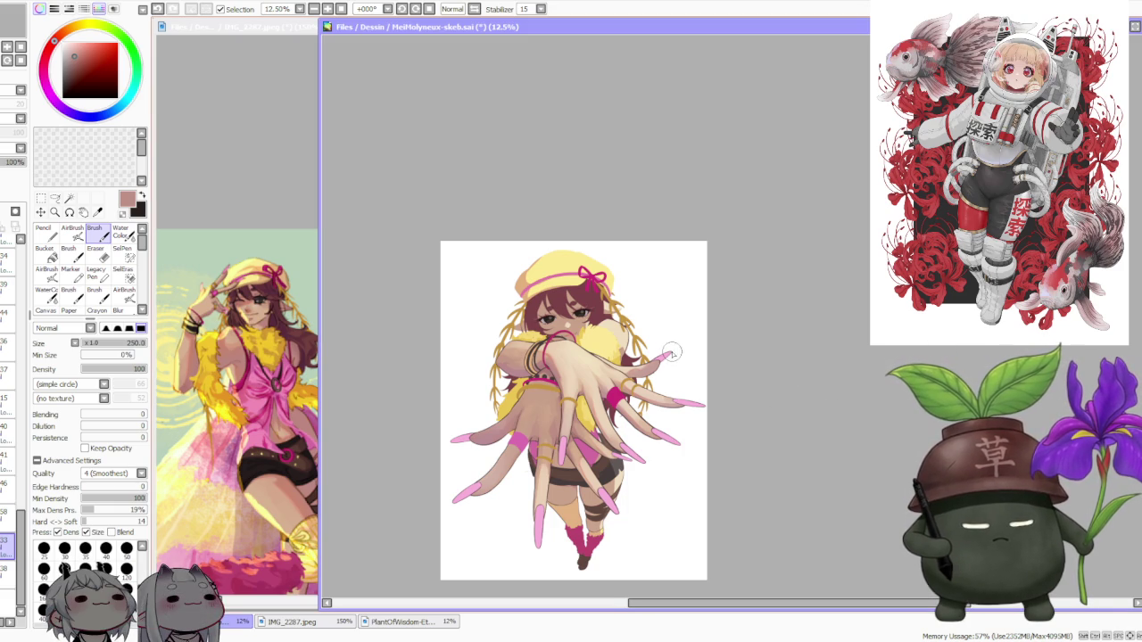
scroll(616, 418, "up", 1)
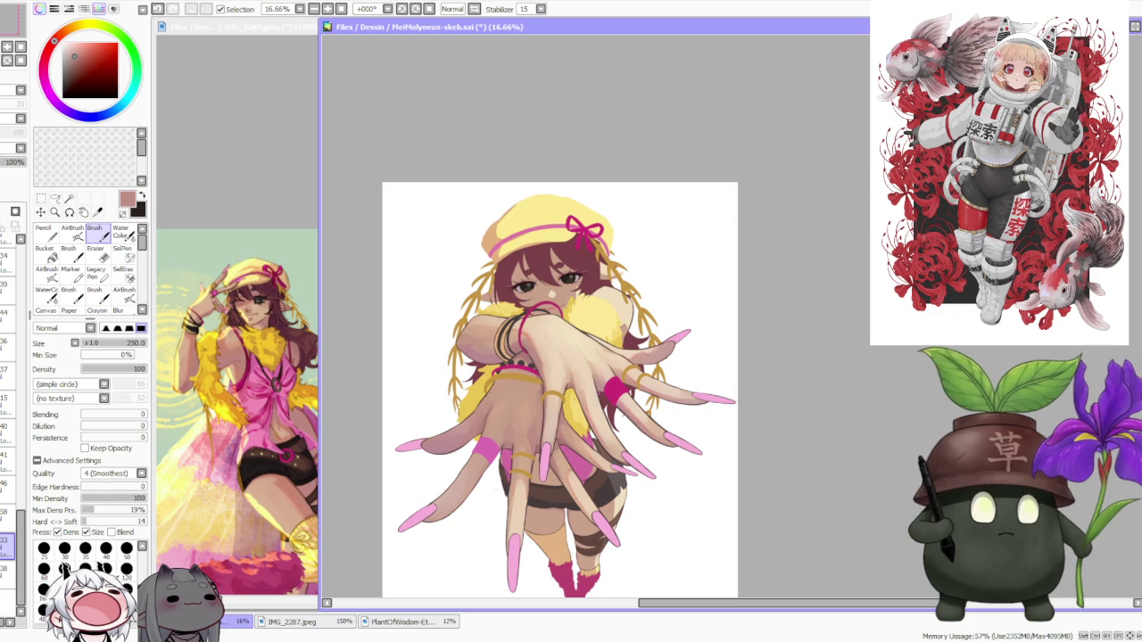
key("alt+Tab")
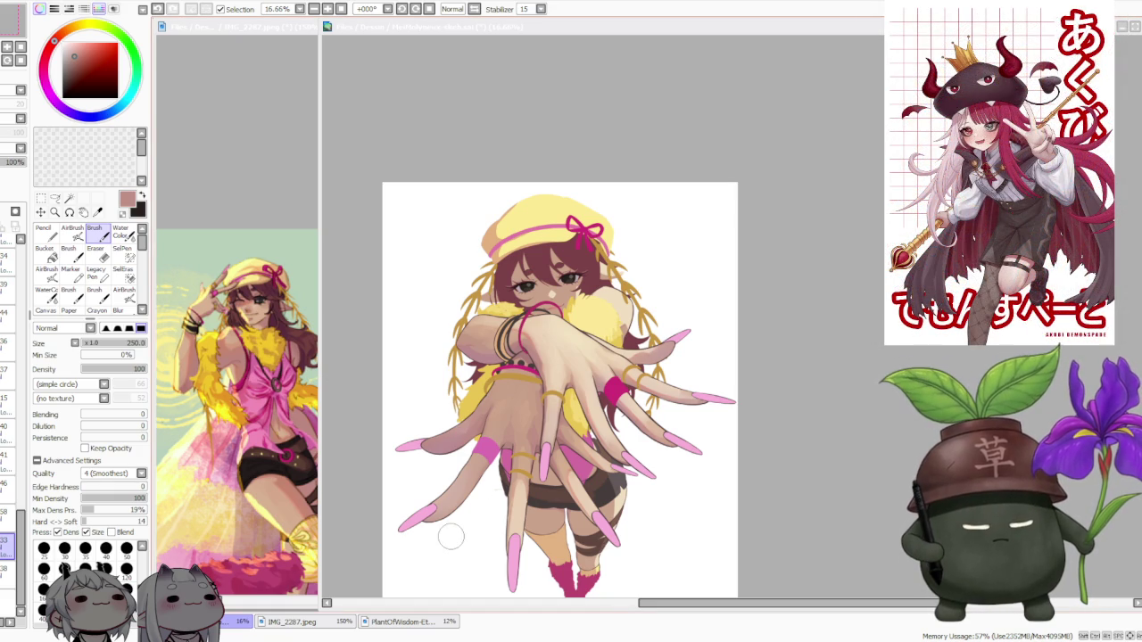
scroll(450, 535, "down", 1)
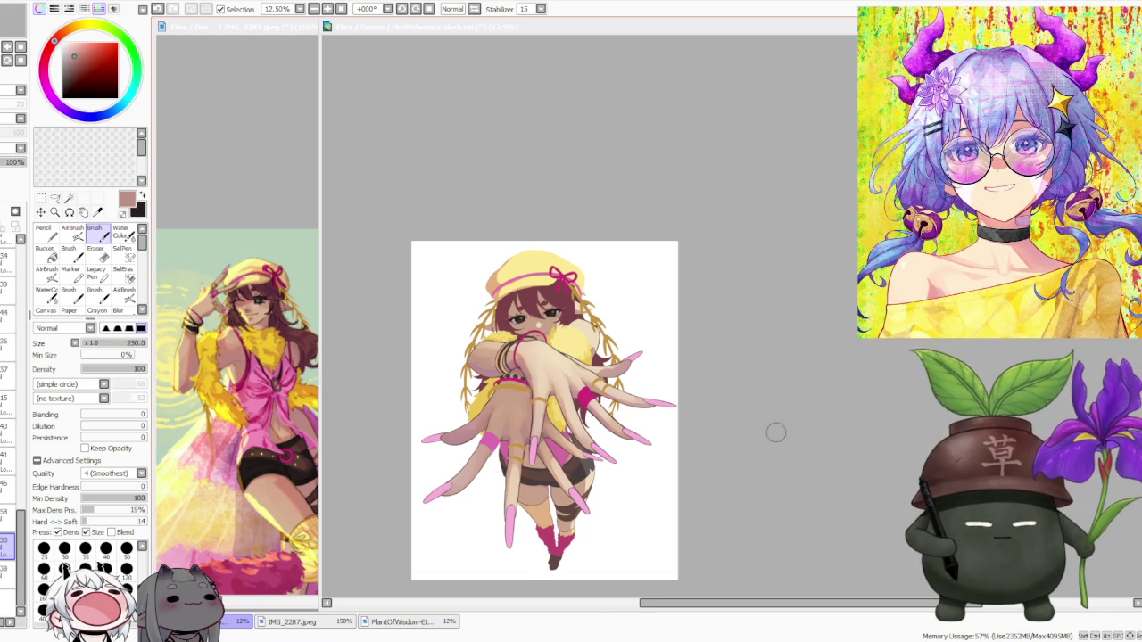
scroll(688, 383, "down", 1)
scroll(634, 347, "up", 2)
scroll(573, 311, "up", 1)
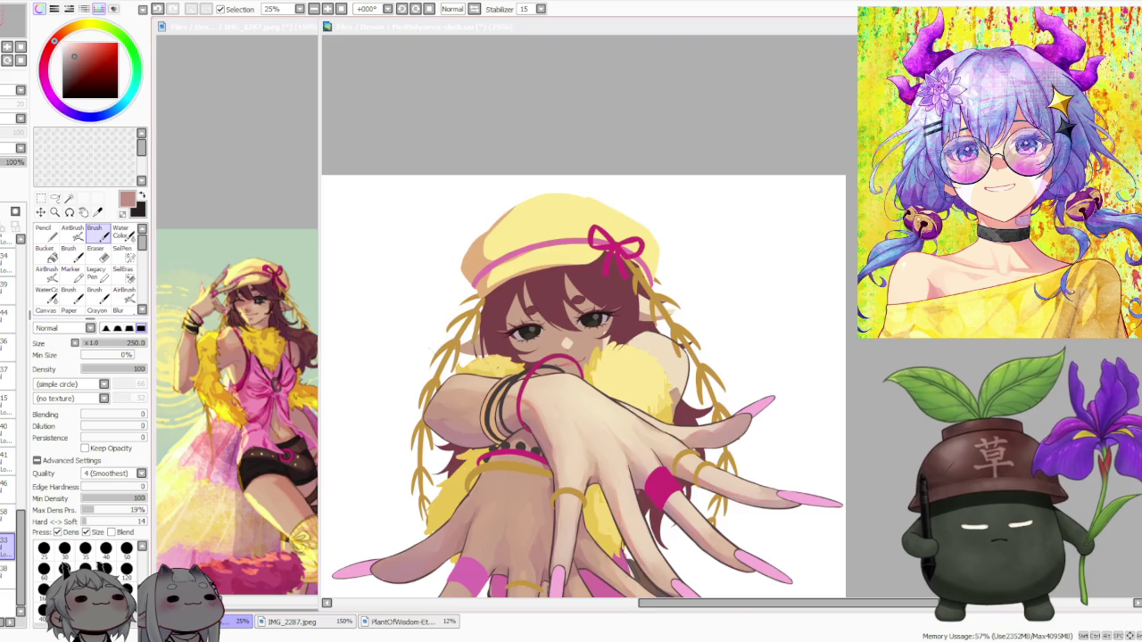
scroll(759, 313, "down", 1)
scroll(687, 303, "down", 1)
scroll(628, 297, "up", 1)
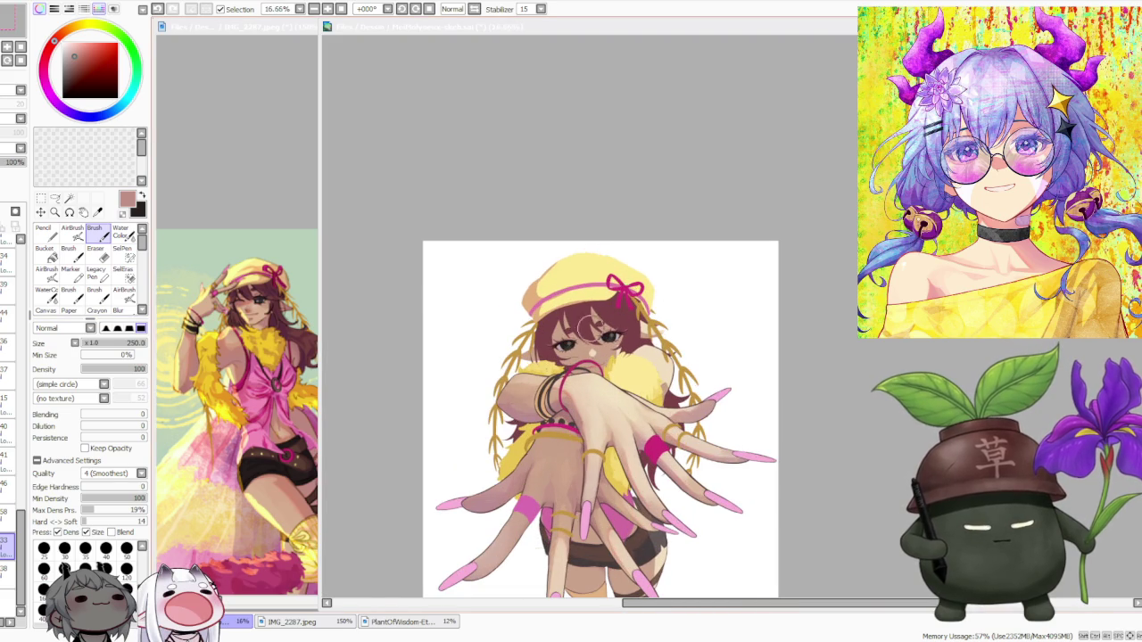
scroll(575, 357, "down", 1)
scroll(597, 412, "up", 1)
scroll(600, 417, "up", 1)
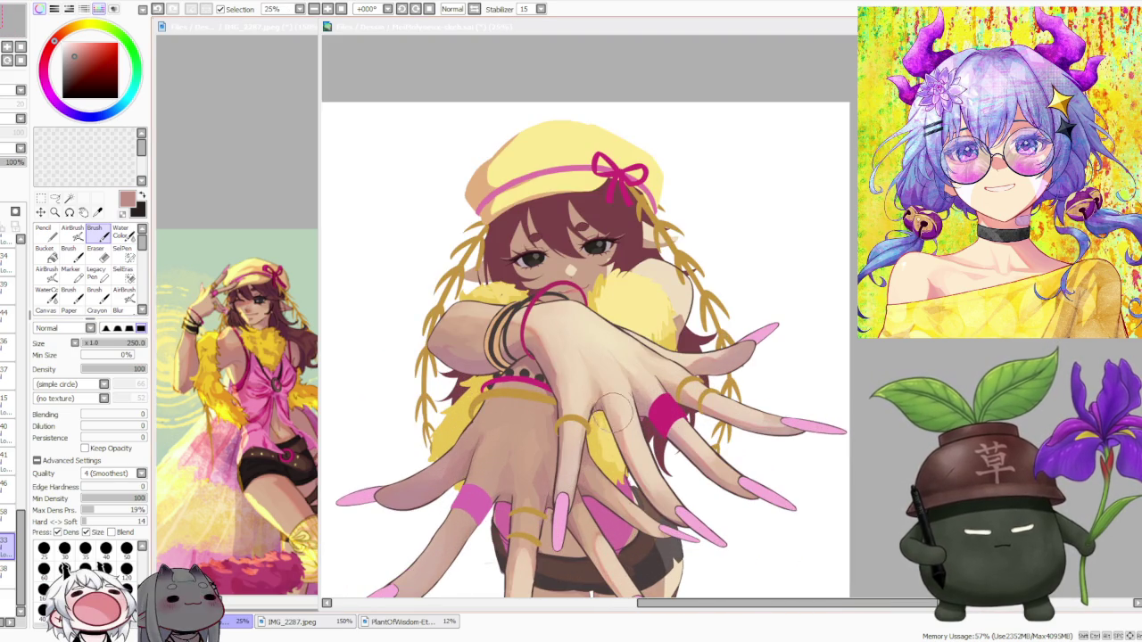
scroll(588, 407, "up", 1)
scroll(571, 418, "down", 2)
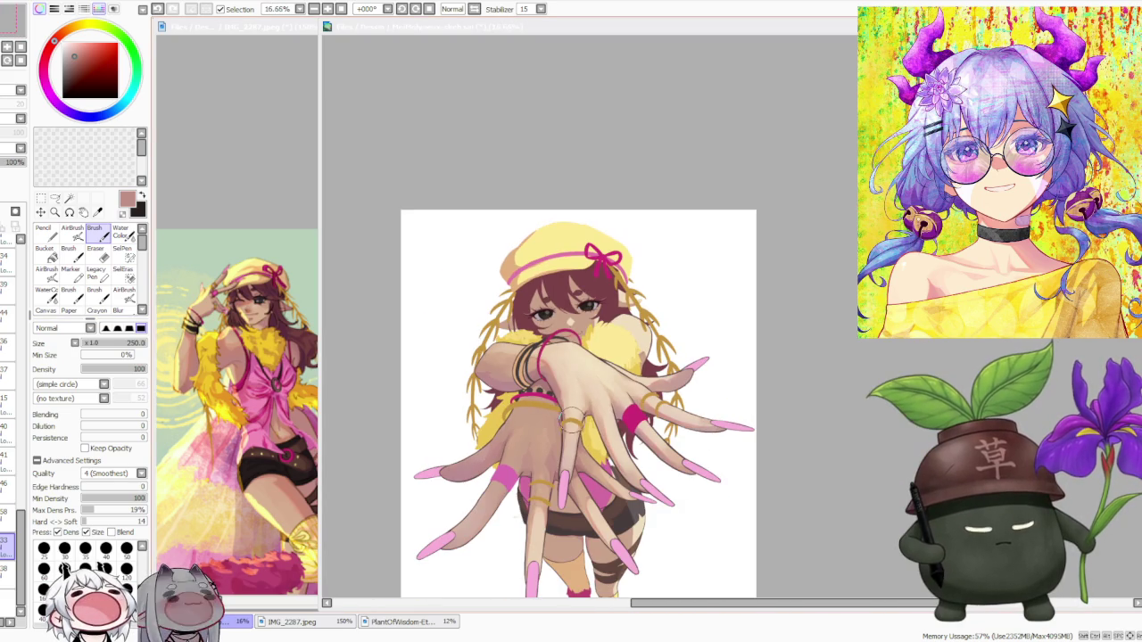
scroll(575, 420, "down", 2)
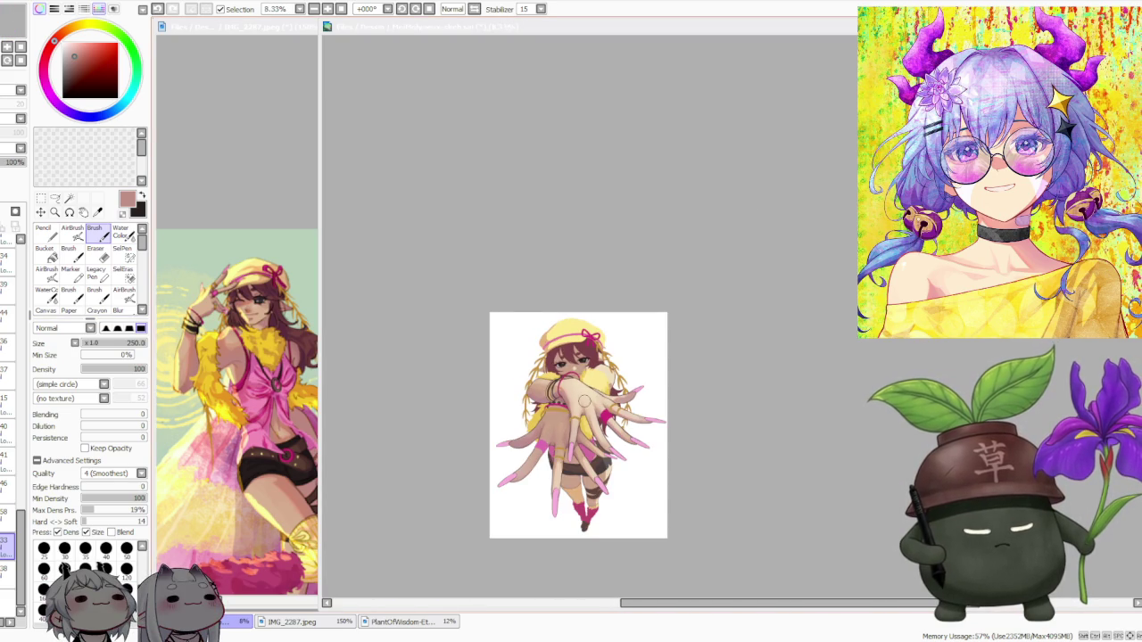
scroll(584, 401, "up", 2)
scroll(580, 409, "down", 2)
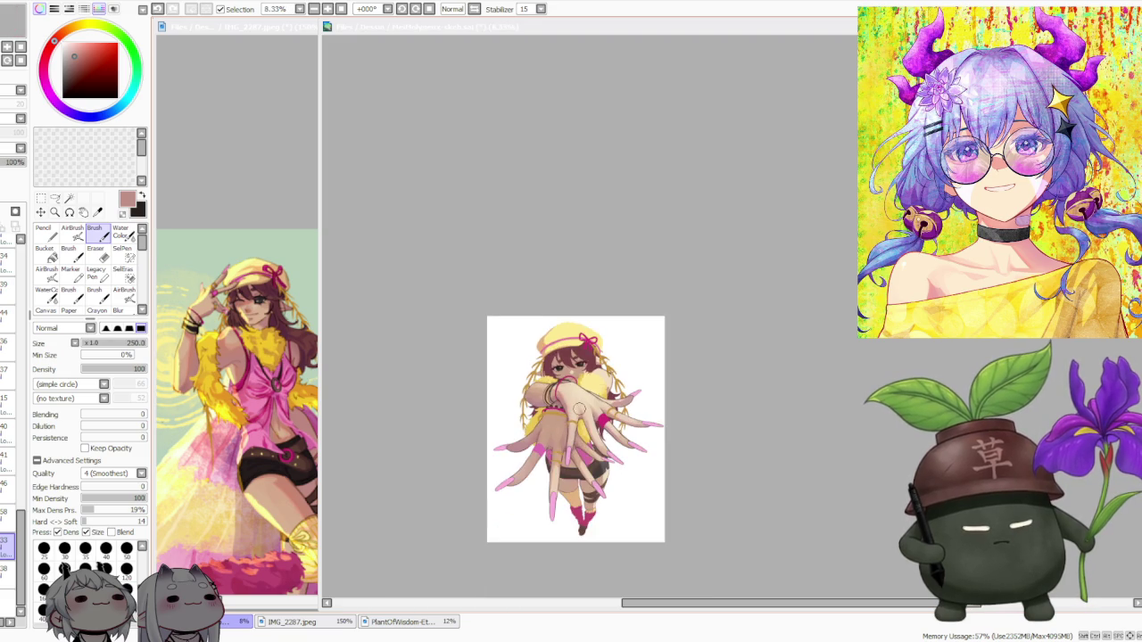
scroll(593, 379, "up", 1)
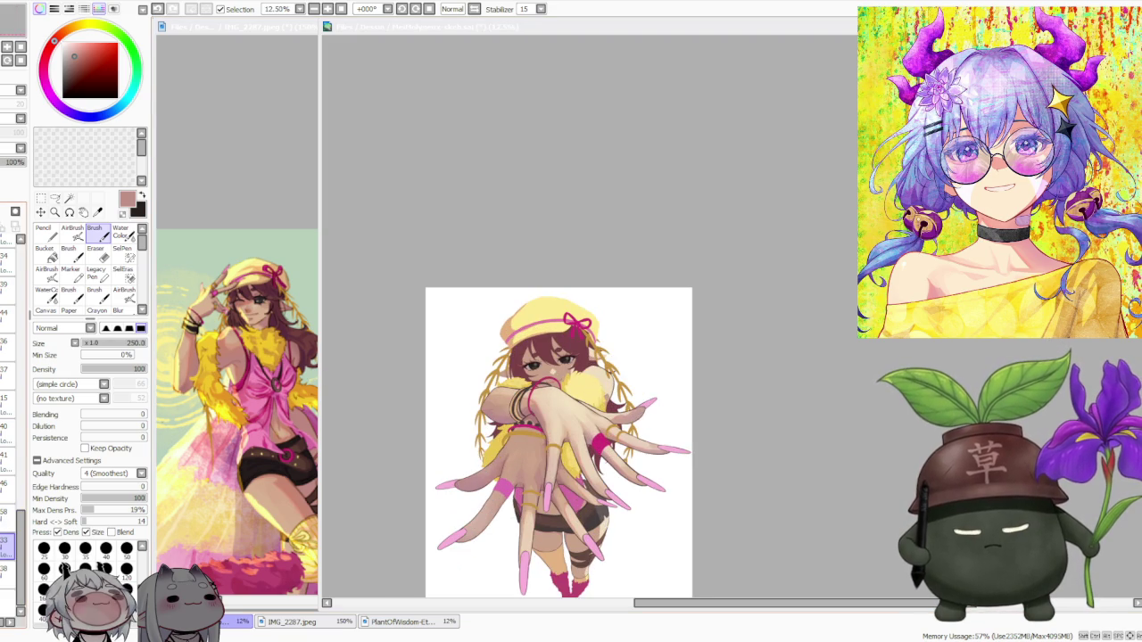
left_click(560, 535)
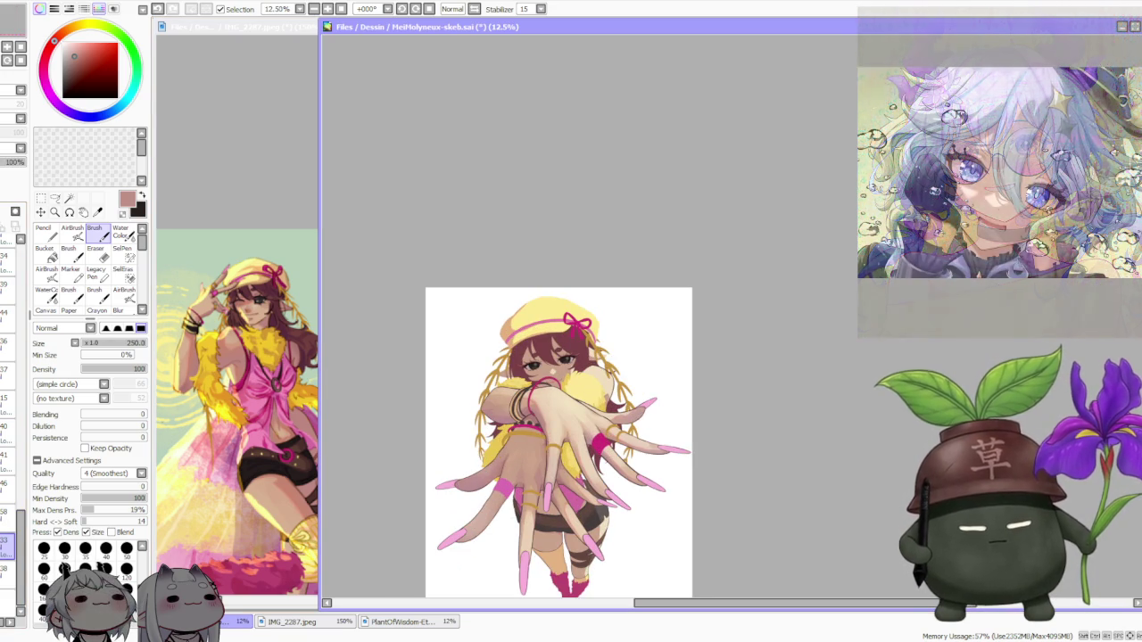
Switch to the Water Color tool and pick a light peach skin tone
key("c")
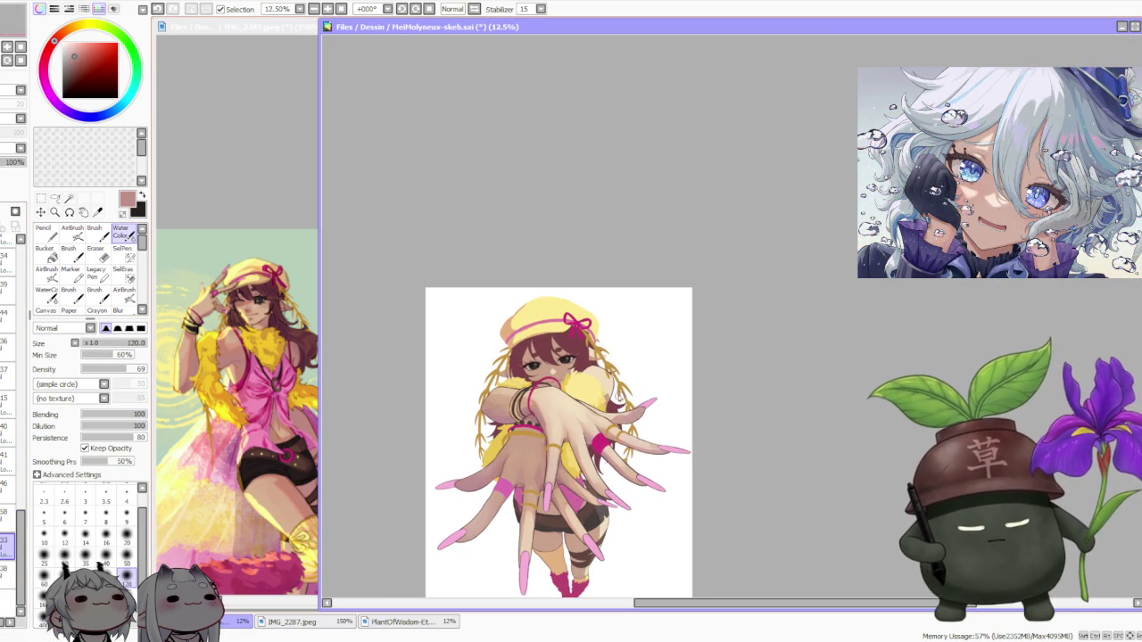
scroll(599, 388, "up", 2)
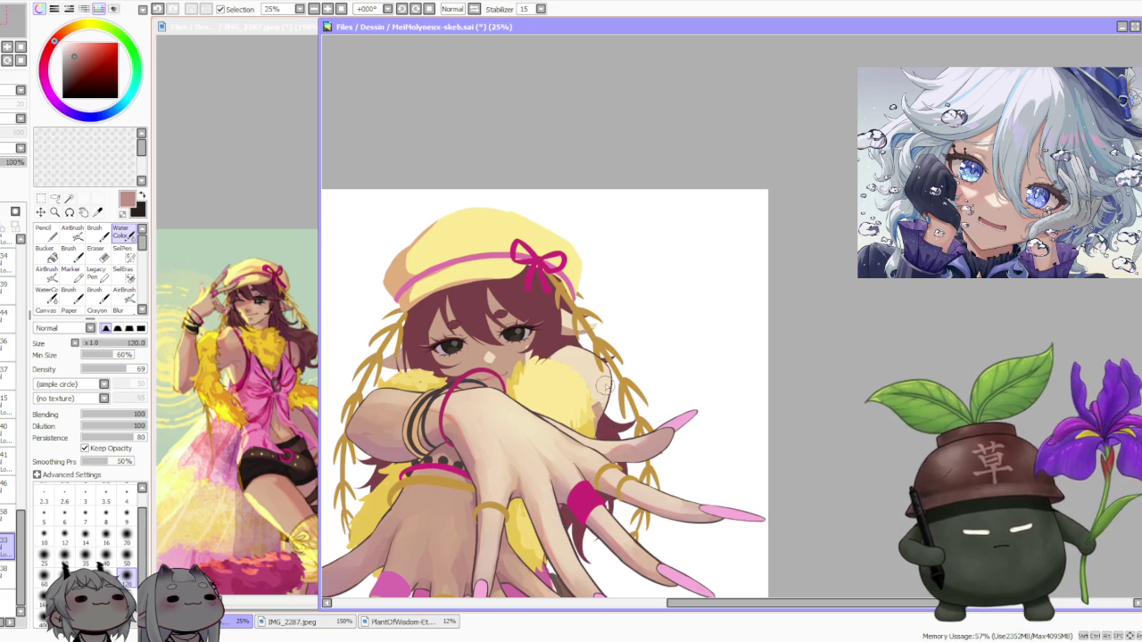
left_click(582, 339, "alt")
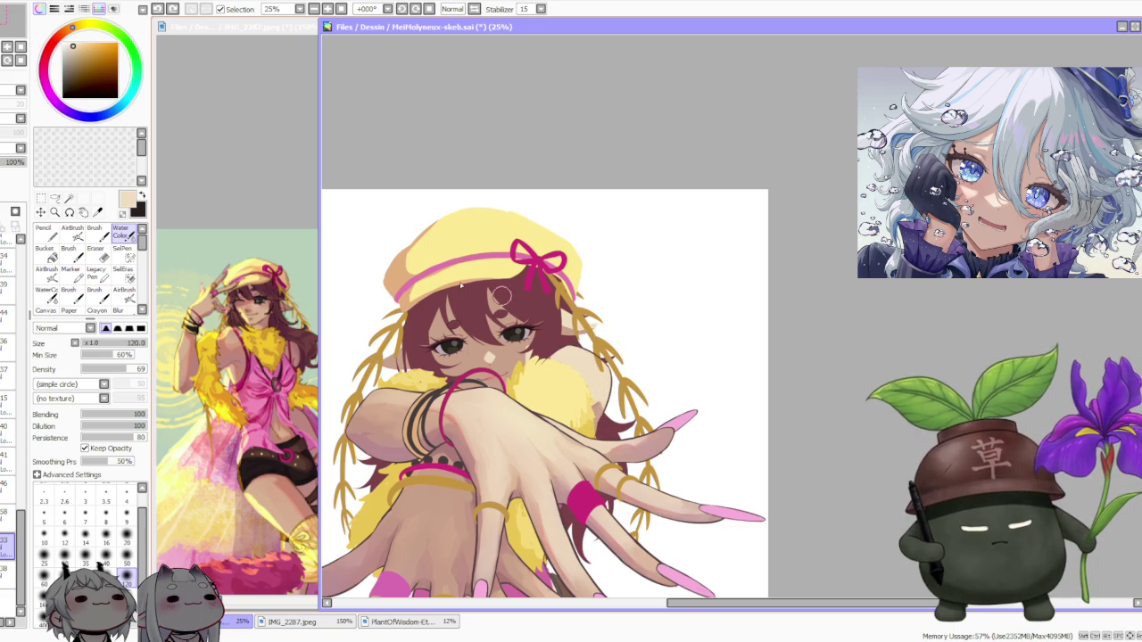
Back on the Brush, sample a pale cream from the shoulder and set Blending to 57
key("b")
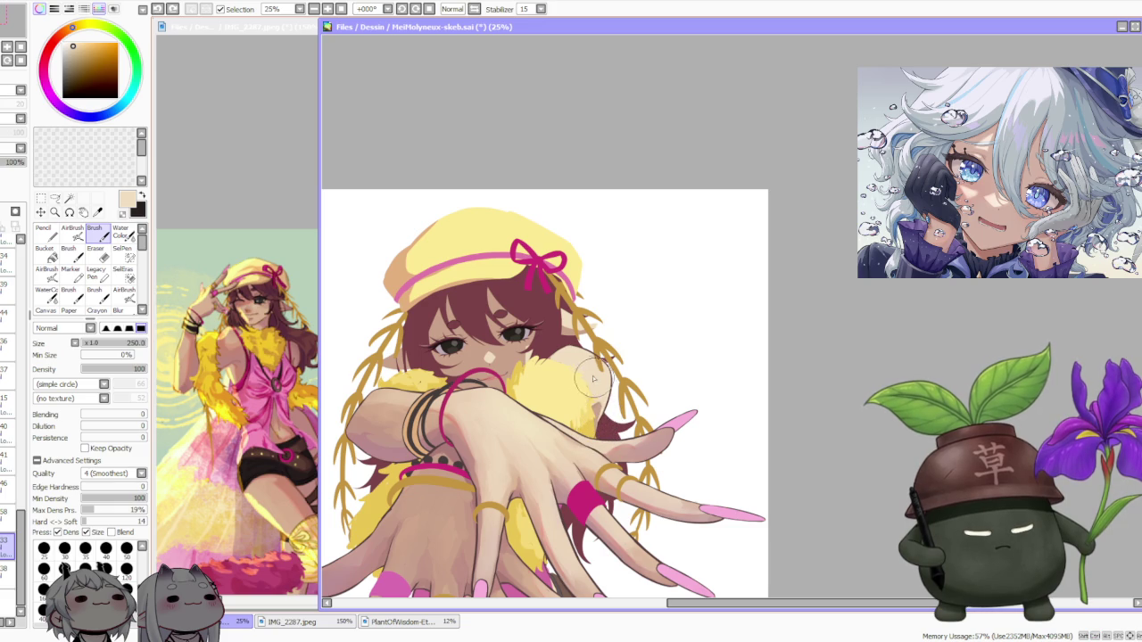
scroll(596, 390, "down", 2)
scroll(593, 410, "down", 2)
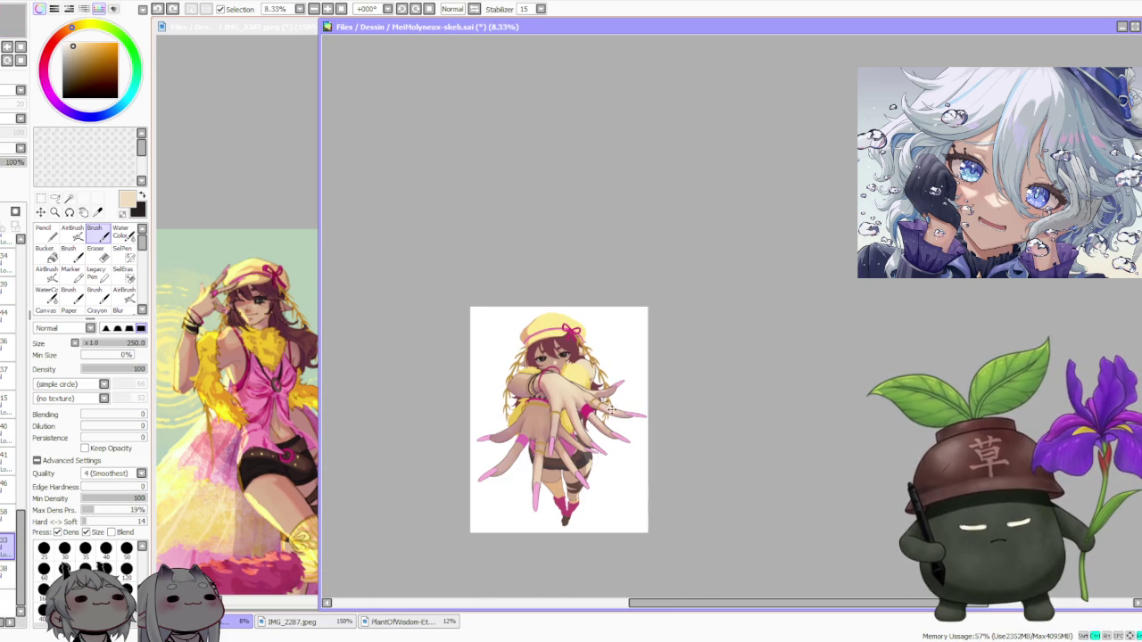
scroll(608, 391, "up", 2)
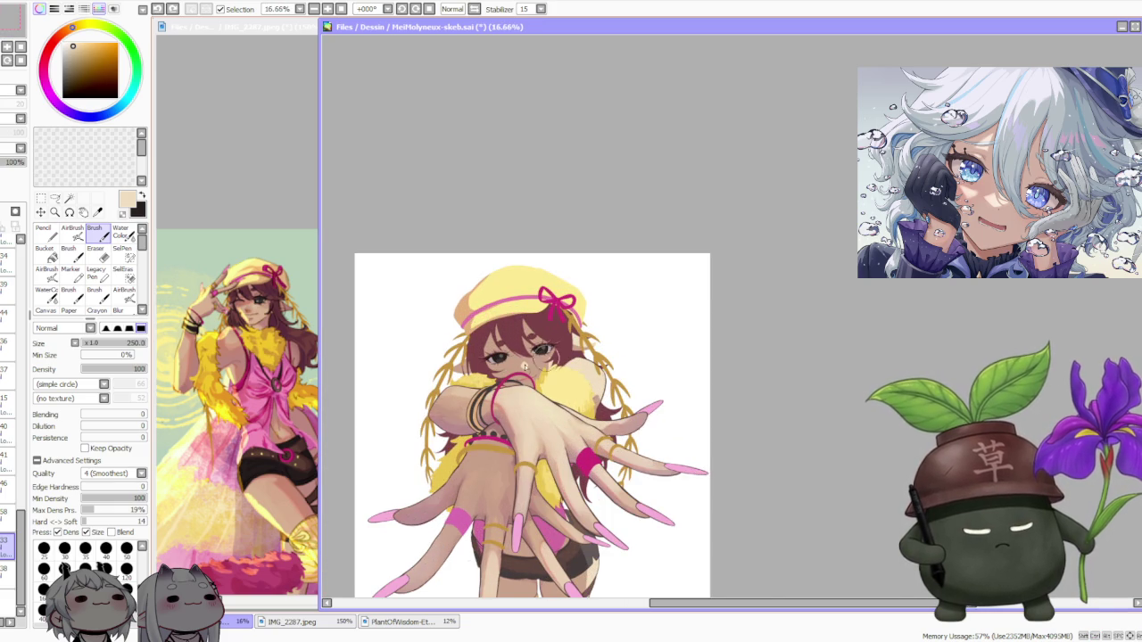
left_click(496, 533, "alt")
scroll(553, 446, "up", 1)
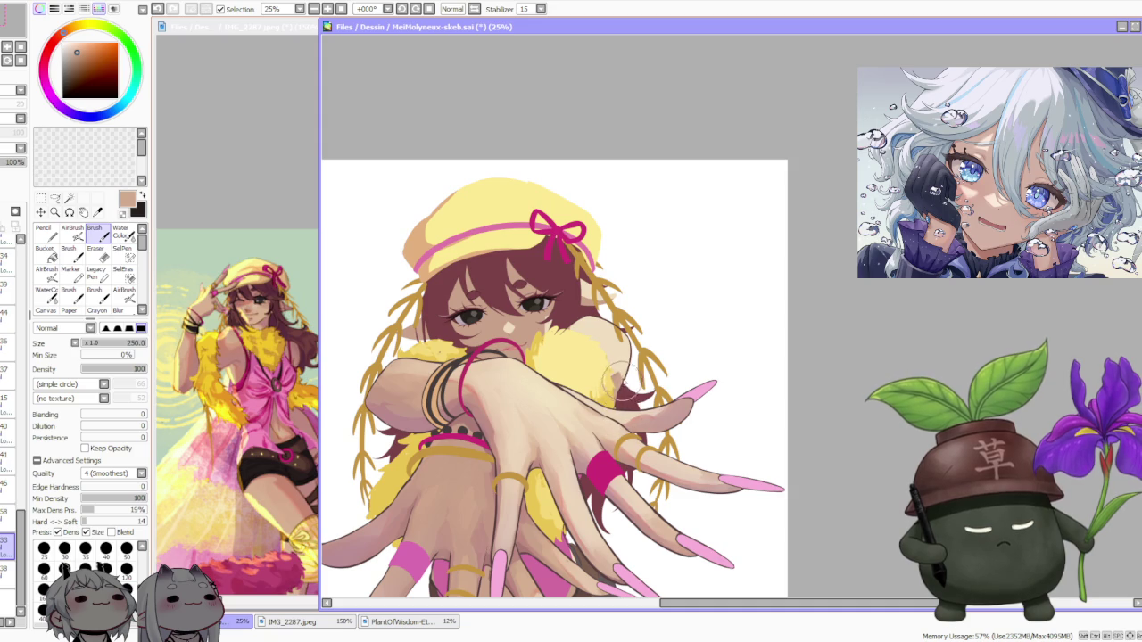
left_click(616, 361, "alt")
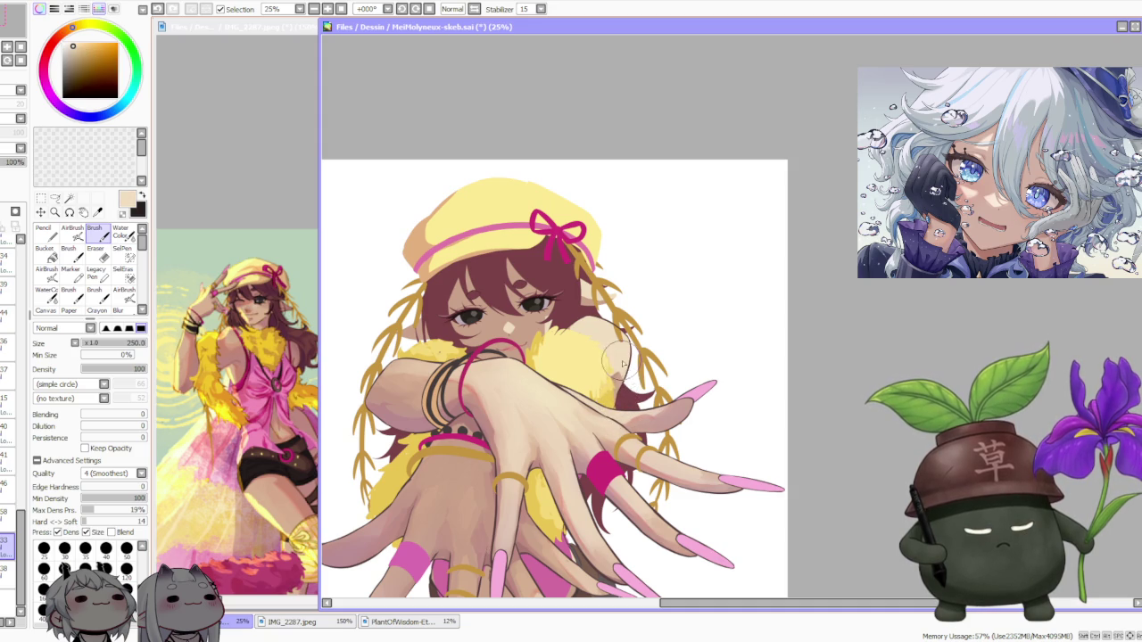
left_click(120, 415)
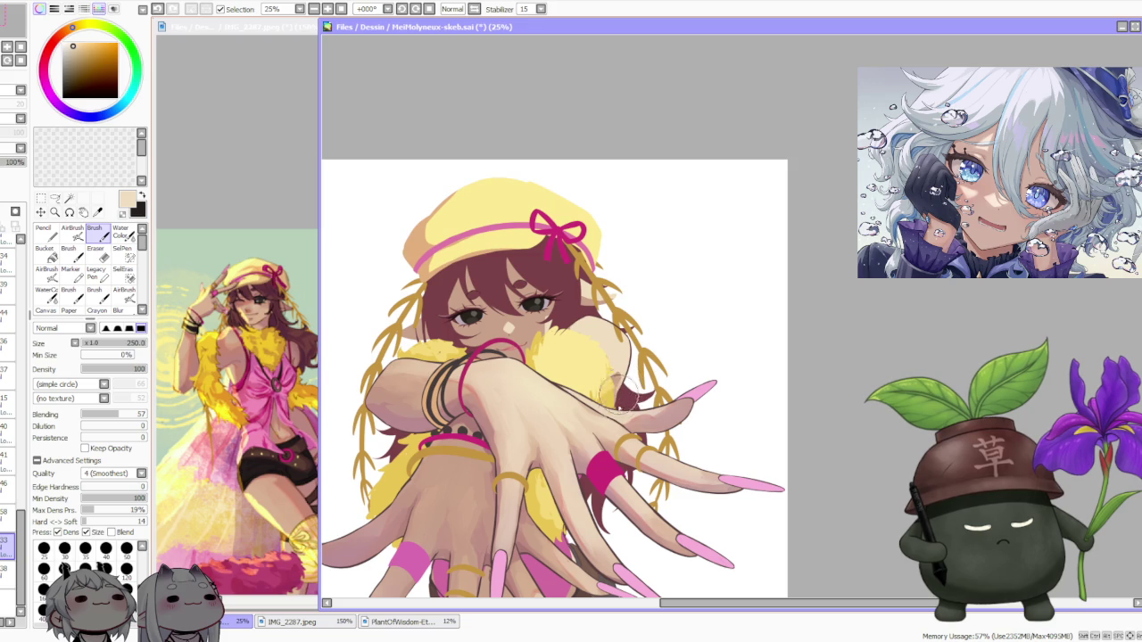
scroll(615, 360, "down", 1)
scroll(628, 299, "down", 1)
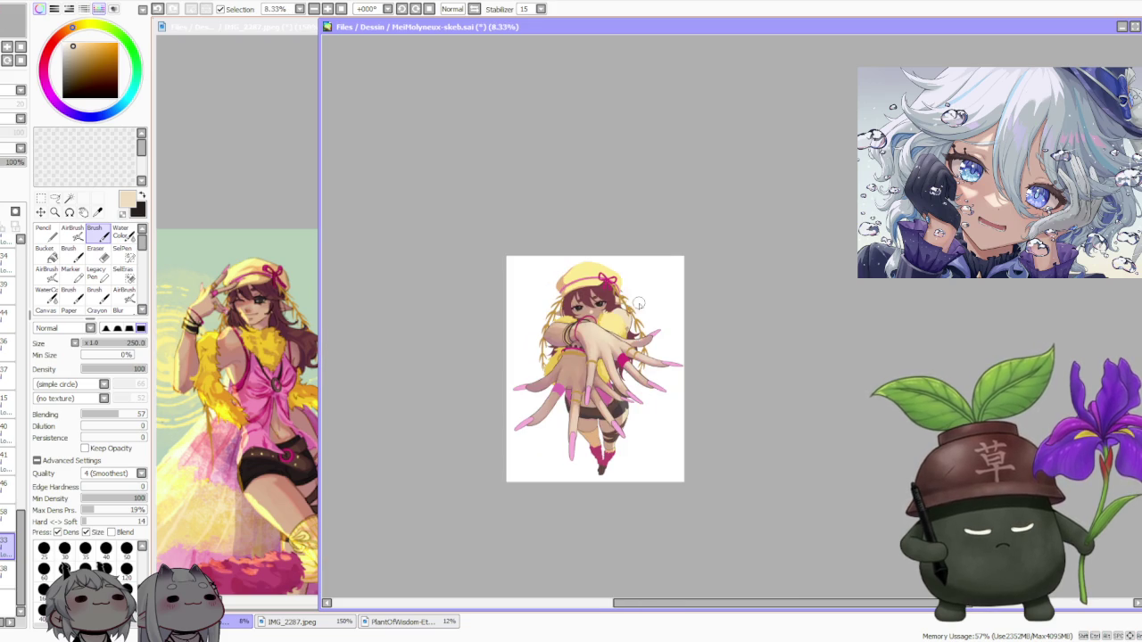
scroll(635, 303, "up", 1)
scroll(640, 332, "up", 2)
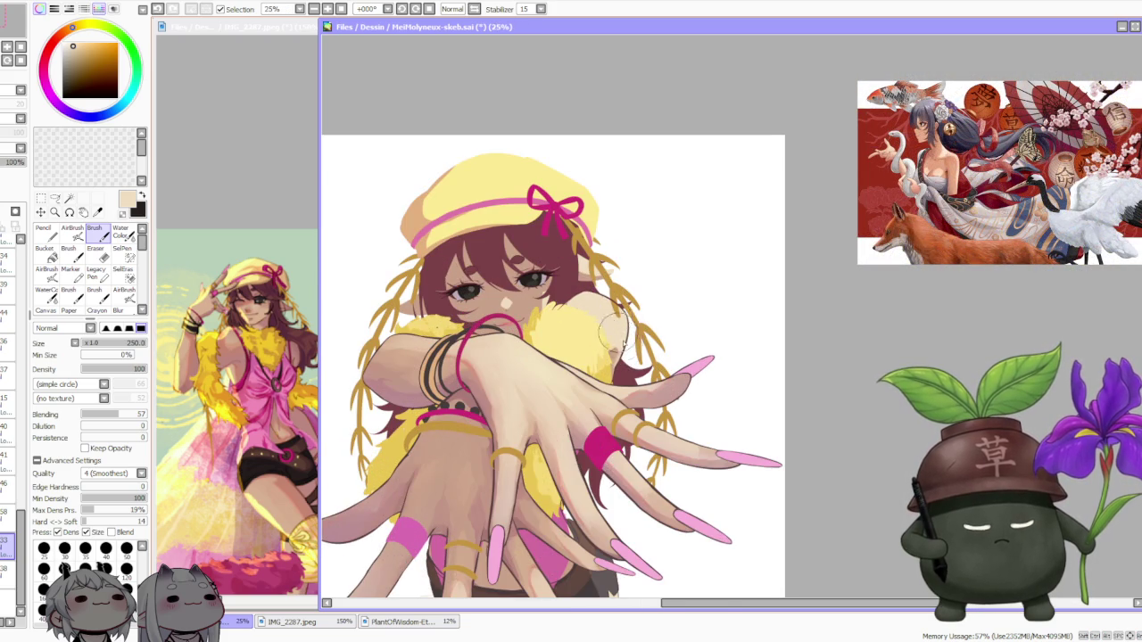
scroll(625, 335, "up", 1)
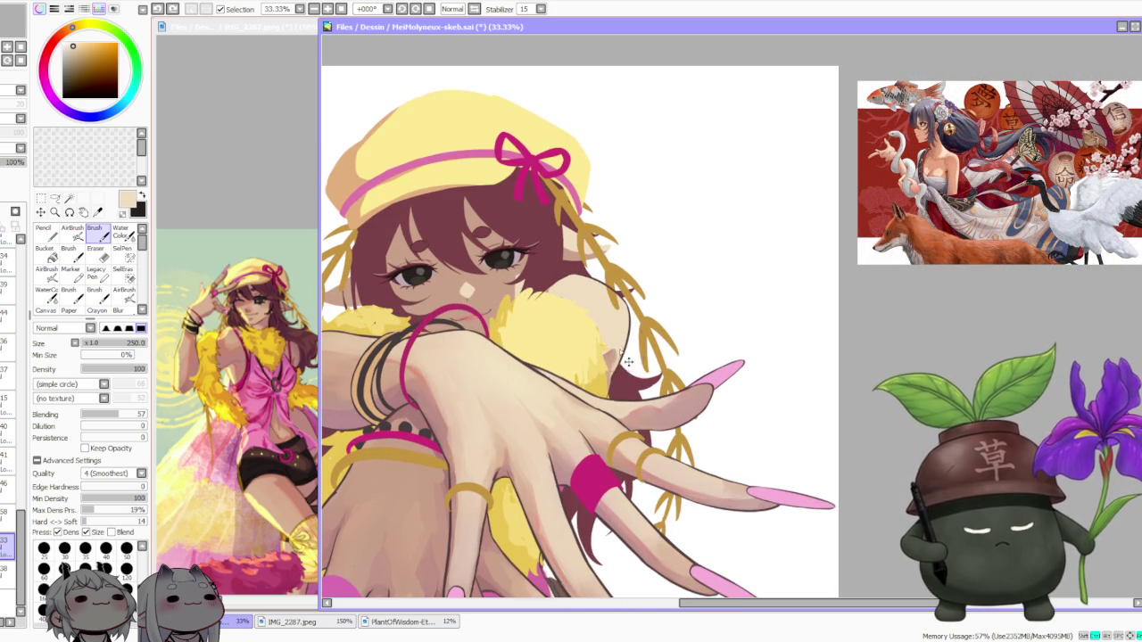
key("ctrl+z")
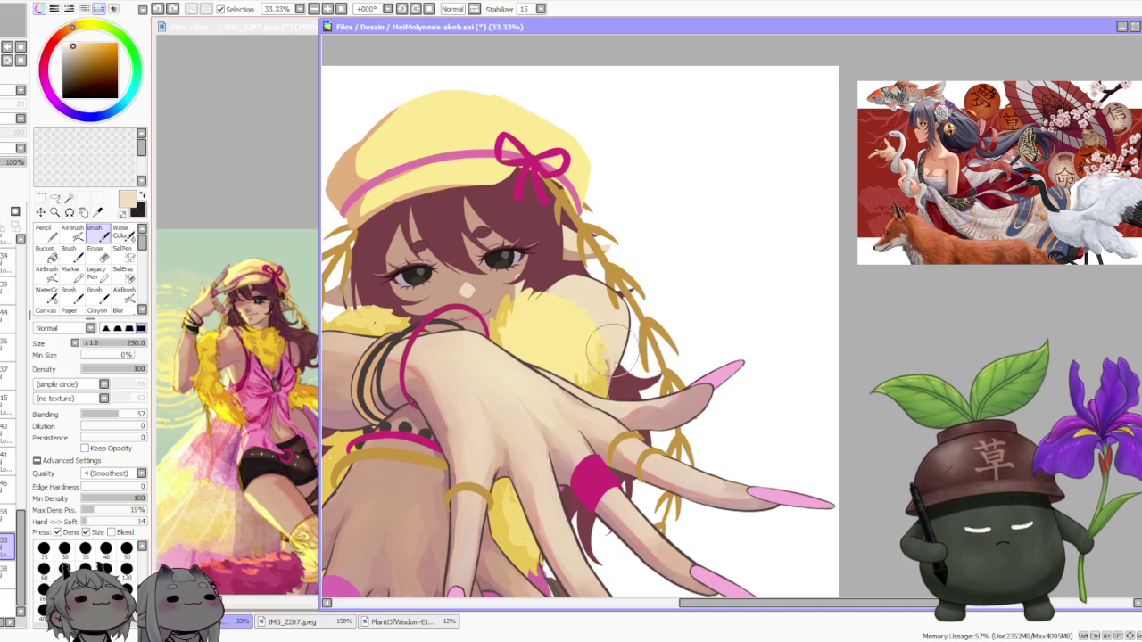
left_click(610, 383, "alt")
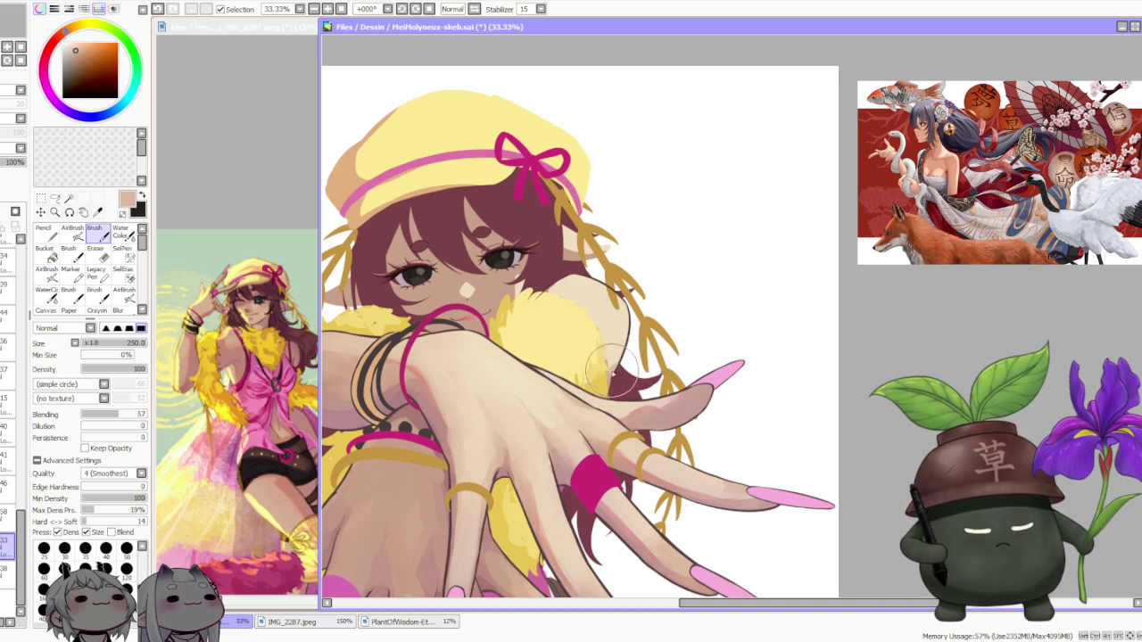
left_click(608, 368, "alt")
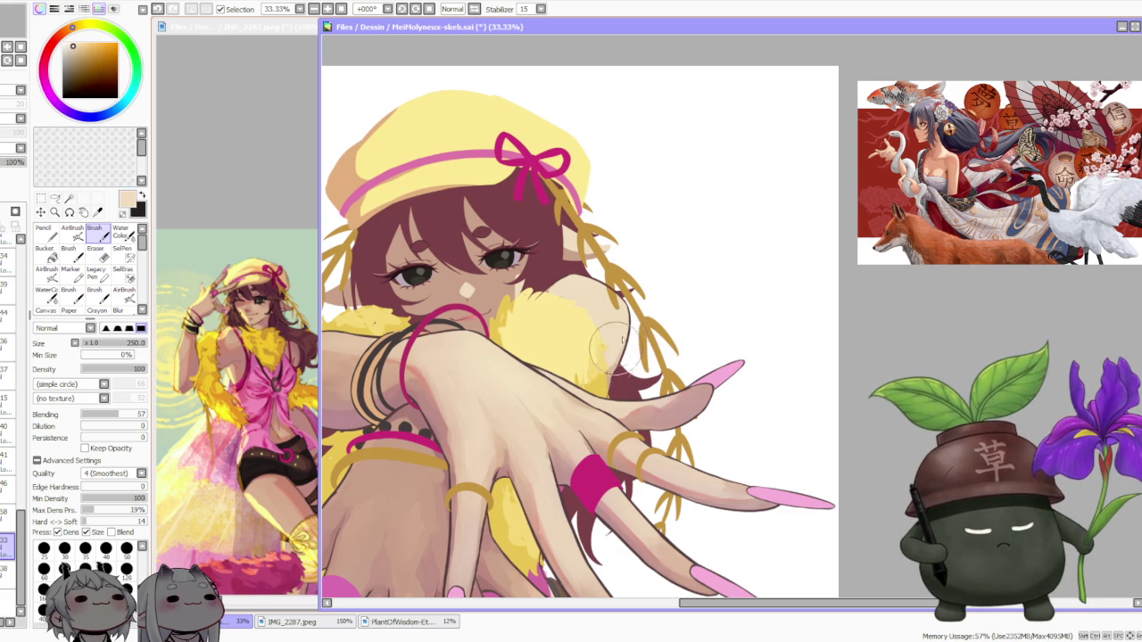
scroll(610, 344, "down", 1)
scroll(589, 330, "up", 2)
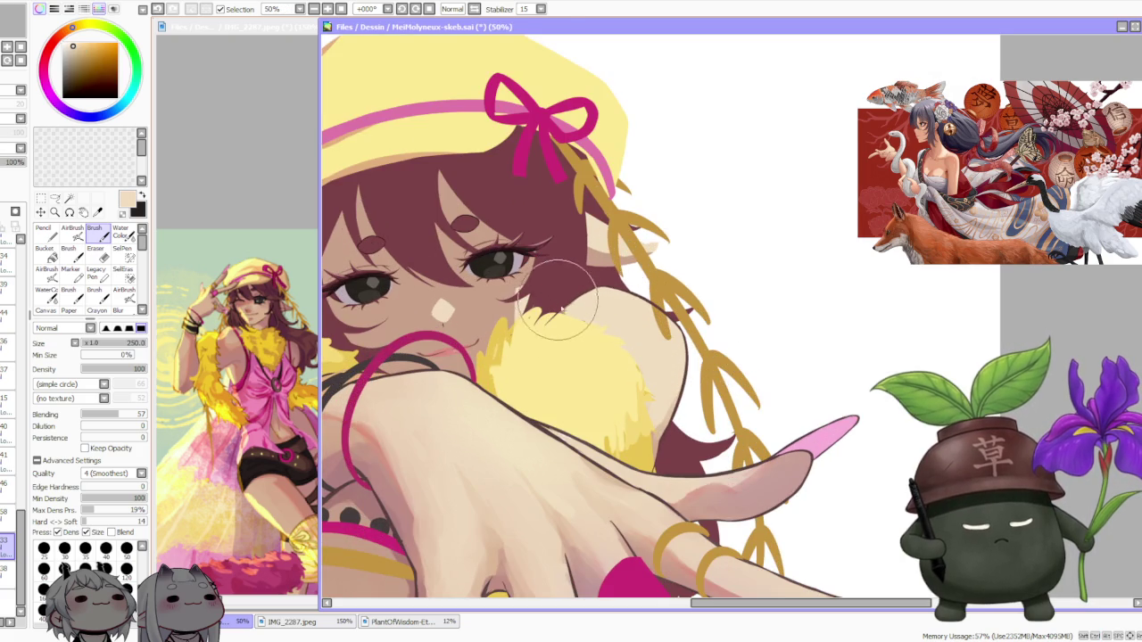
left_click(561, 313, "alt")
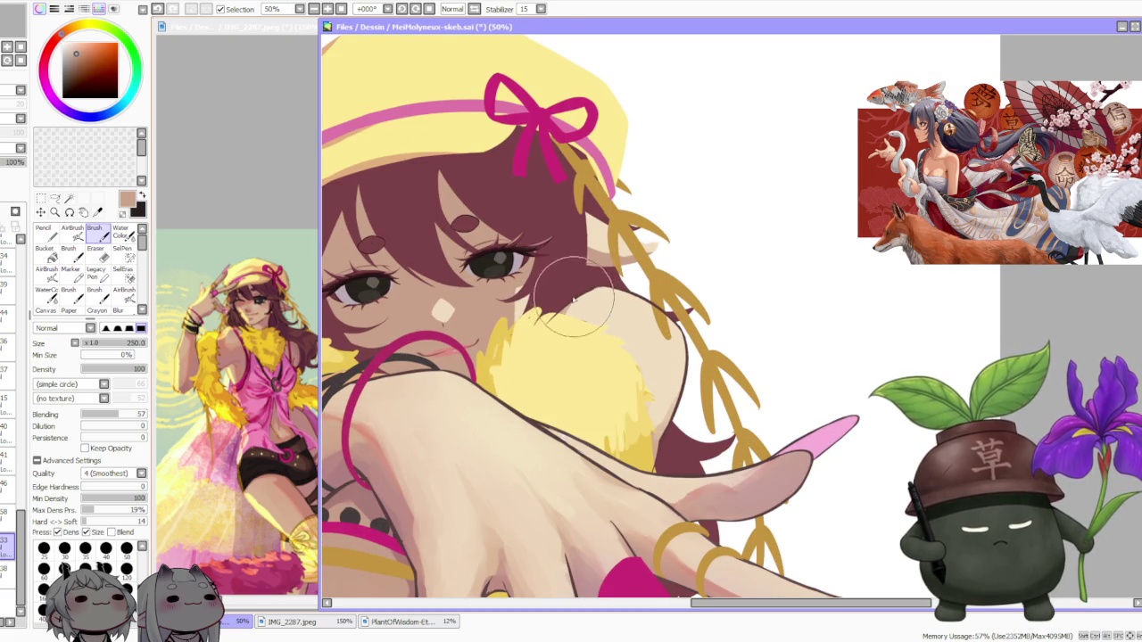
scroll(591, 303, "down", 2)
scroll(593, 268, "down", 1)
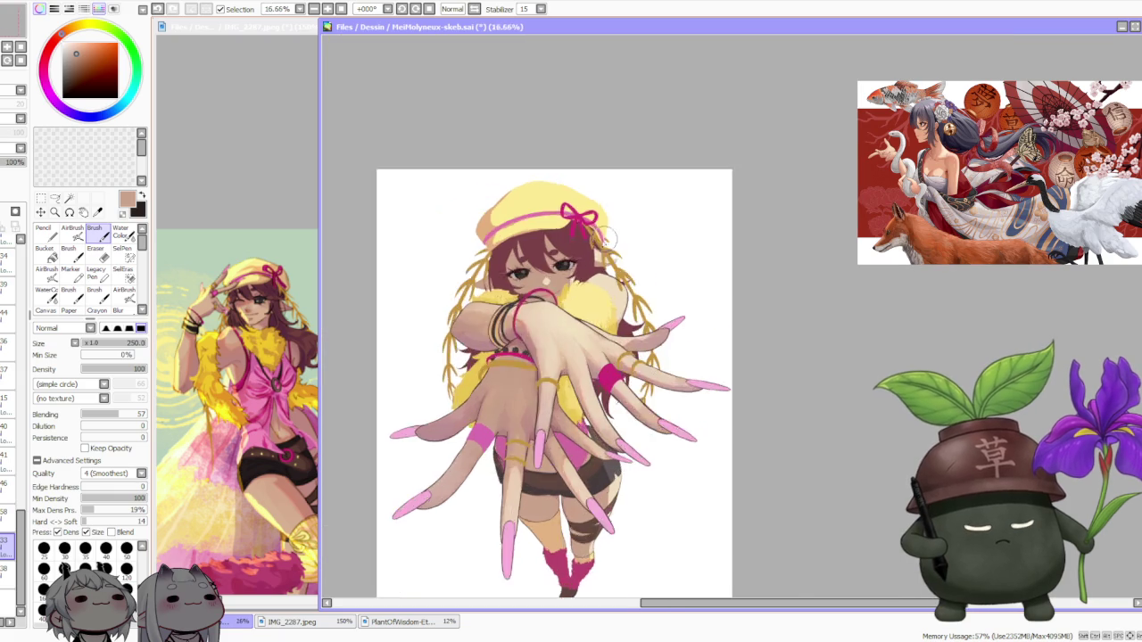
scroll(594, 239, "down", 1)
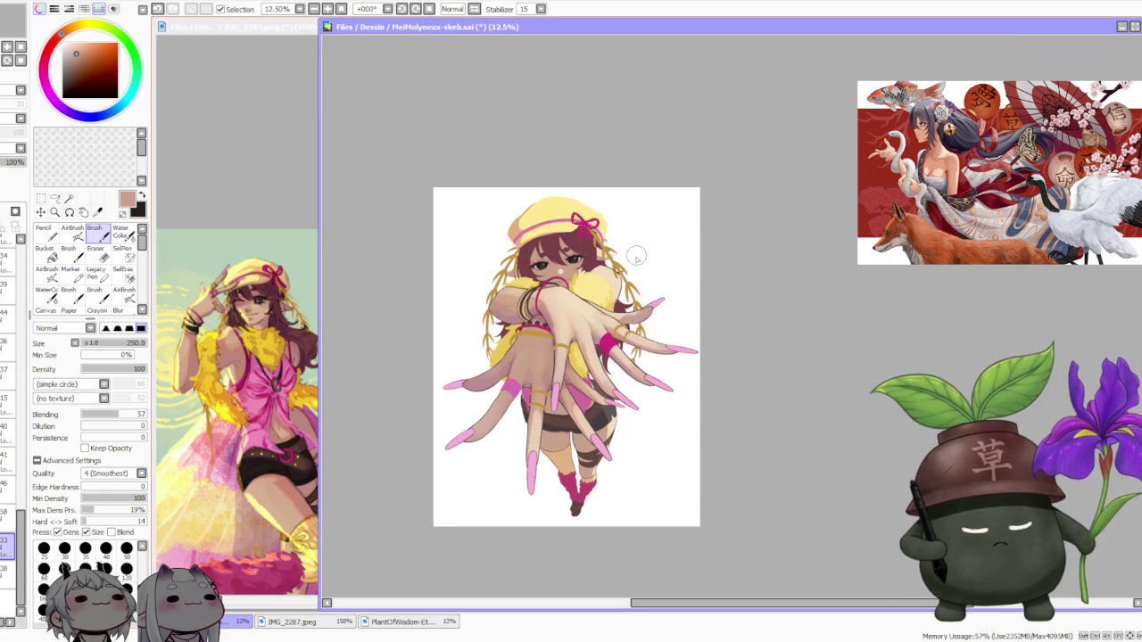
scroll(633, 262, "up", 1)
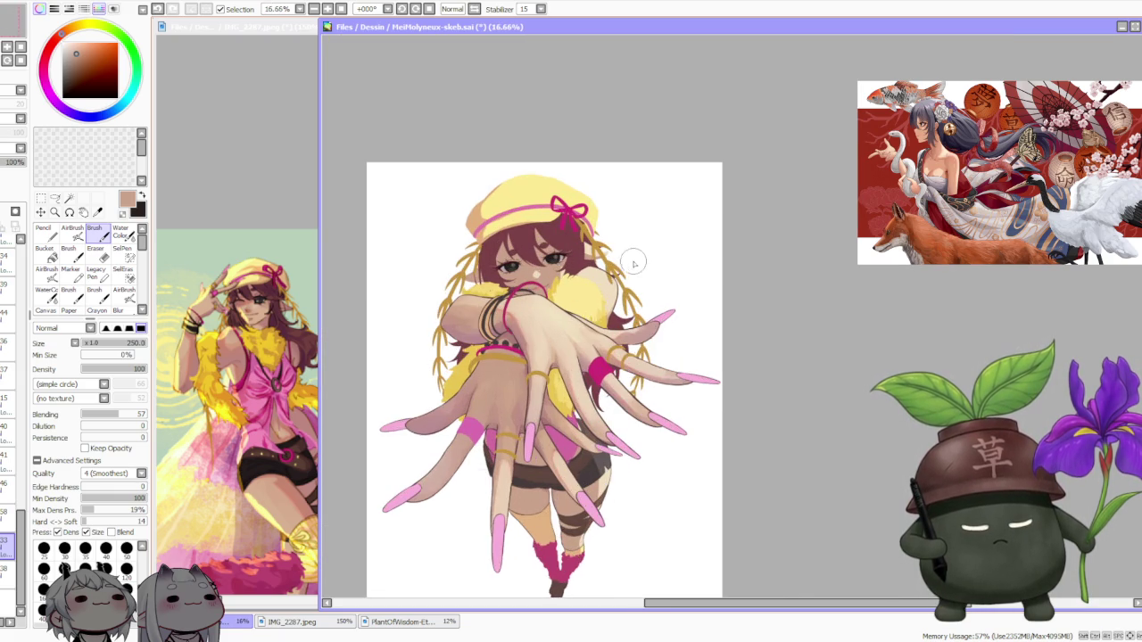
scroll(596, 301, "up", 1)
scroll(611, 321, "up", 1)
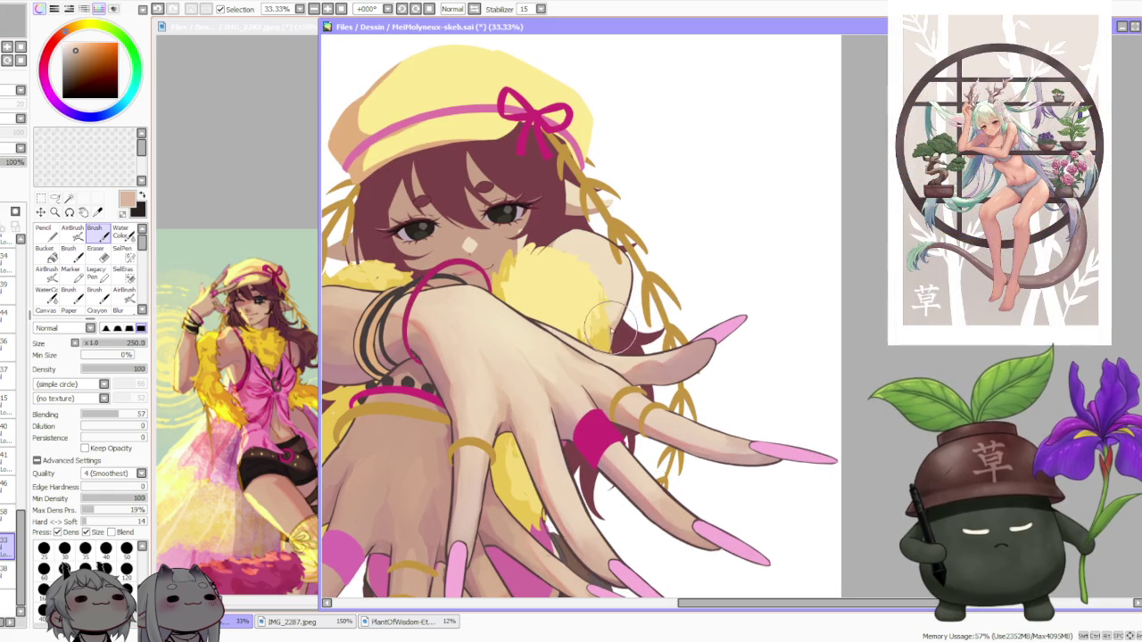
Undo and redo the brightened paint patch on the hands to compare before and after
key("ctrl+z")
key("ctrl+y")
scroll(614, 355, "down", 3)
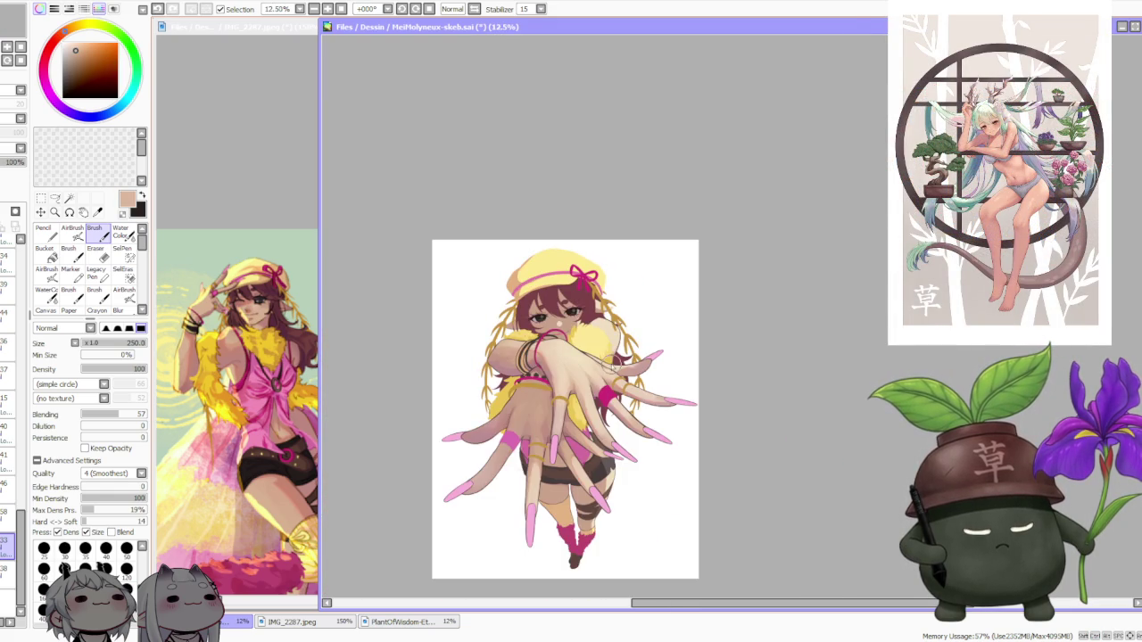
scroll(599, 295, "down", 1)
scroll(603, 294, "up", 2)
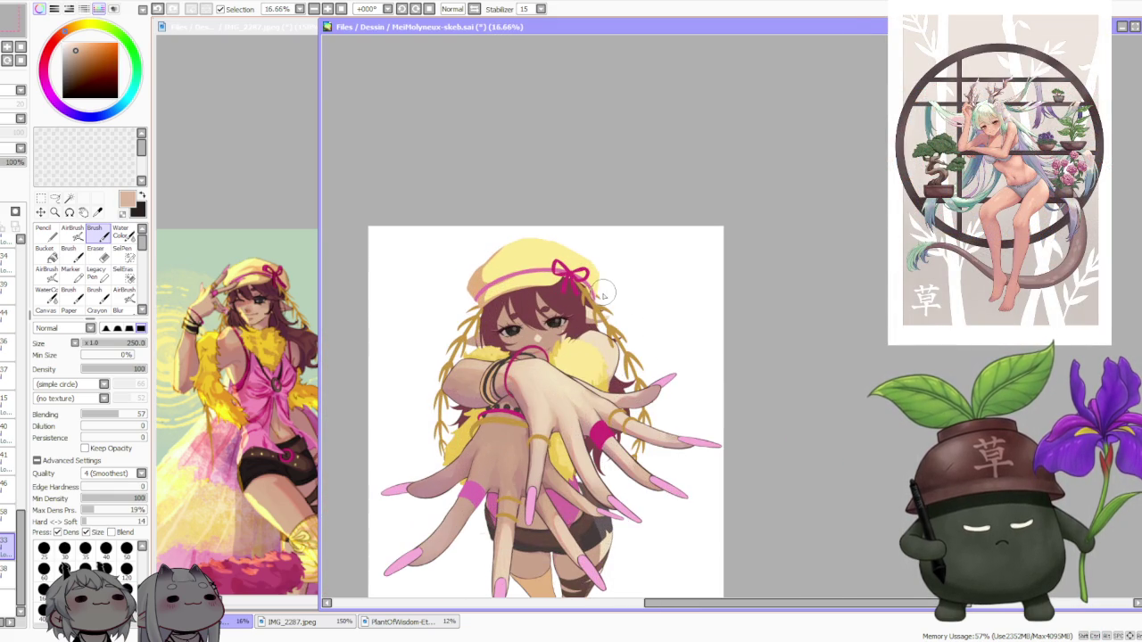
scroll(601, 309, "down", 1)
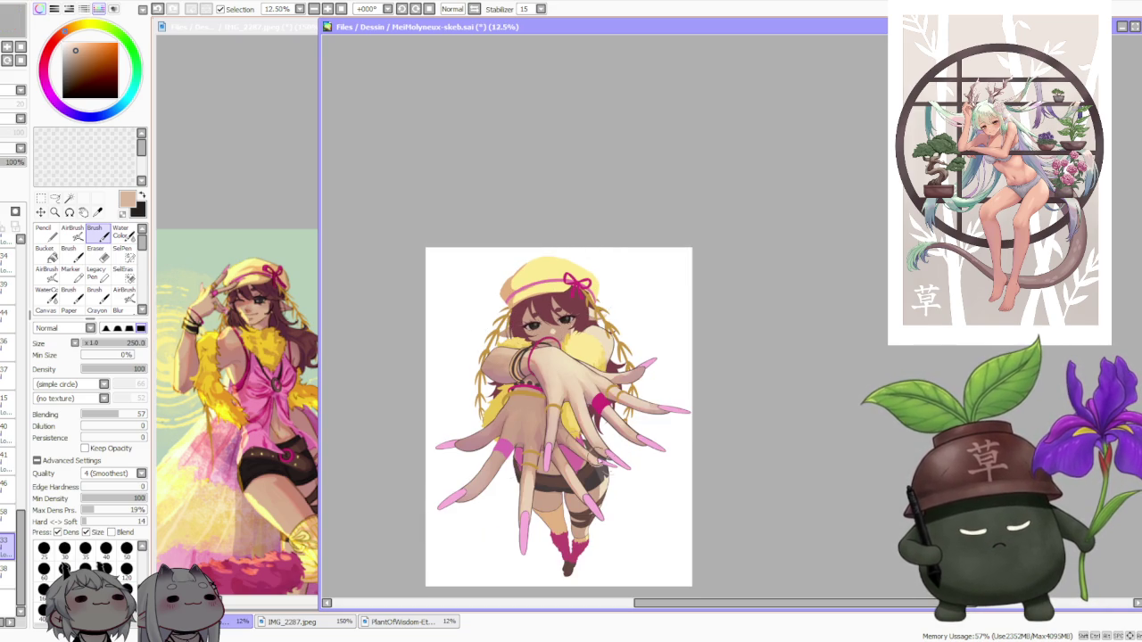
Zoom around the hands, then bring the IMG_2287.jpeg reference window forward
scroll(581, 441, "up", 1)
scroll(581, 441, "up", 3)
scroll(602, 428, "down", 1)
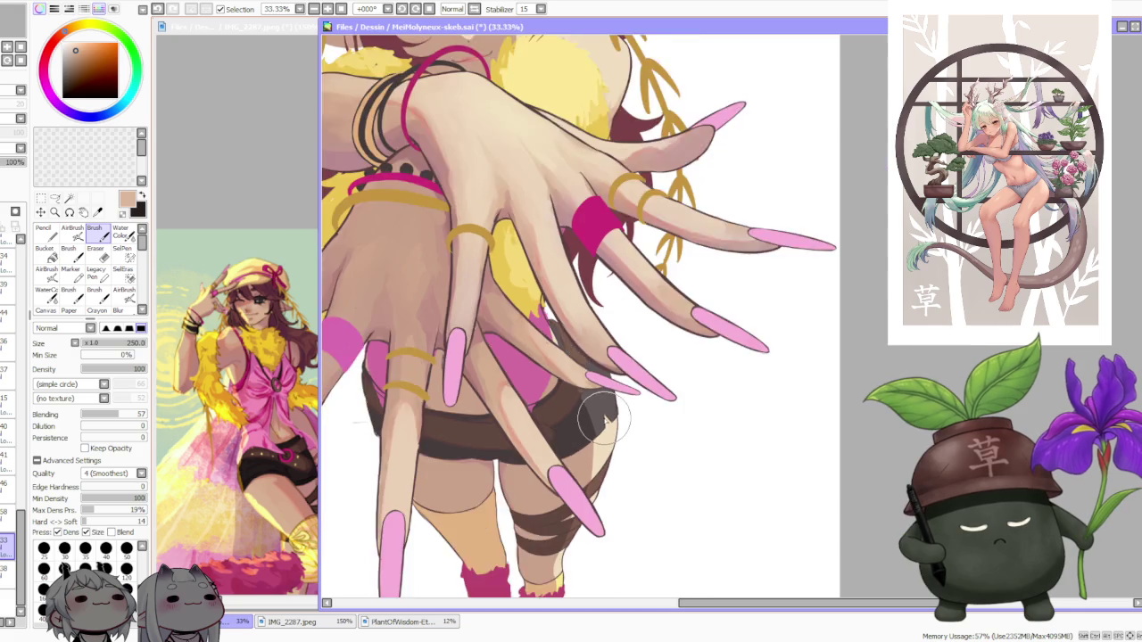
scroll(607, 414, "down", 1)
scroll(616, 408, "up", 2)
scroll(620, 409, "up", 1)
scroll(614, 410, "up", 1)
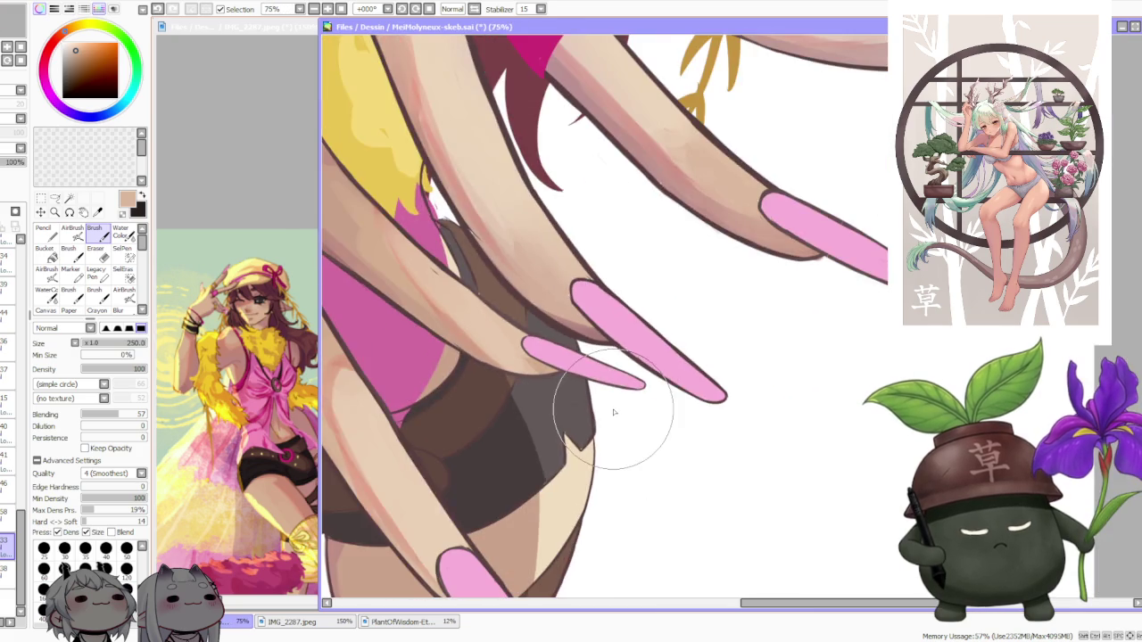
scroll(613, 412, "down", 3)
scroll(614, 412, "down", 1)
scroll(614, 412, "down", 1)
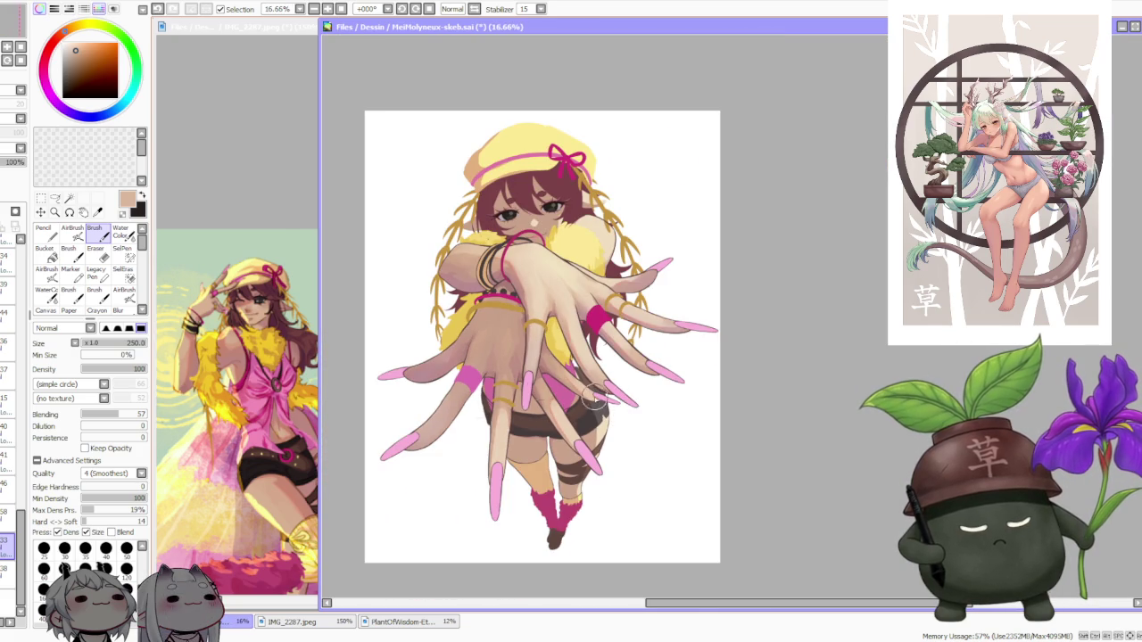
scroll(463, 389, "up", 2)
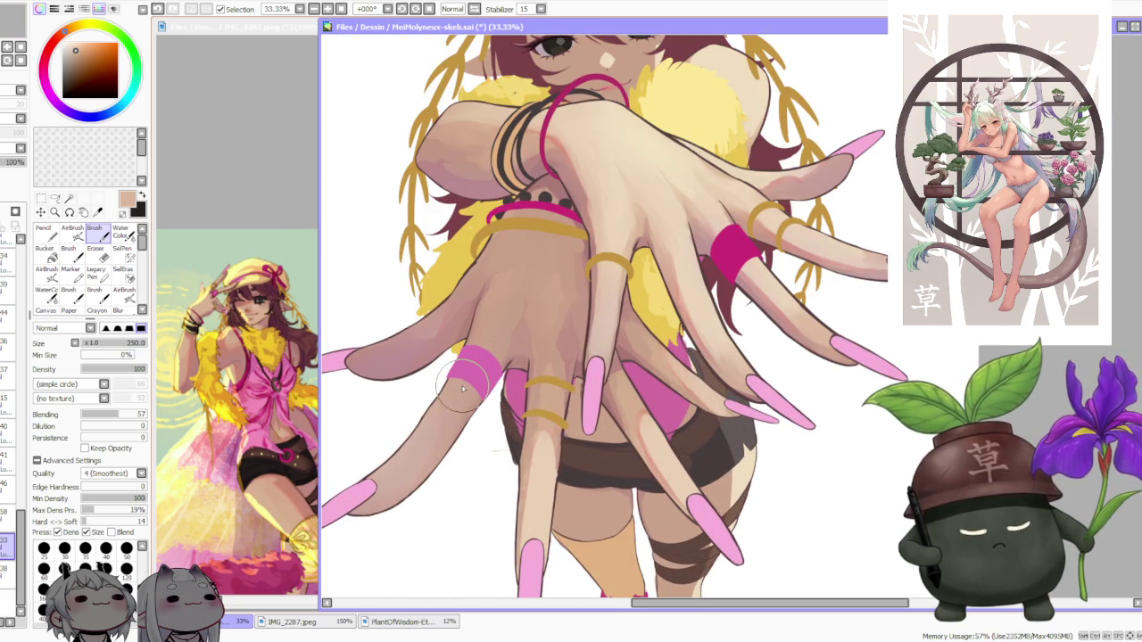
scroll(463, 389, "up", 1)
left_click(249, 451)
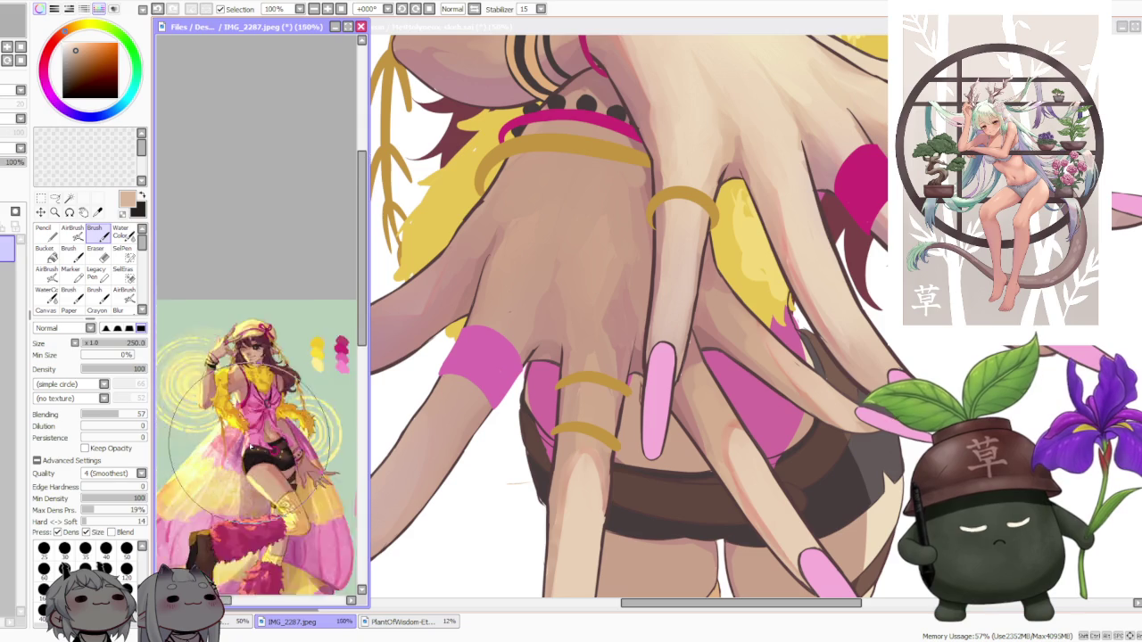
Zoom in and out through the IMG_2287.jpeg reference sheet
scroll(277, 459, "up", 2)
scroll(286, 468, "up", 1)
scroll(286, 467, "down", 2)
scroll(285, 467, "down", 2)
scroll(285, 467, "down", 3)
scroll(285, 466, "down", 2)
scroll(285, 466, "up", 3)
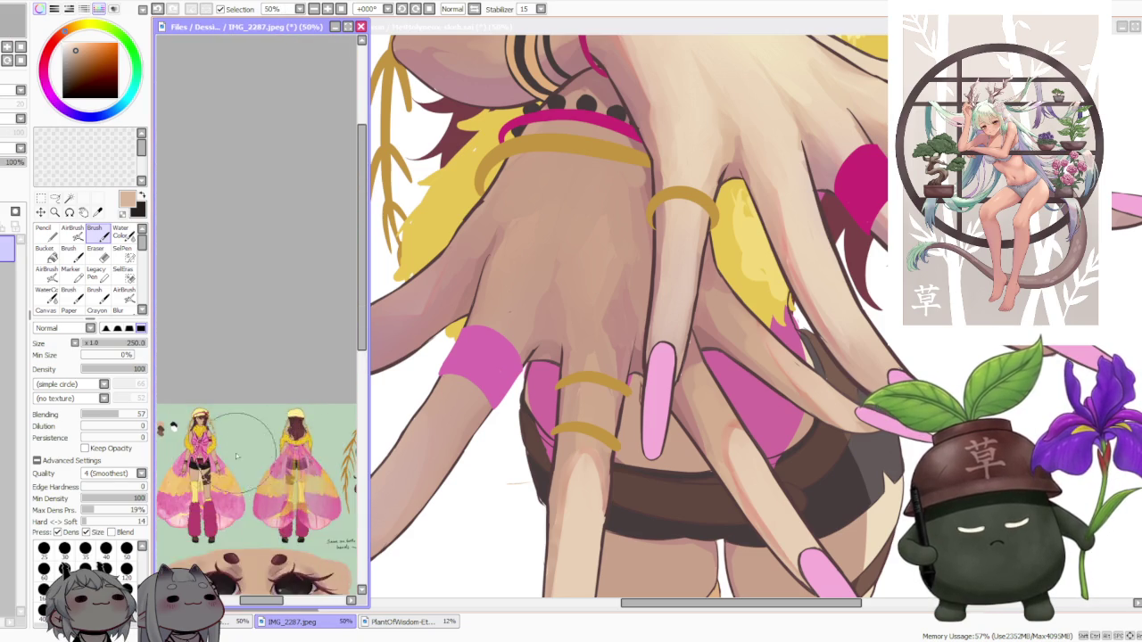
scroll(285, 466, "up", 2)
scroll(285, 466, "up", 3)
scroll(179, 467, "up", 3)
scroll(185, 467, "down", 3)
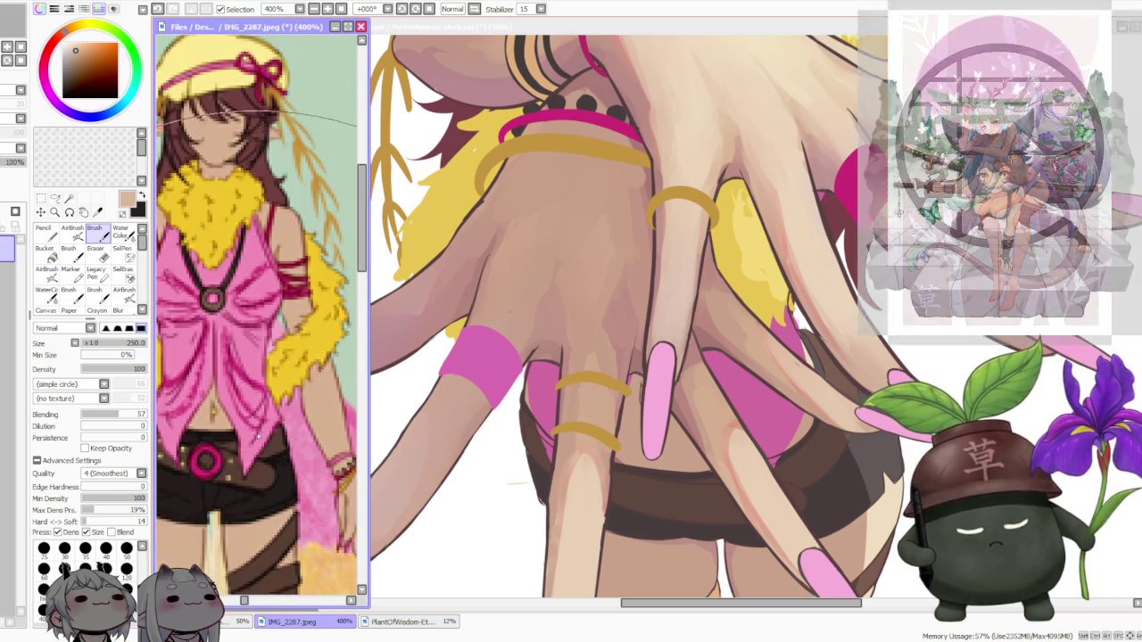
scroll(184, 467, "down", 3)
scroll(533, 405, "down", 1)
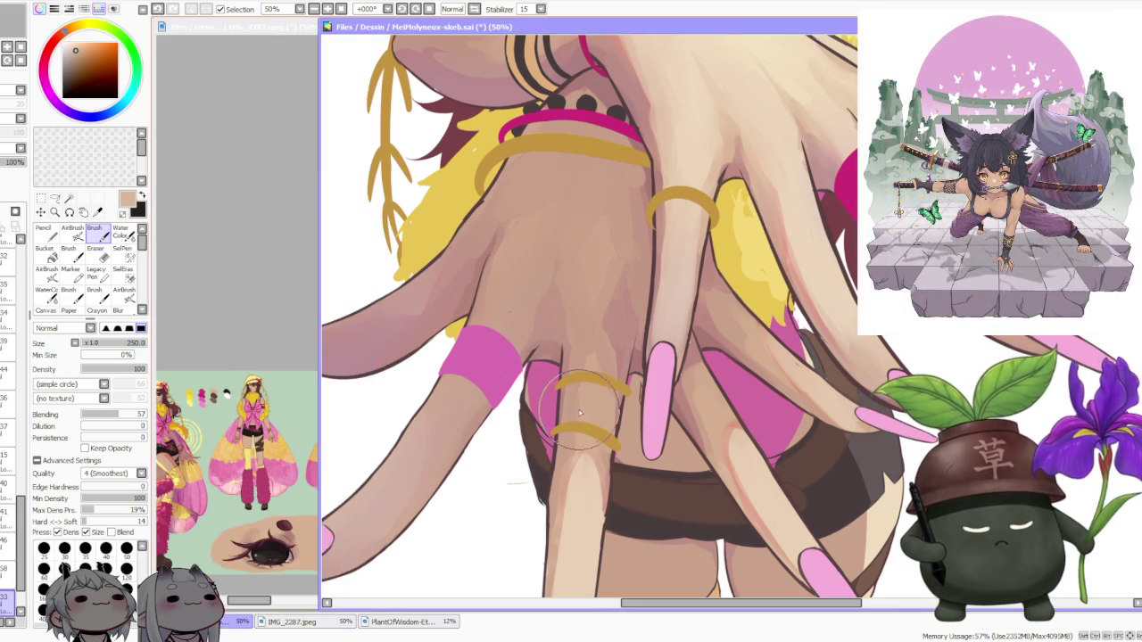
scroll(533, 406, "down", 2)
scroll(533, 406, "down", 1)
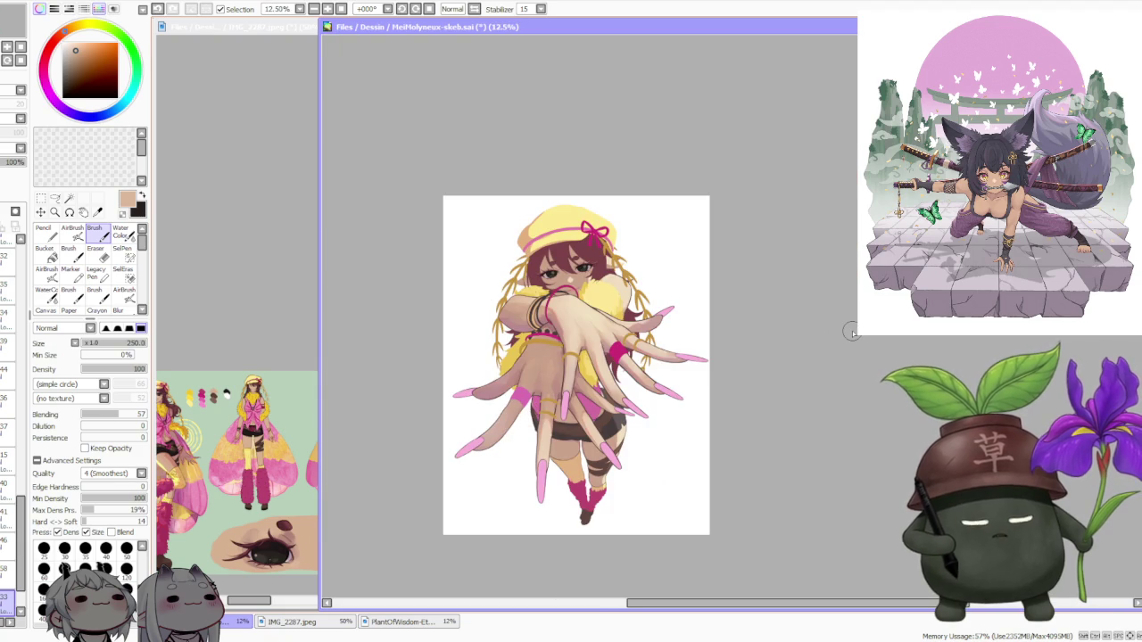
left_click(616, 348, "alt")
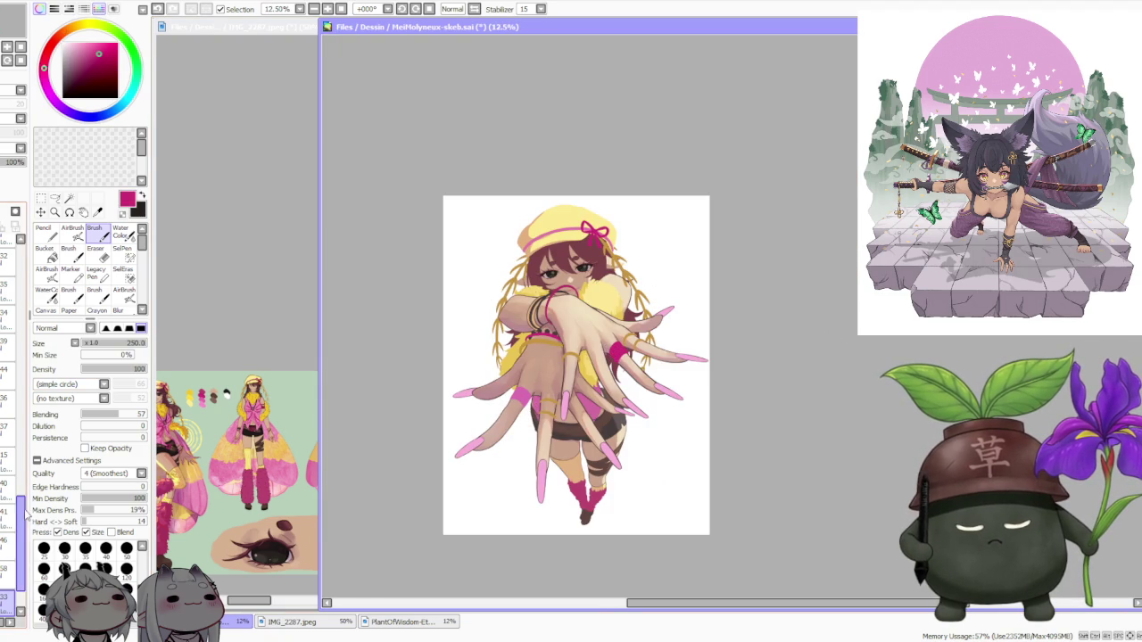
left_click_drag(22, 515, 8, 419)
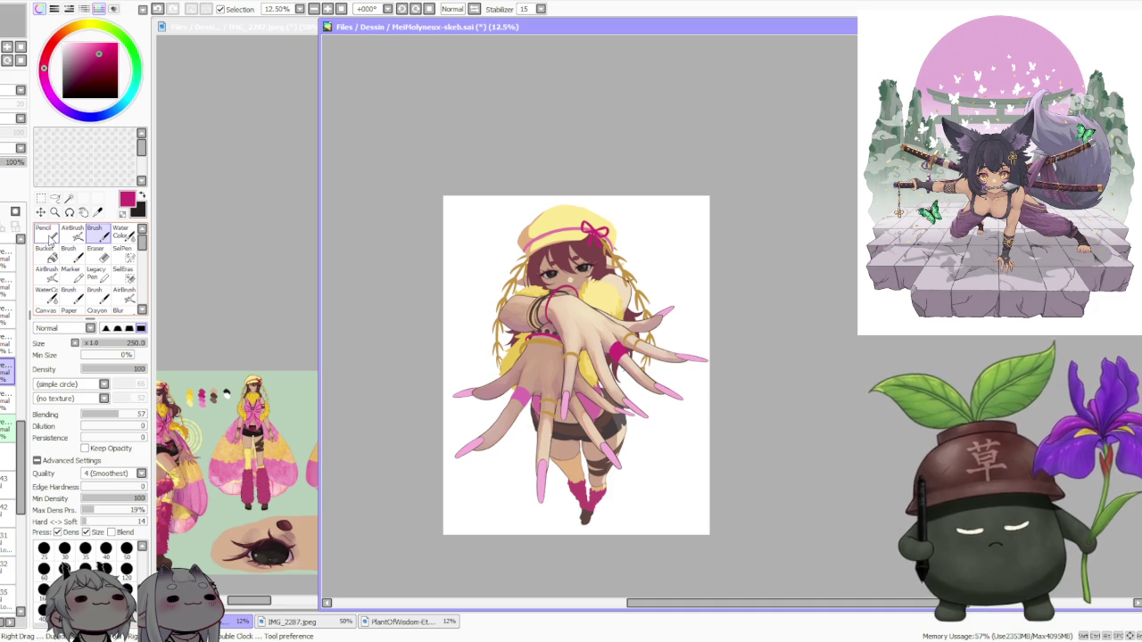
scroll(548, 435, "up", 1)
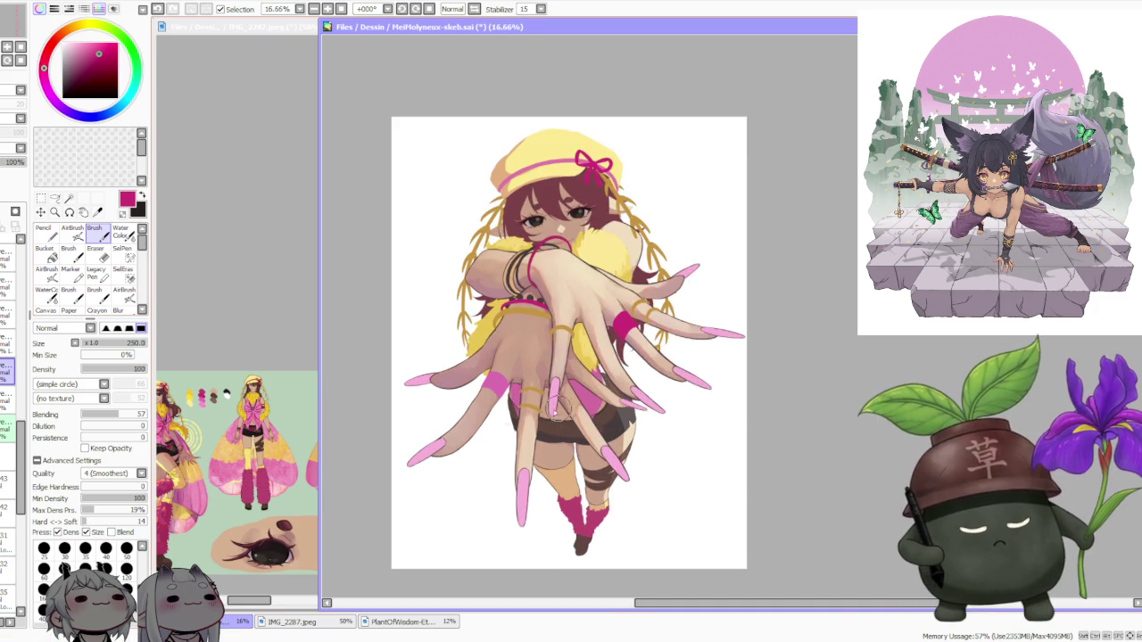
Paint a thick magenta ring on the dark shorts below the hands, redoing strokes until it looks right
scroll(548, 435, "up", 2)
scroll(547, 434, "up", 1)
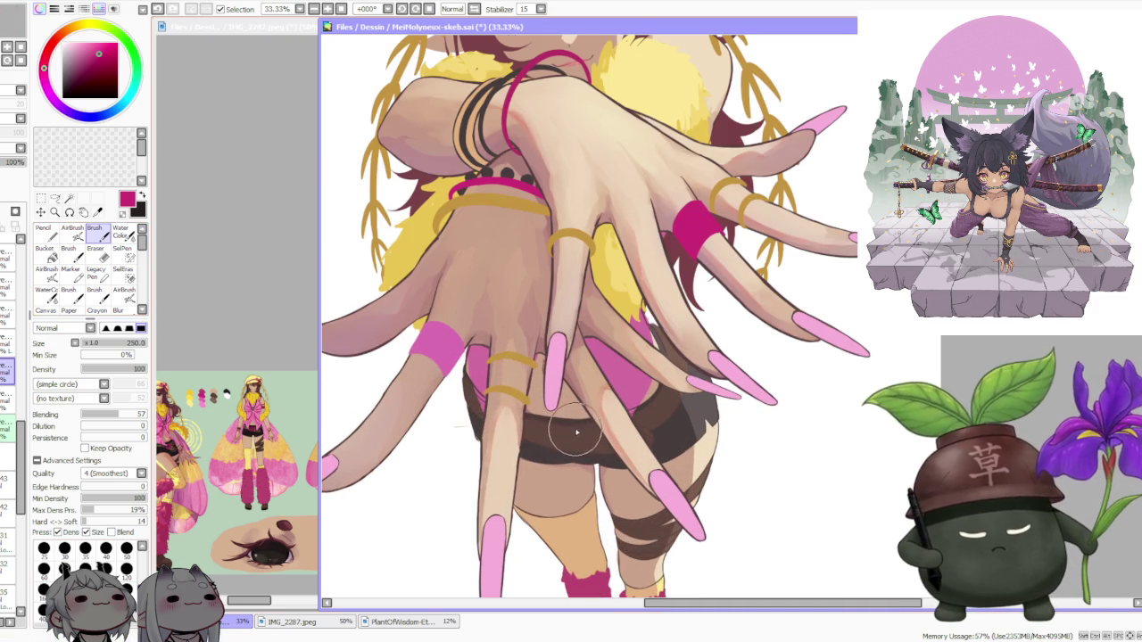
left_click_drag(563, 446, 575, 440)
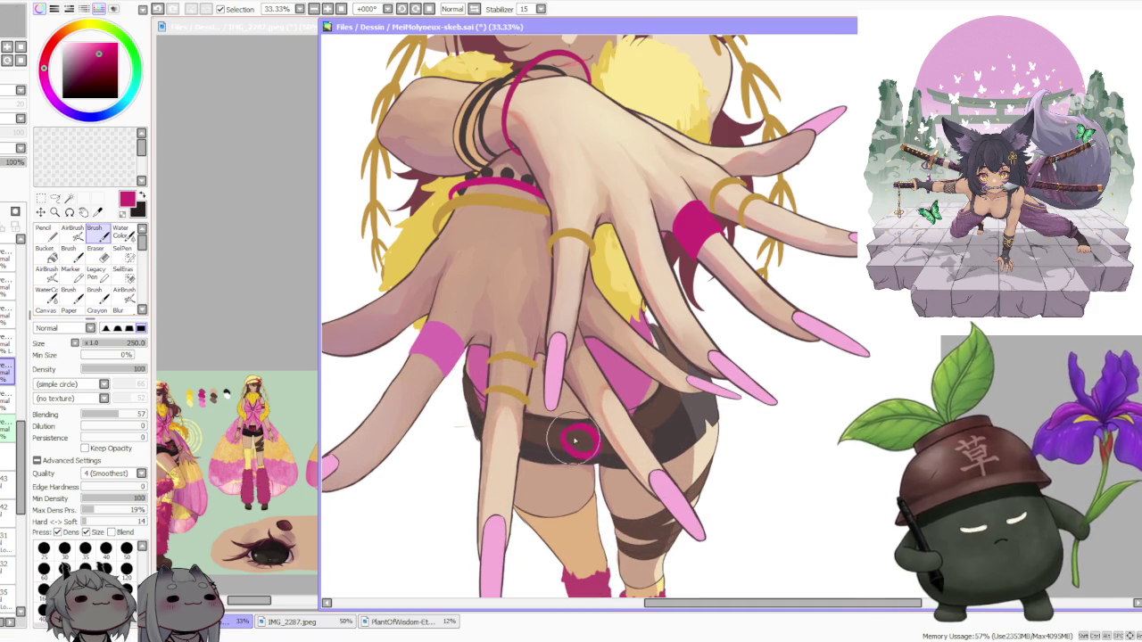
scroll(560, 421, "up", 1)
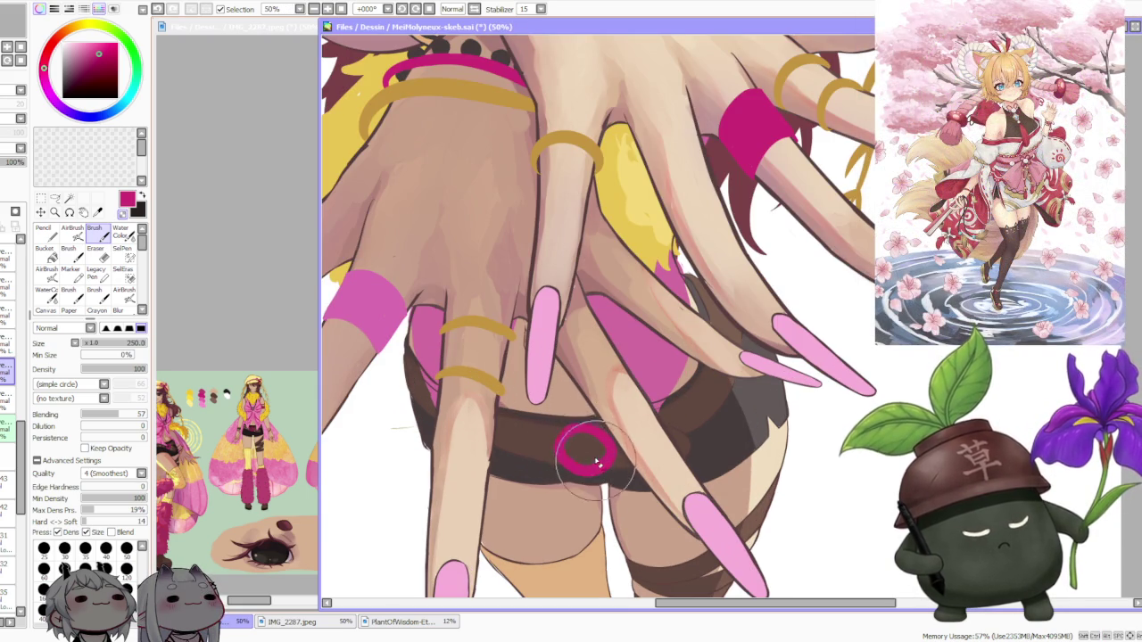
key("ctrl+z")
left_click_drag(593, 466, 569, 448)
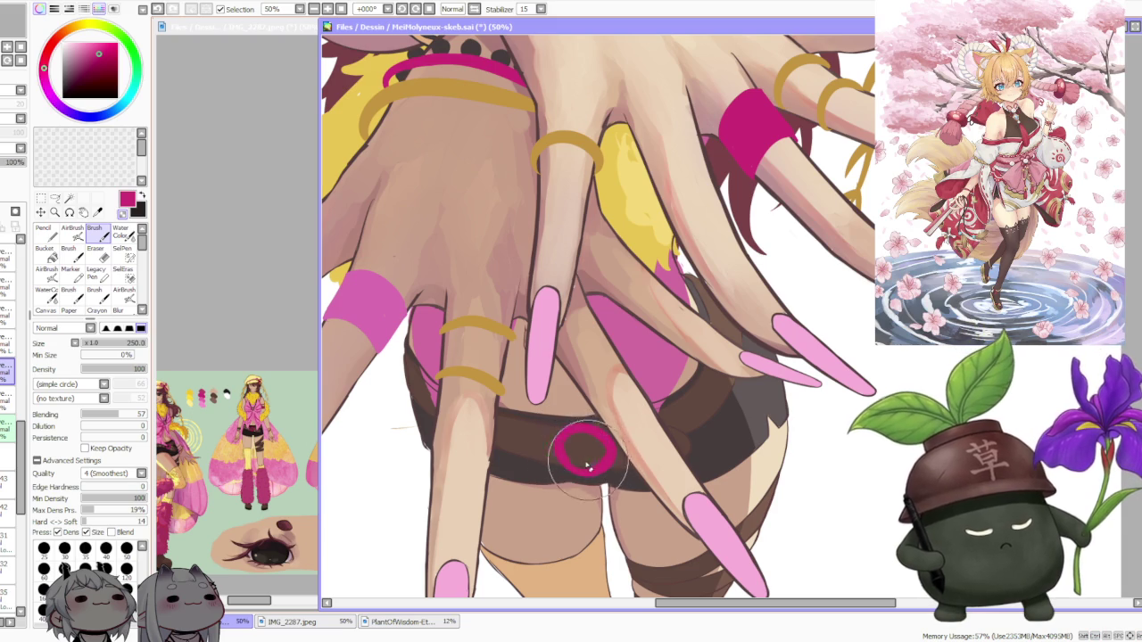
left_click_drag(599, 465, 584, 468)
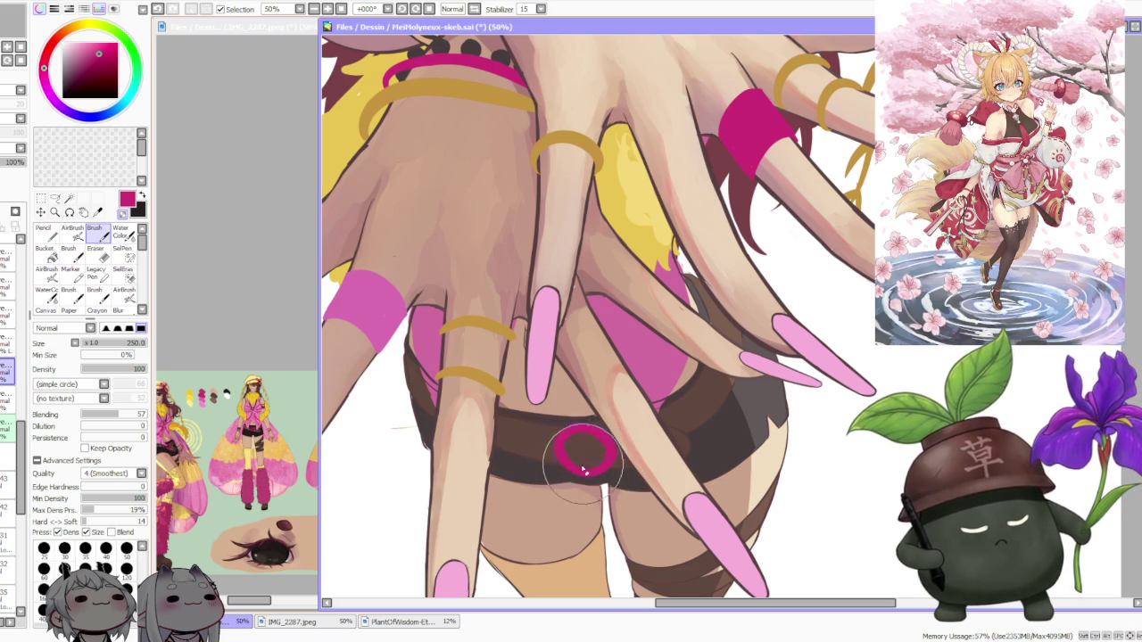
key("ctrl+z")
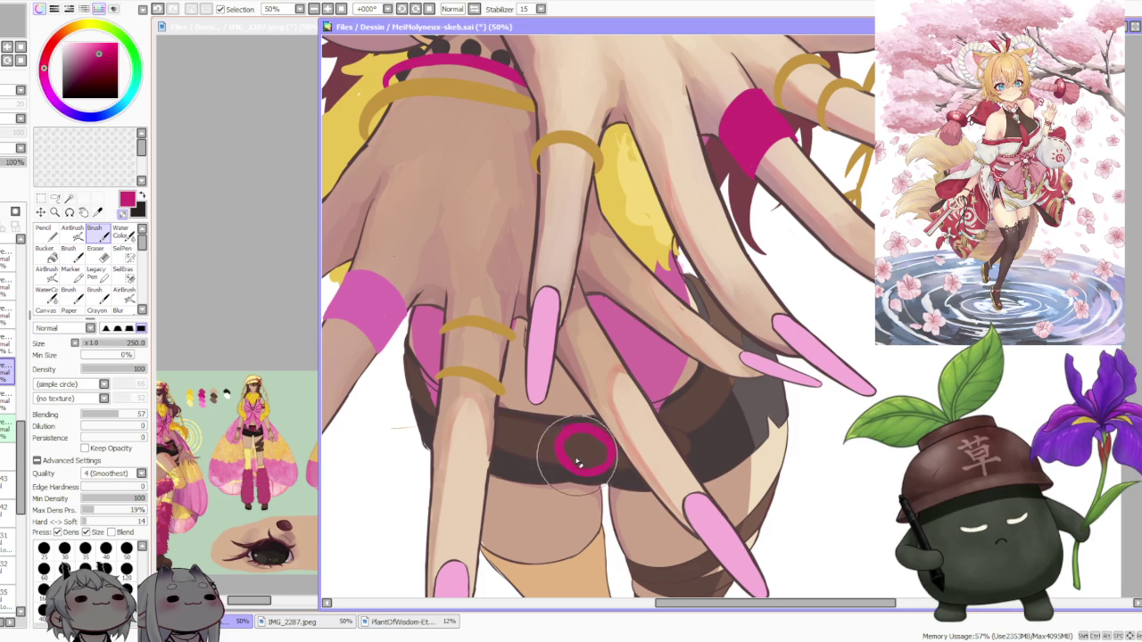
key("ctrl+z")
left_click_drag(599, 465, 589, 470)
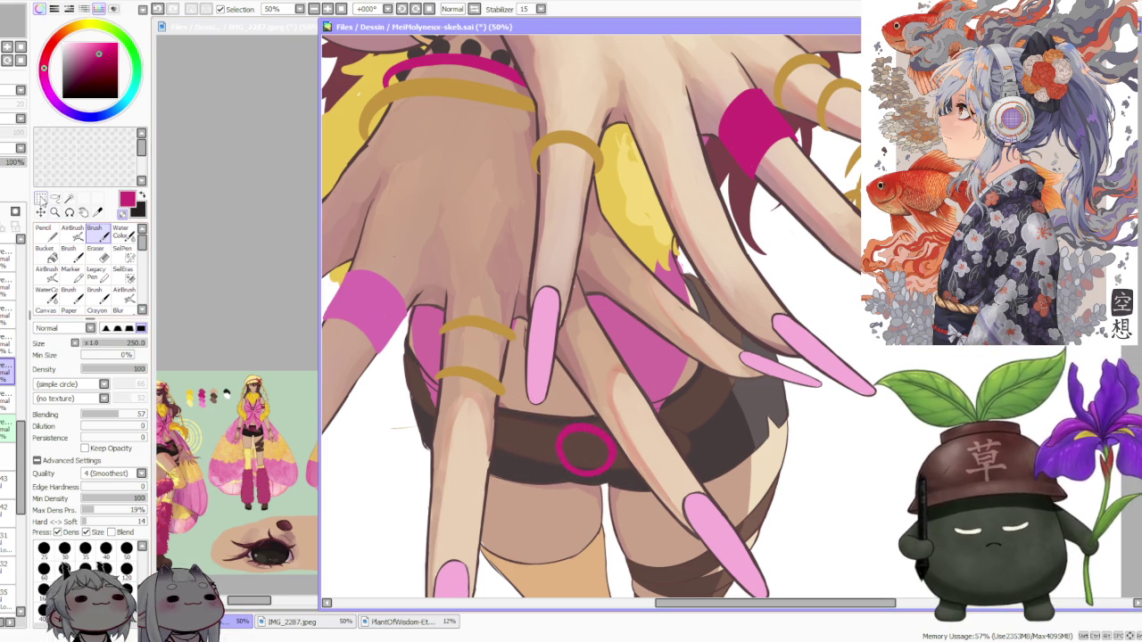
Select the magenta ring and scale it down slightly with a Ctrl+T transform
left_click(41, 198)
key("ctrl+t")
left_click_drag(617, 471, 590, 443)
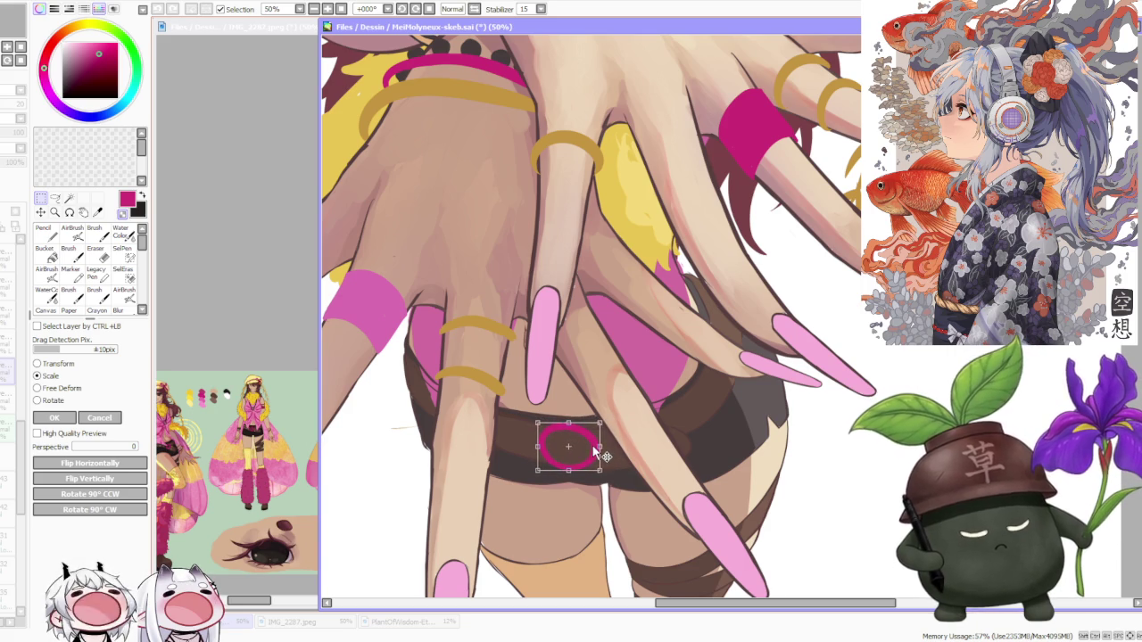
left_click(55, 419)
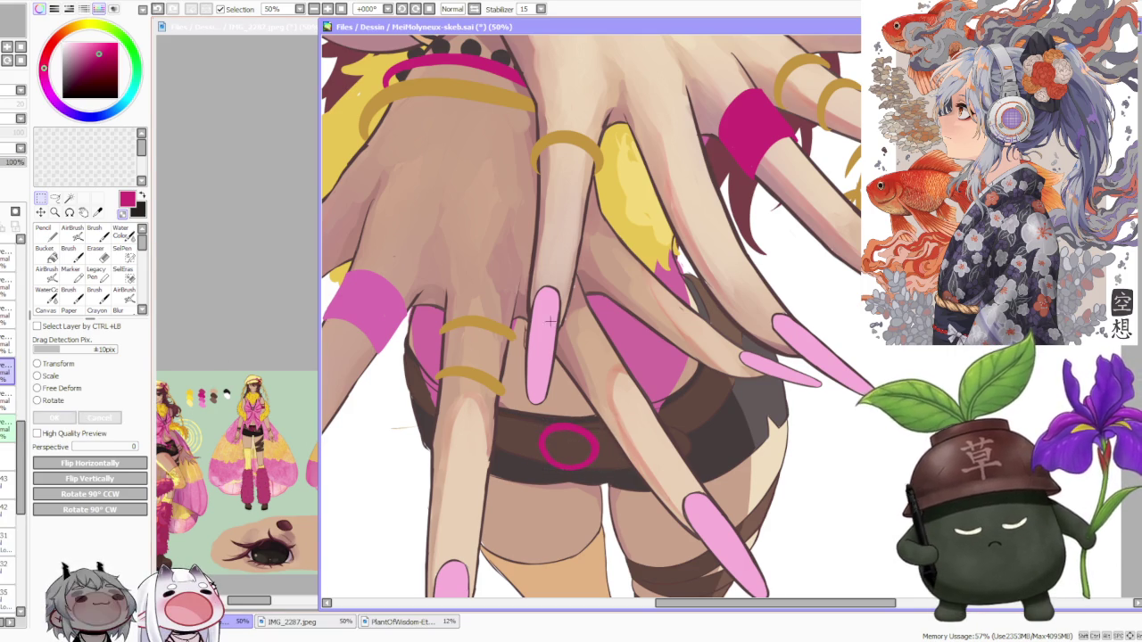
Switch back to the Brush tool and zoom around the canvas to resume painting
scroll(585, 342, "down", 2)
scroll(585, 341, "down", 2)
scroll(585, 341, "down", 1)
scroll(585, 341, "up", 3)
scroll(585, 341, "up", 1)
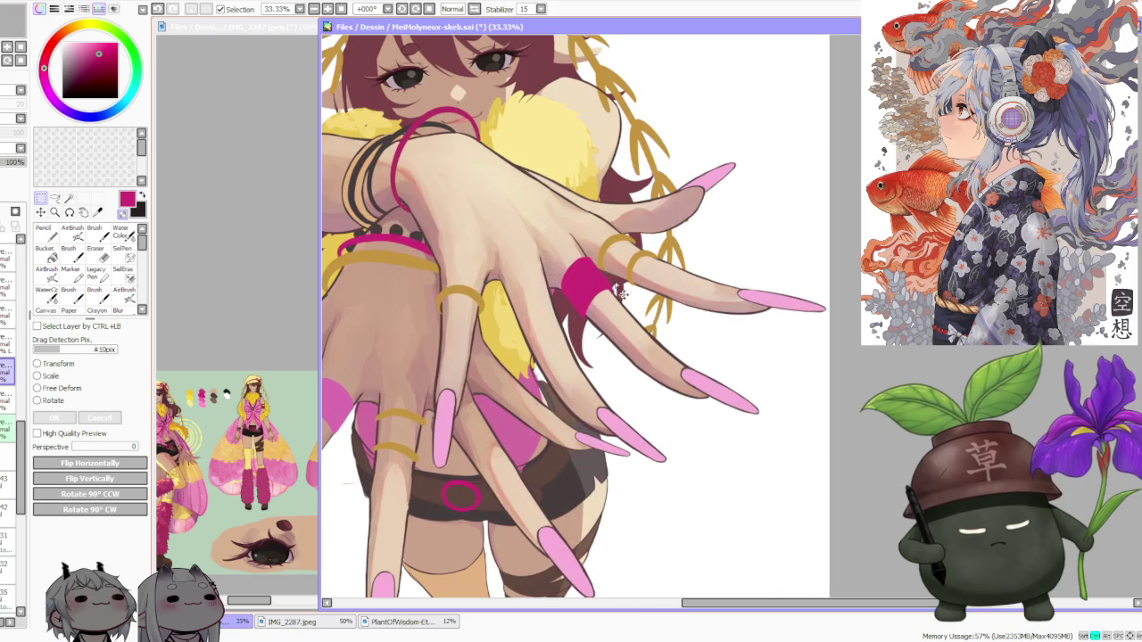
key("b")
scroll(459, 491, "up", 1)
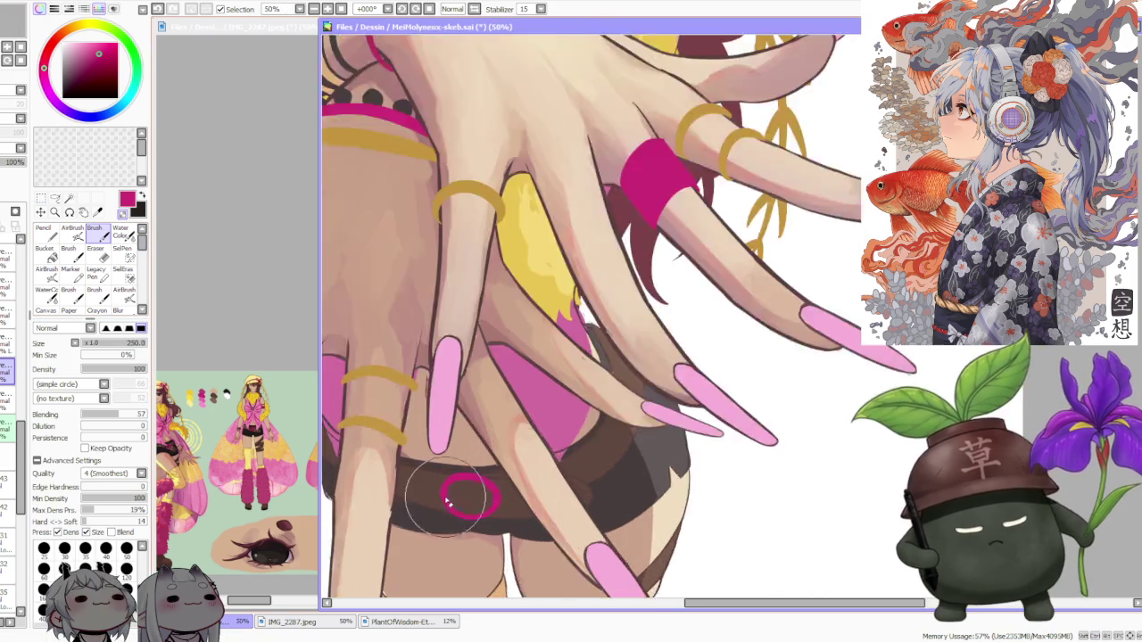
scroll(460, 491, "up", 1)
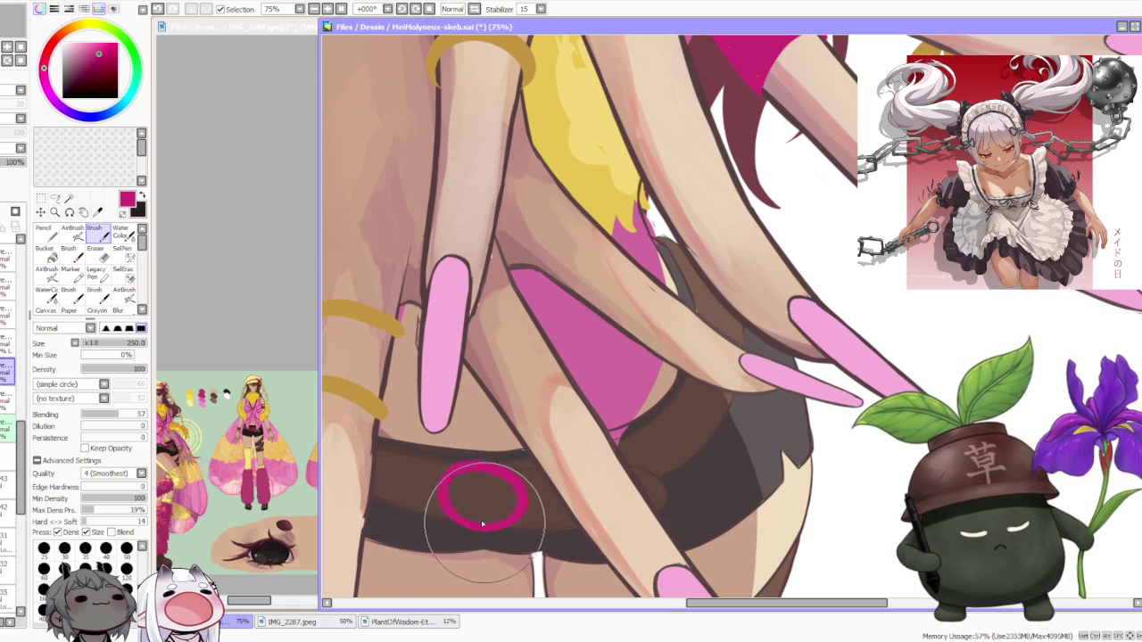
scroll(441, 428, "down", 1)
scroll(446, 406, "down", 1)
scroll(441, 383, "down", 1)
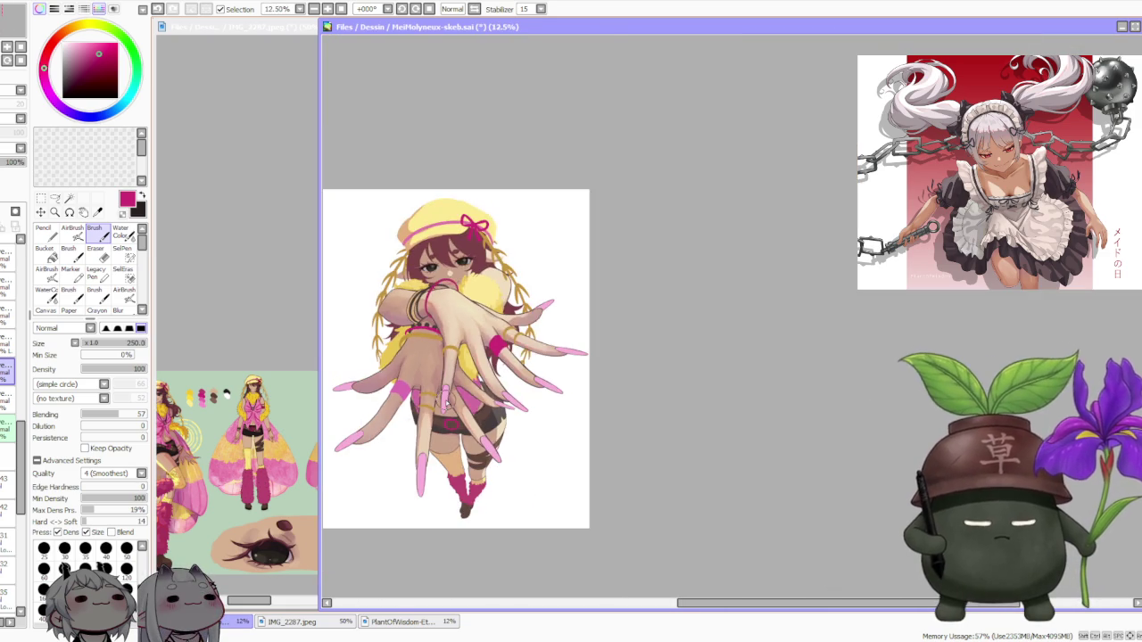
scroll(432, 347, "down", 1)
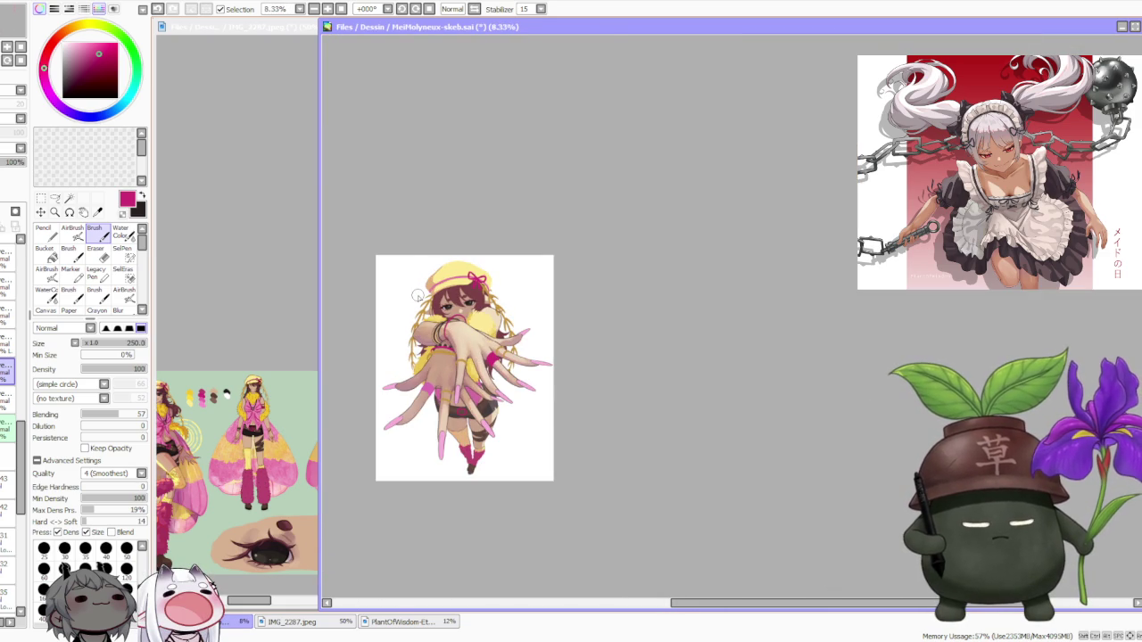
scroll(417, 295, "up", 1)
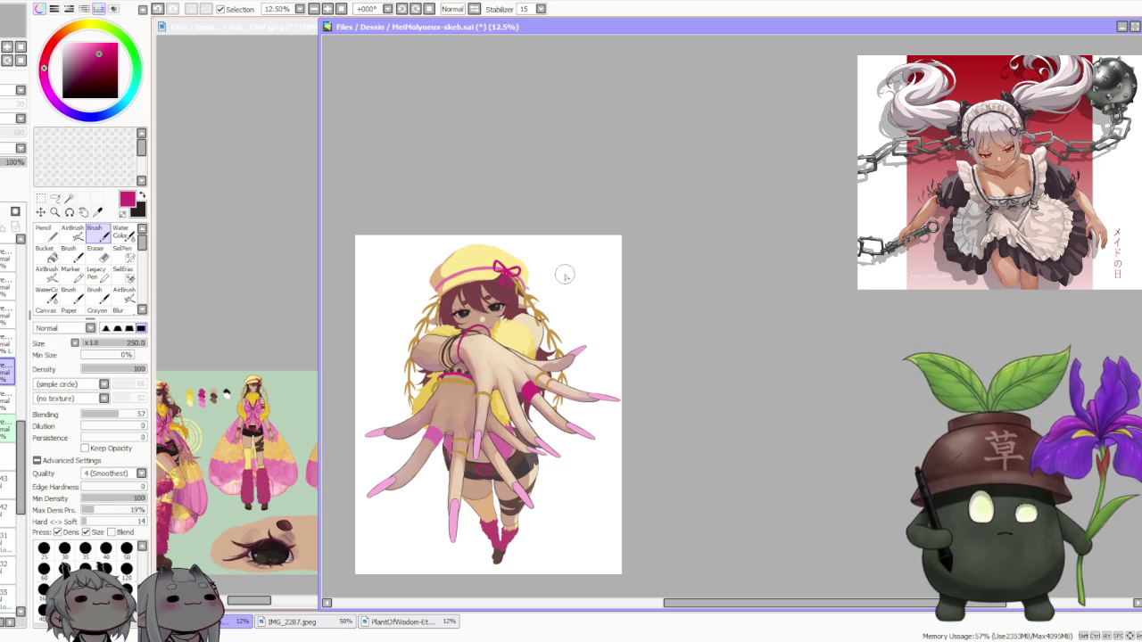
scroll(565, 272, "down", 1)
scroll(526, 388, "up", 2)
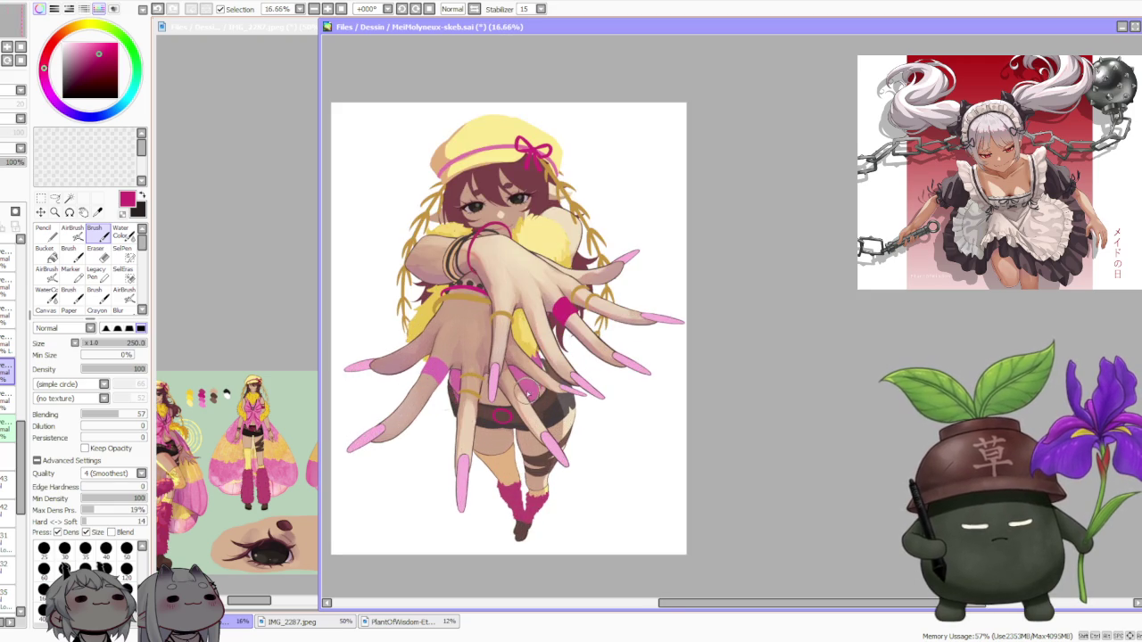
scroll(536, 373, "up", 2)
scroll(535, 356, "up", 1)
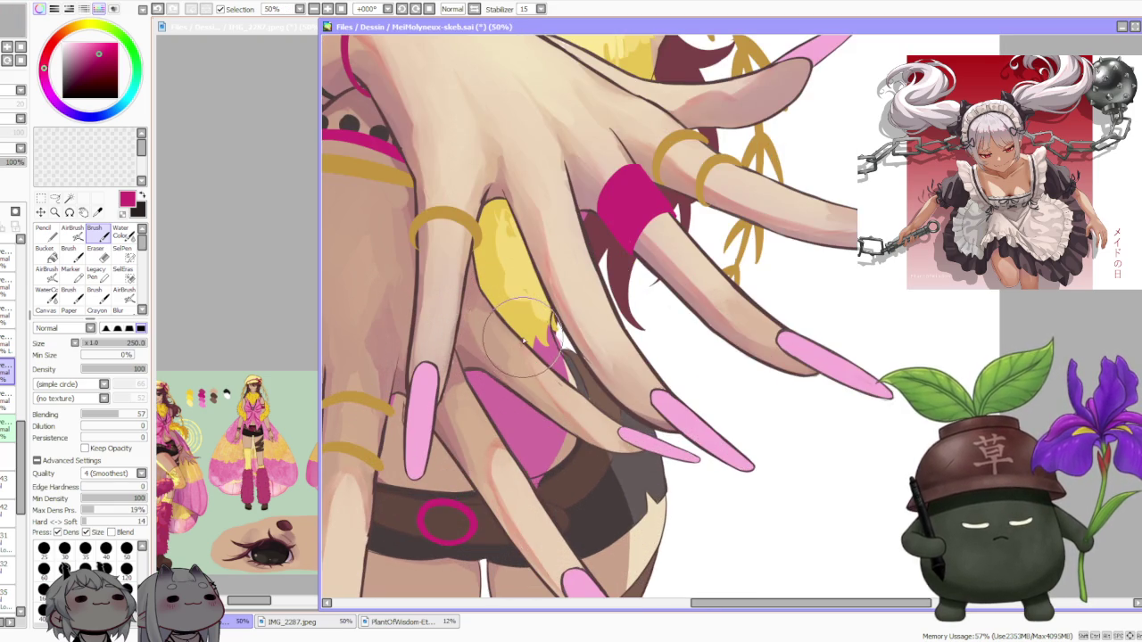
scroll(526, 330, "down", 2)
scroll(522, 318, "down", 1)
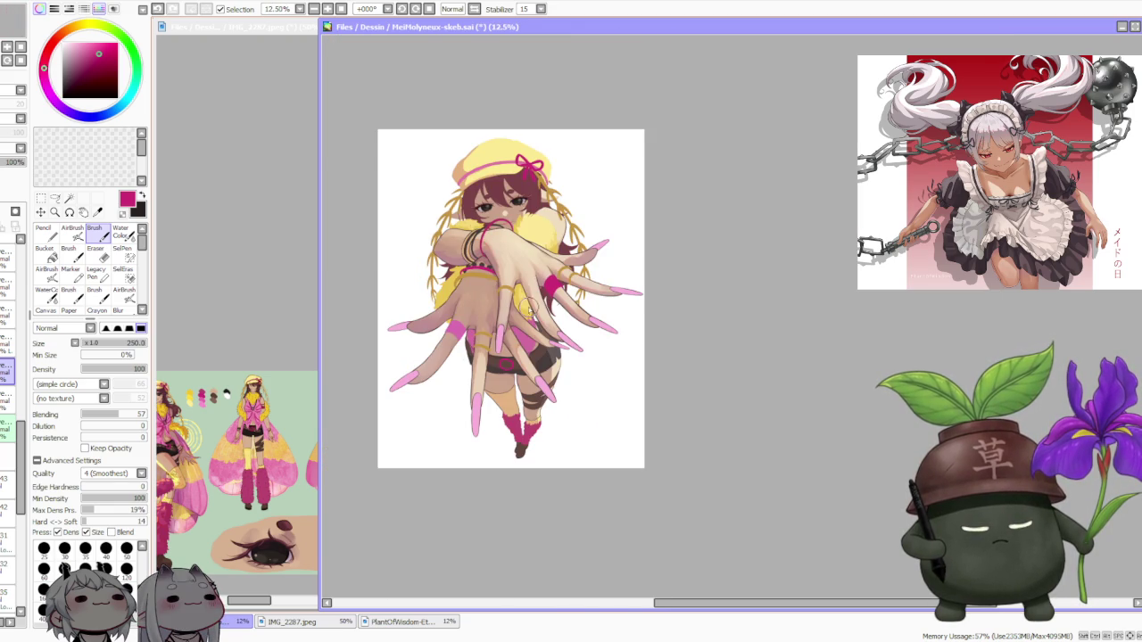
scroll(528, 307, "down", 1)
scroll(522, 308, "up", 2)
scroll(504, 312, "up", 2)
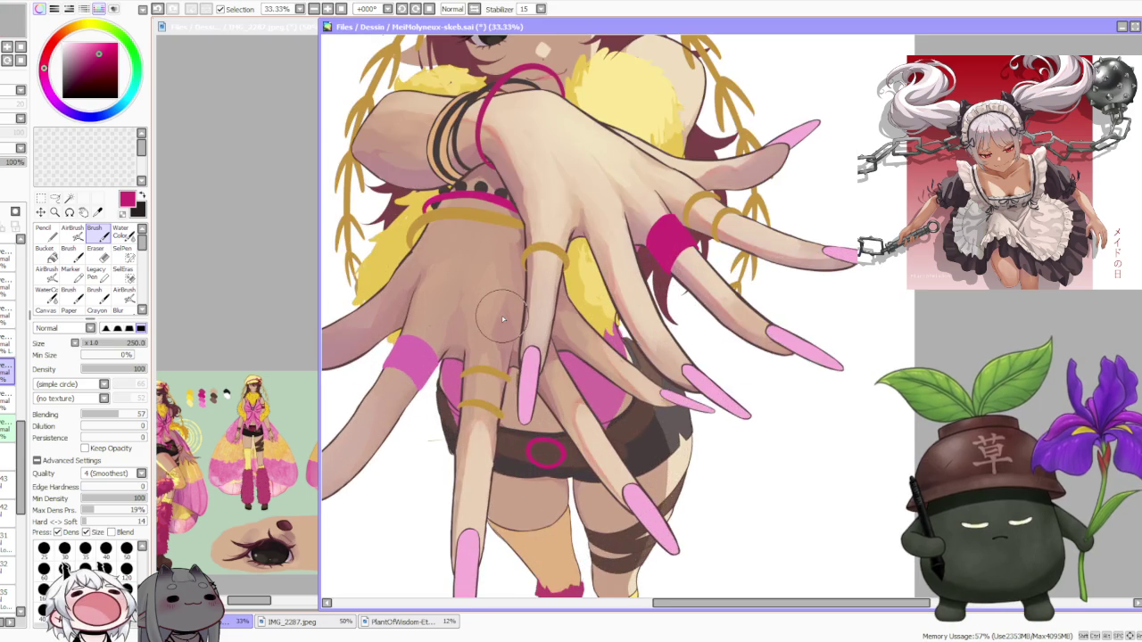
scroll(502, 318, "up", 2)
scroll(502, 348, "down", 1)
scroll(495, 334, "down", 1)
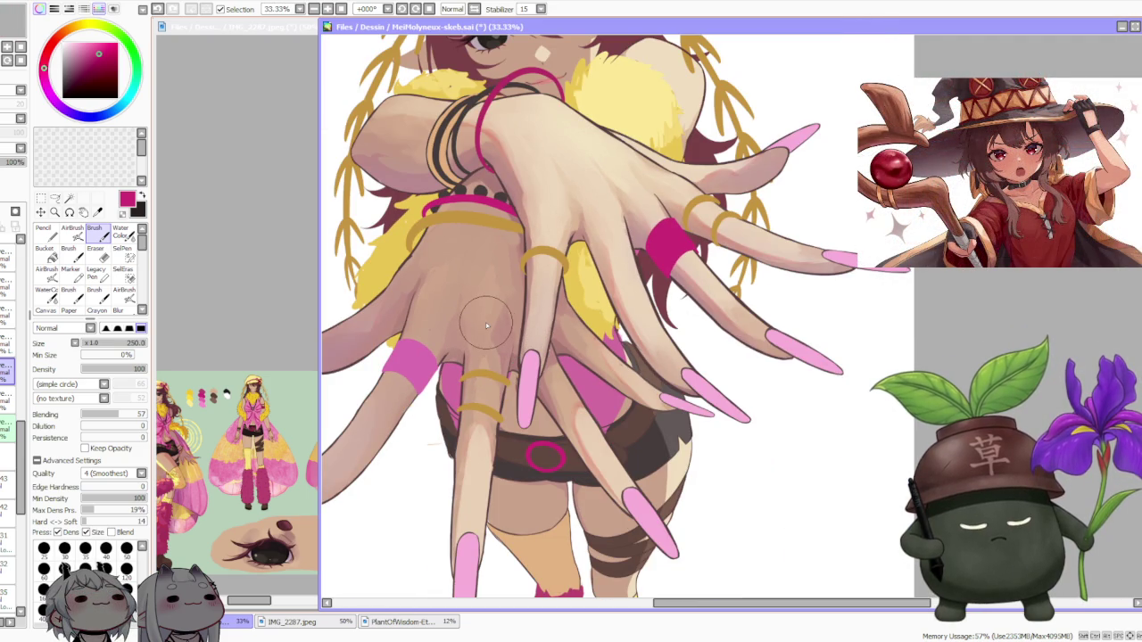
scroll(487, 325, "down", 1)
scroll(533, 385, "down", 1)
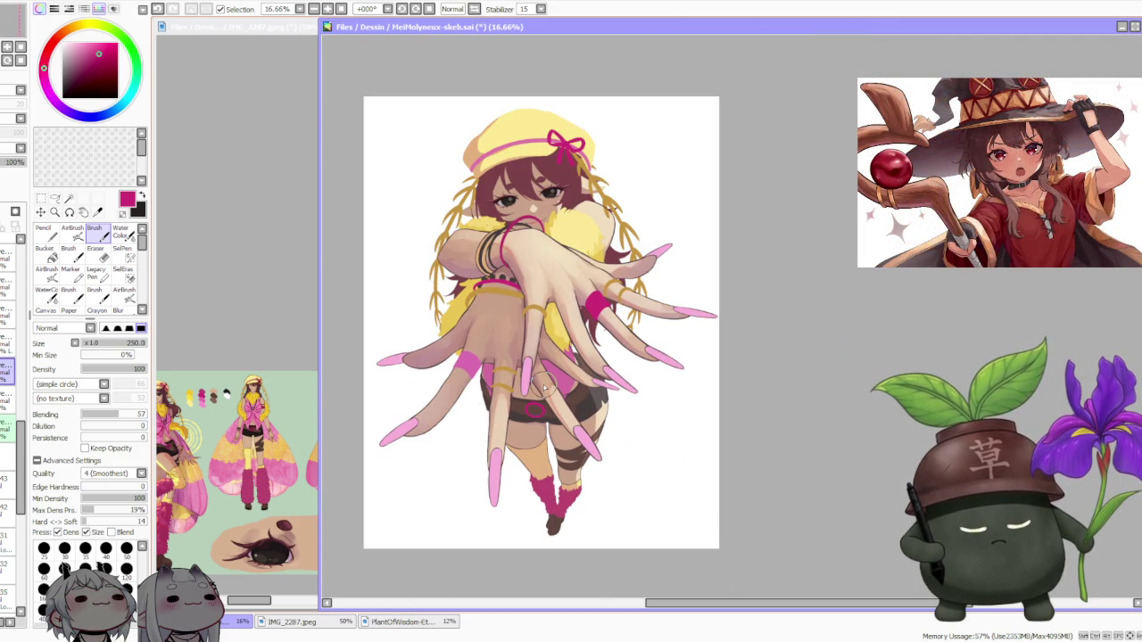
scroll(544, 383, "up", 1)
scroll(546, 388, "up", 1)
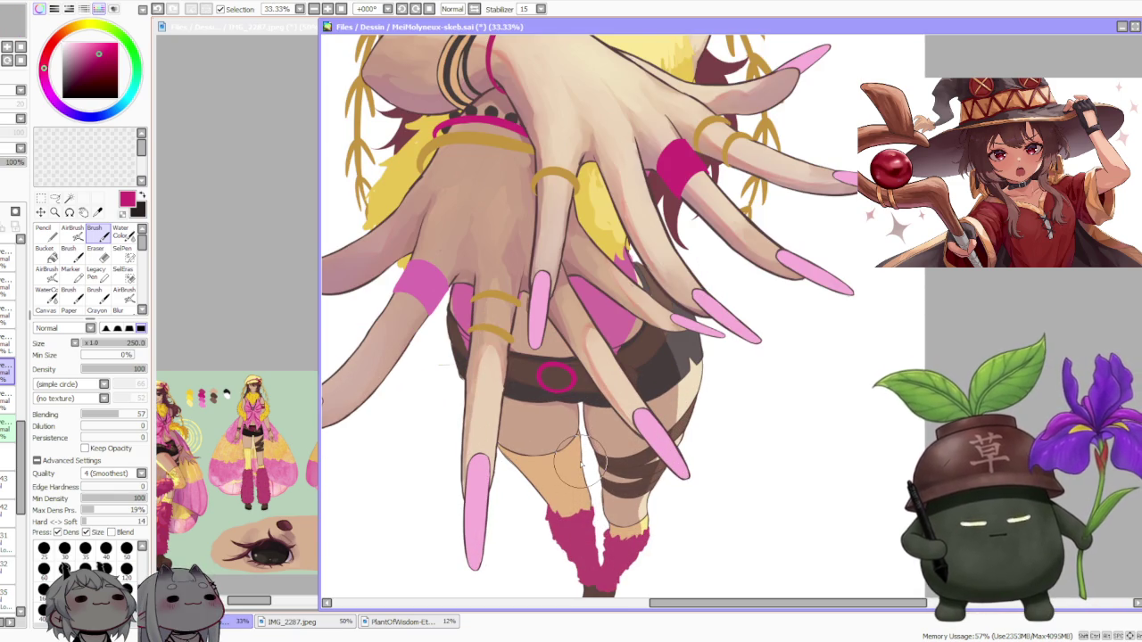
scroll(584, 464, "down", 3)
scroll(584, 464, "down", 1)
scroll(589, 455, "up", 1)
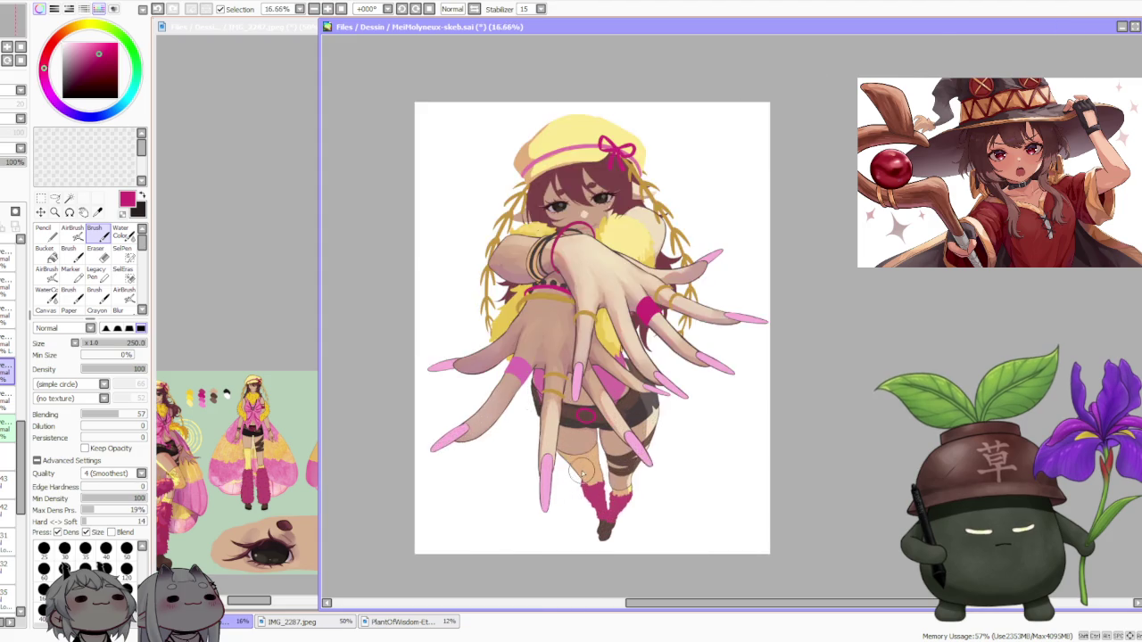
scroll(594, 469, "up", 2)
scroll(596, 477, "down", 3)
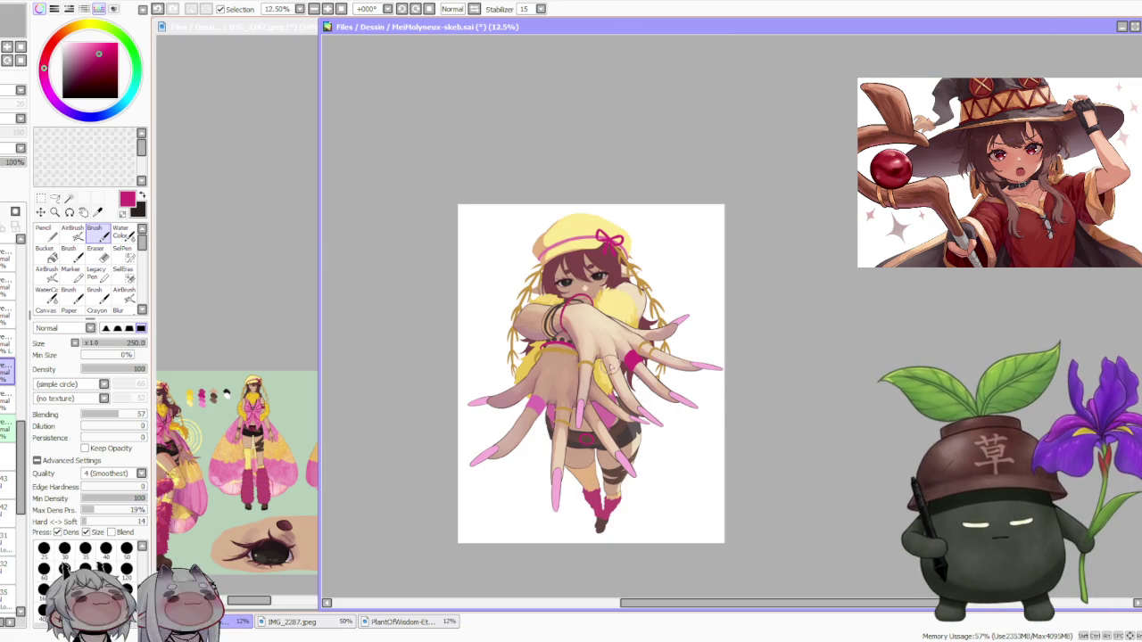
scroll(607, 366, "up", 1)
scroll(575, 263, "up", 1)
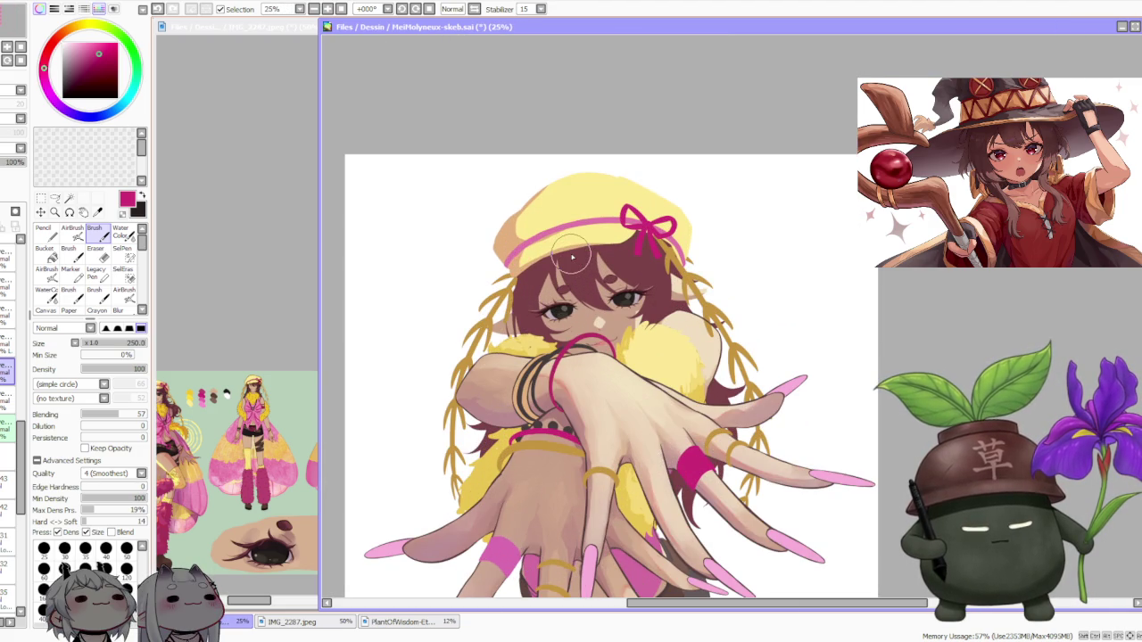
scroll(571, 256, "down", 1)
scroll(572, 256, "down", 1)
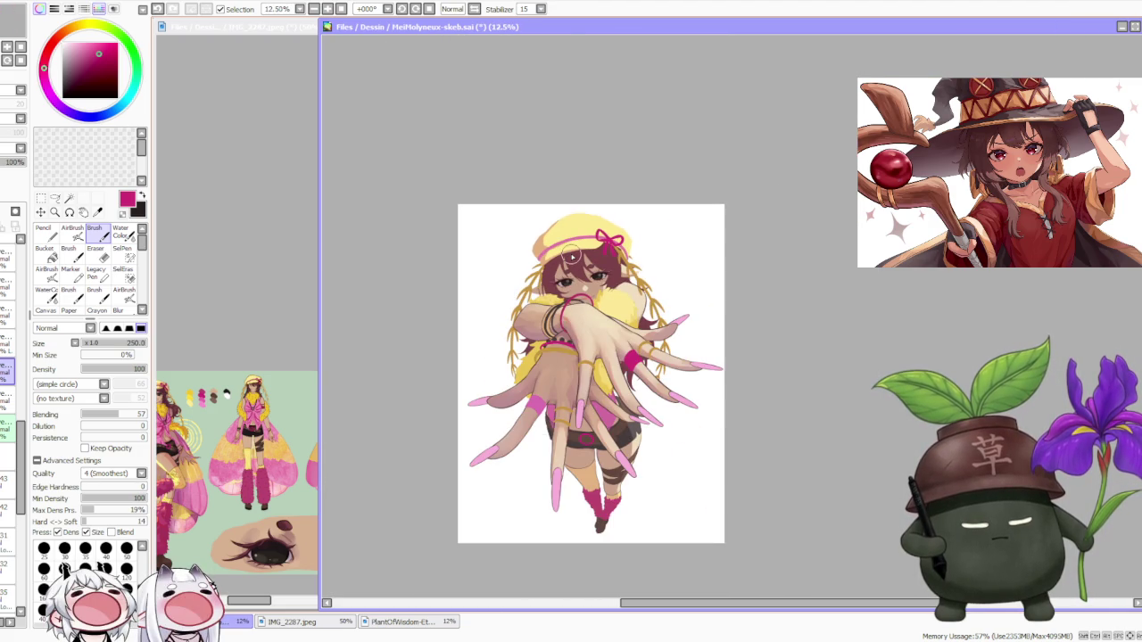
scroll(571, 256, "up", 1)
scroll(573, 257, "up", 1)
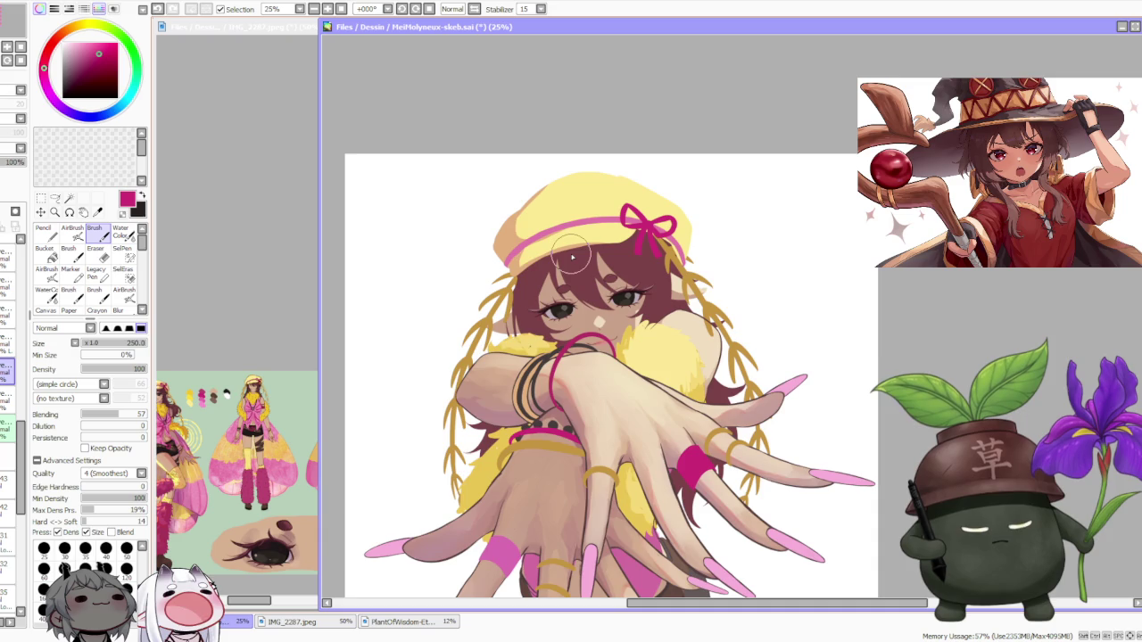
scroll(572, 258, "up", 1)
scroll(572, 258, "up", 1)
scroll(572, 260, "down", 1)
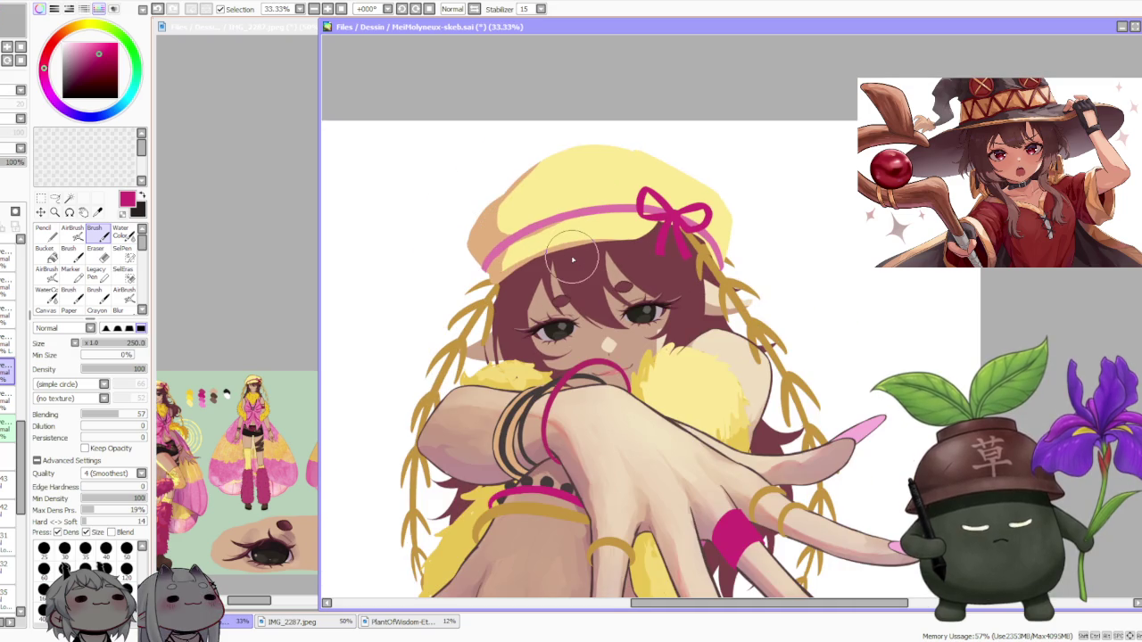
scroll(533, 379, "down", 2)
scroll(563, 433, "up", 1)
scroll(553, 419, "down", 2)
scroll(579, 406, "down", 1)
scroll(615, 392, "down", 1)
scroll(615, 390, "down", 1)
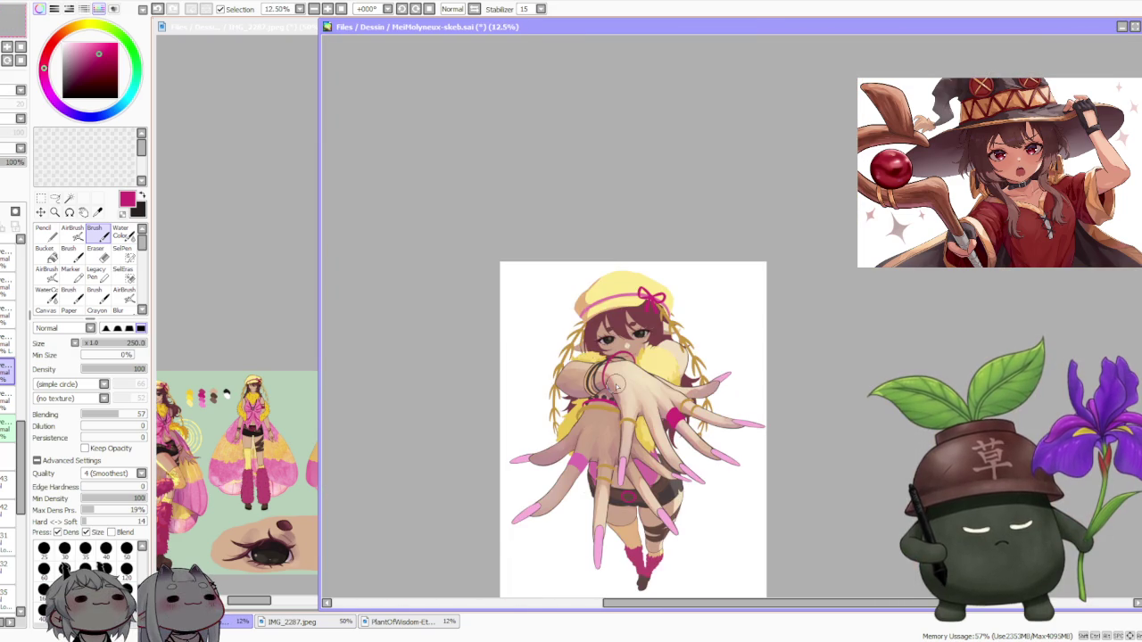
scroll(625, 381, "up", 1)
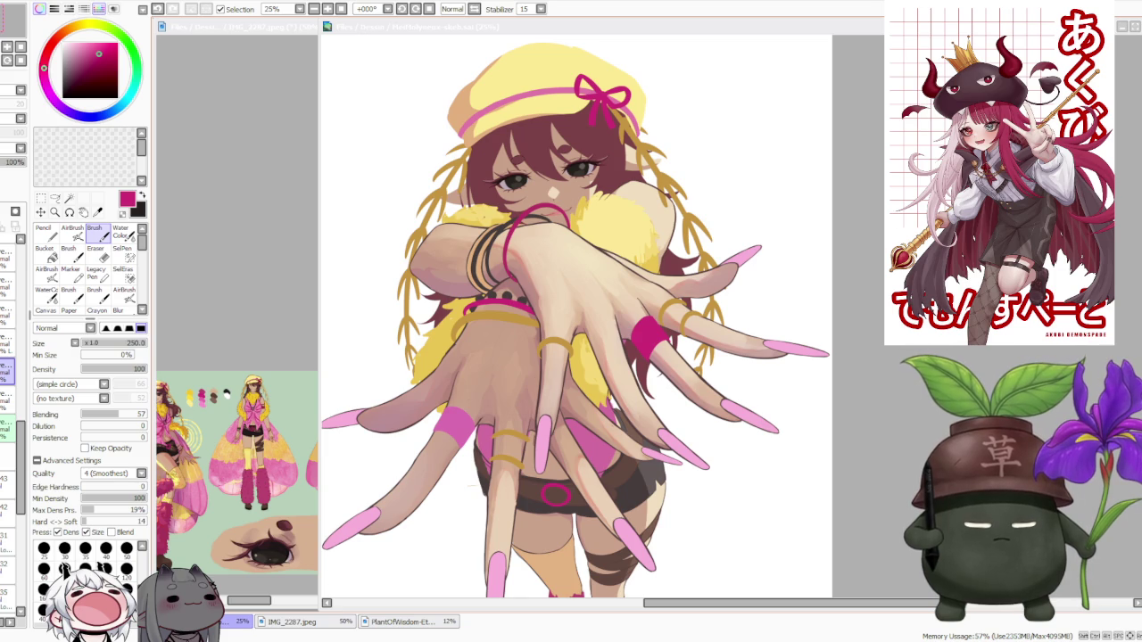
Zoom the illustration out to 16.66%, then bring IMG_2287.jpeg to the front and zoom it out
left_click(807, 317)
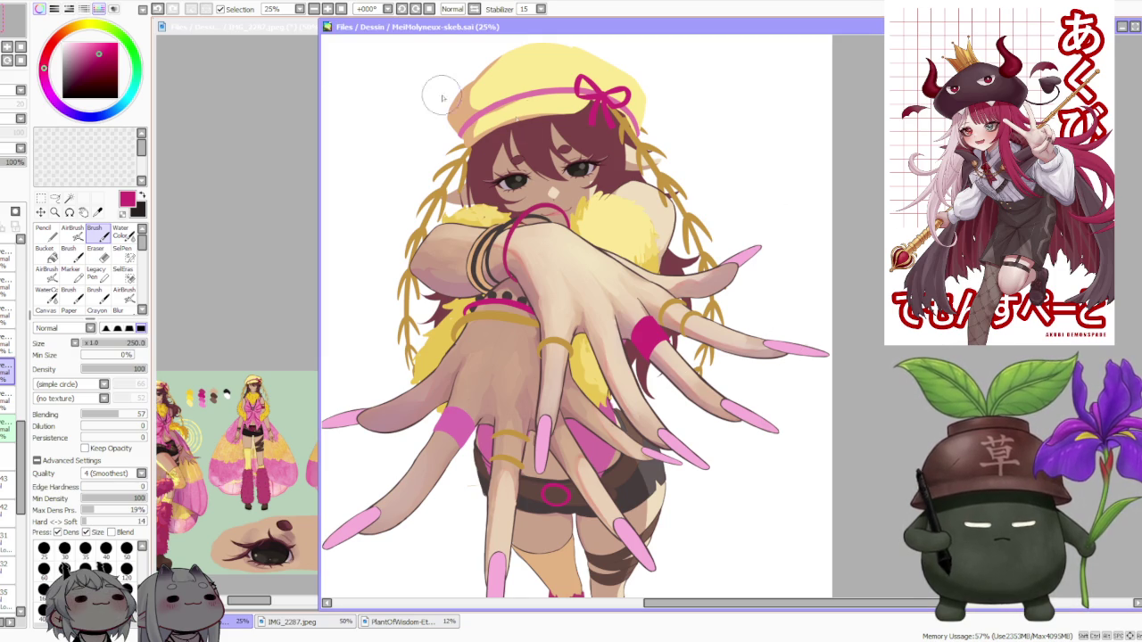
scroll(492, 310, "down", 1)
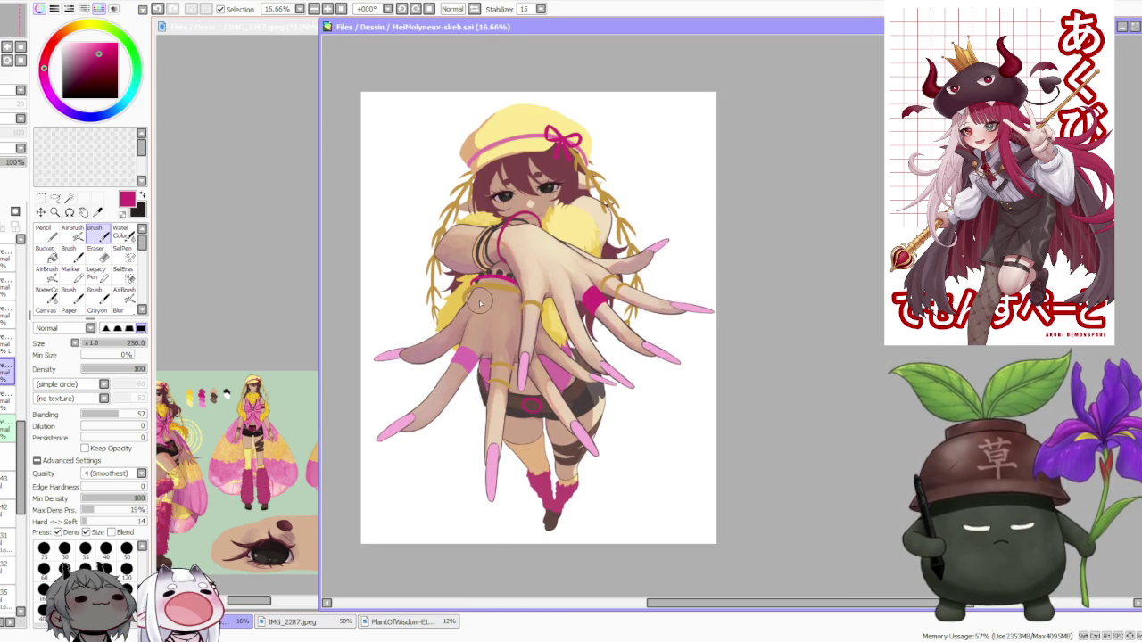
left_click(232, 304)
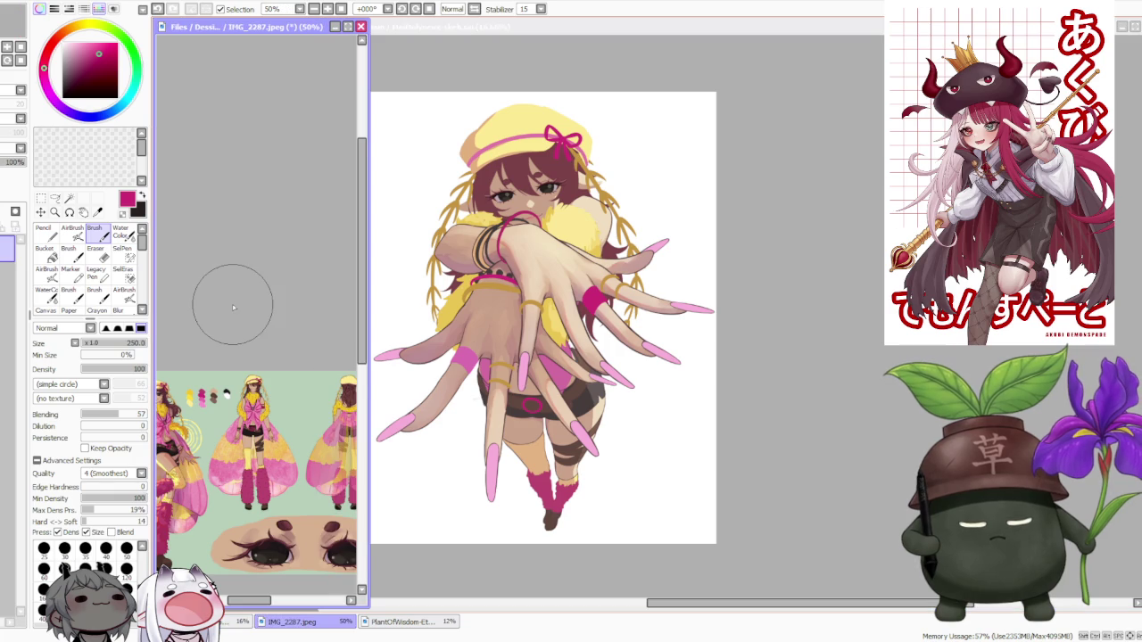
scroll(232, 304, "down", 1)
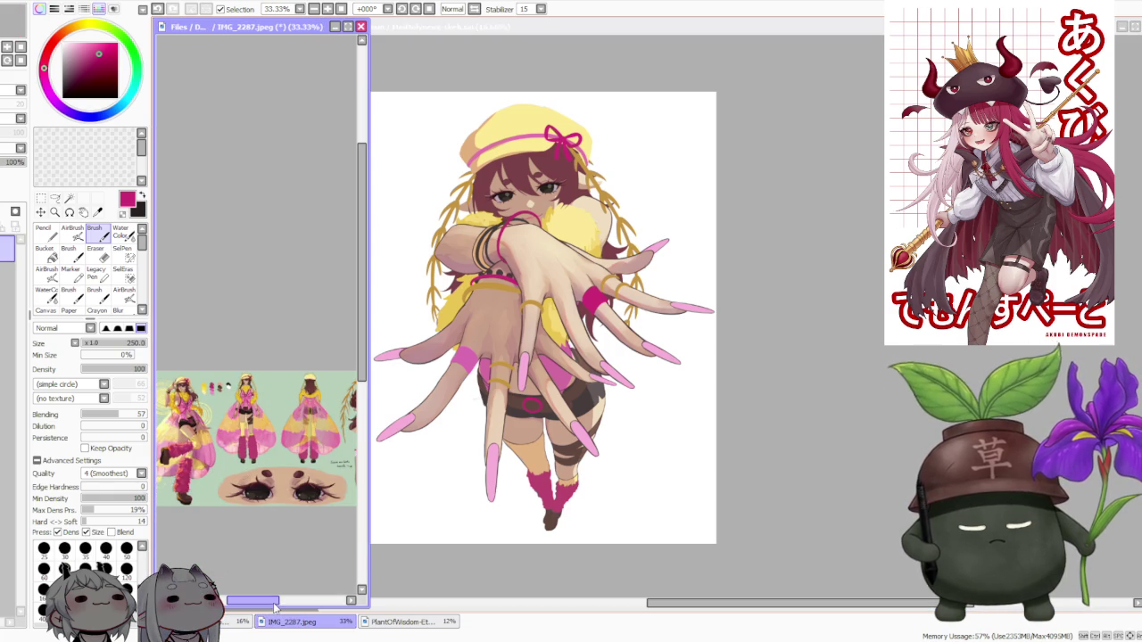
left_click_drag(272, 599, 302, 600)
scroll(293, 484, "up", 1)
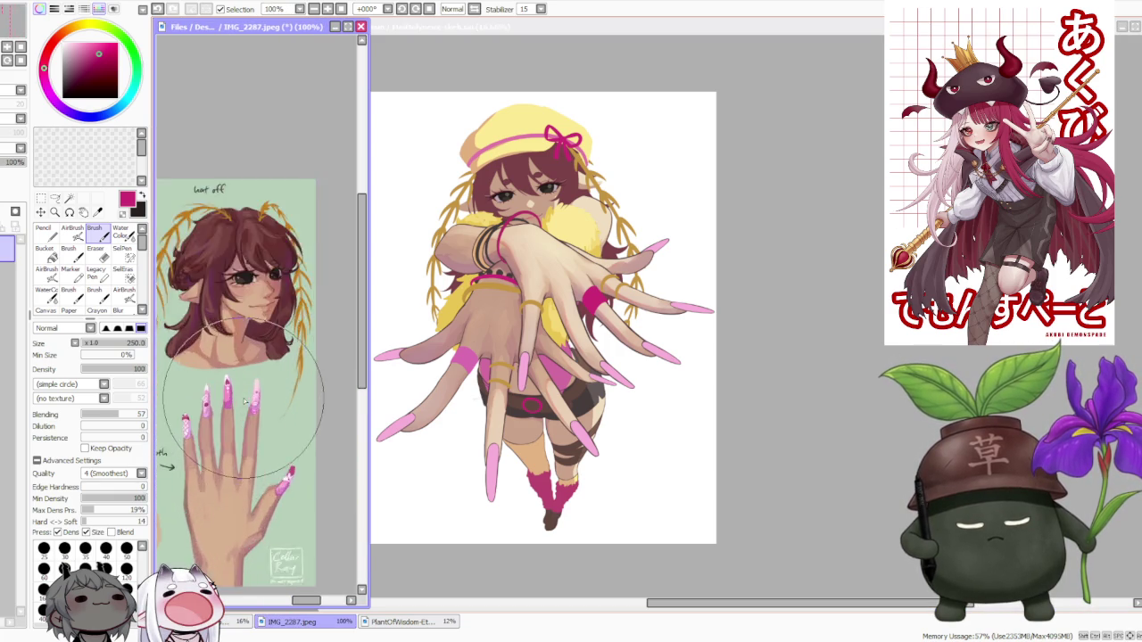
scroll(232, 428, "up", 1)
scroll(198, 402, "down", 1)
scroll(197, 401, "up", 2)
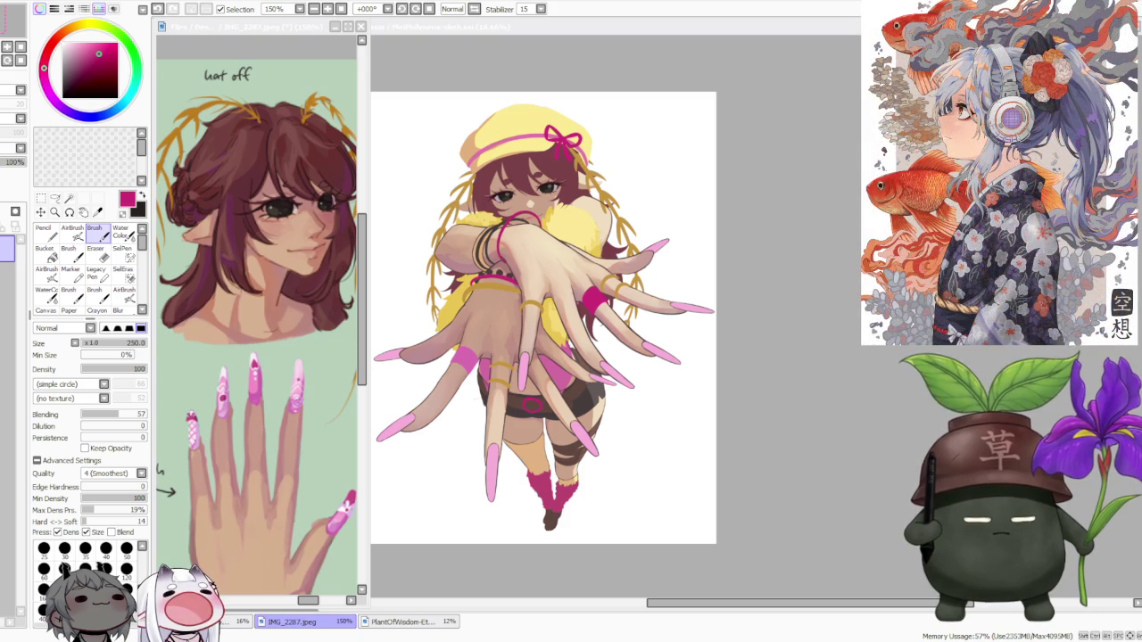
On the main illustration, select a lower layer and reduce the brush size to 120
left_click(795, 406)
scroll(580, 419, "up", 2)
scroll(579, 419, "up", 1)
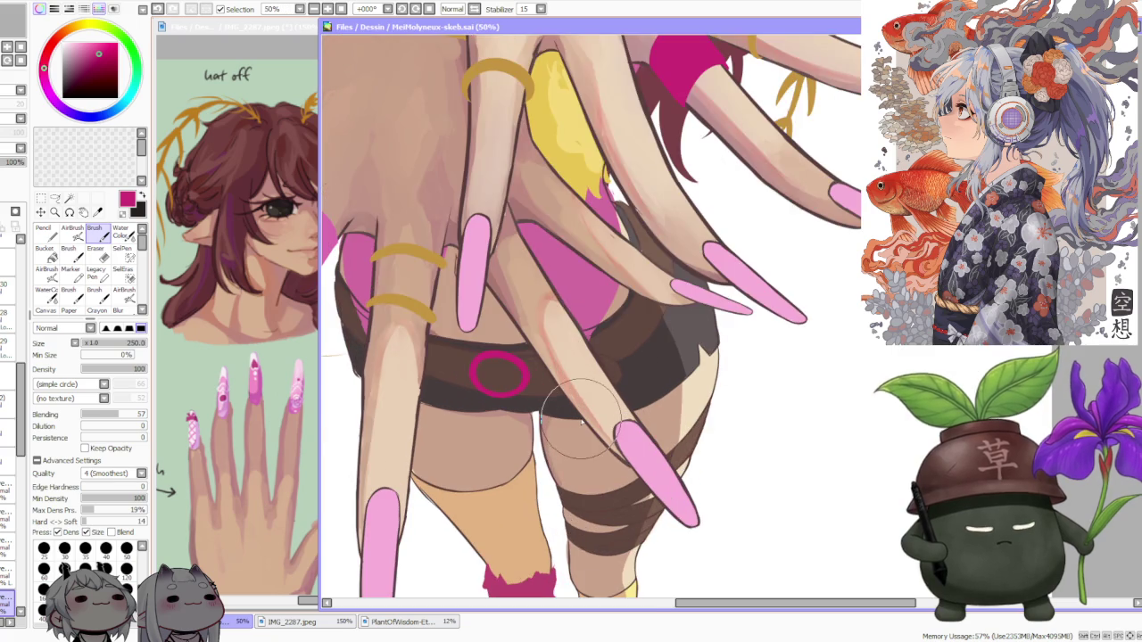
scroll(579, 419, "down", 2)
scroll(642, 405, "down", 1)
scroll(624, 437, "up", 2)
scroll(588, 454, "up", 2)
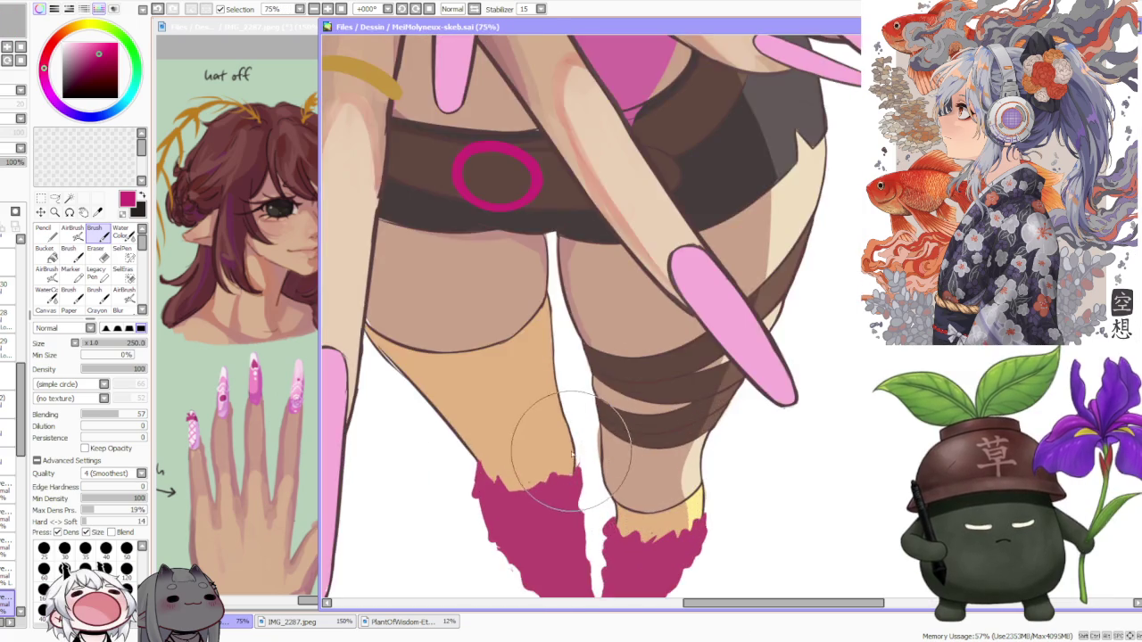
scroll(571, 455, "down", 1)
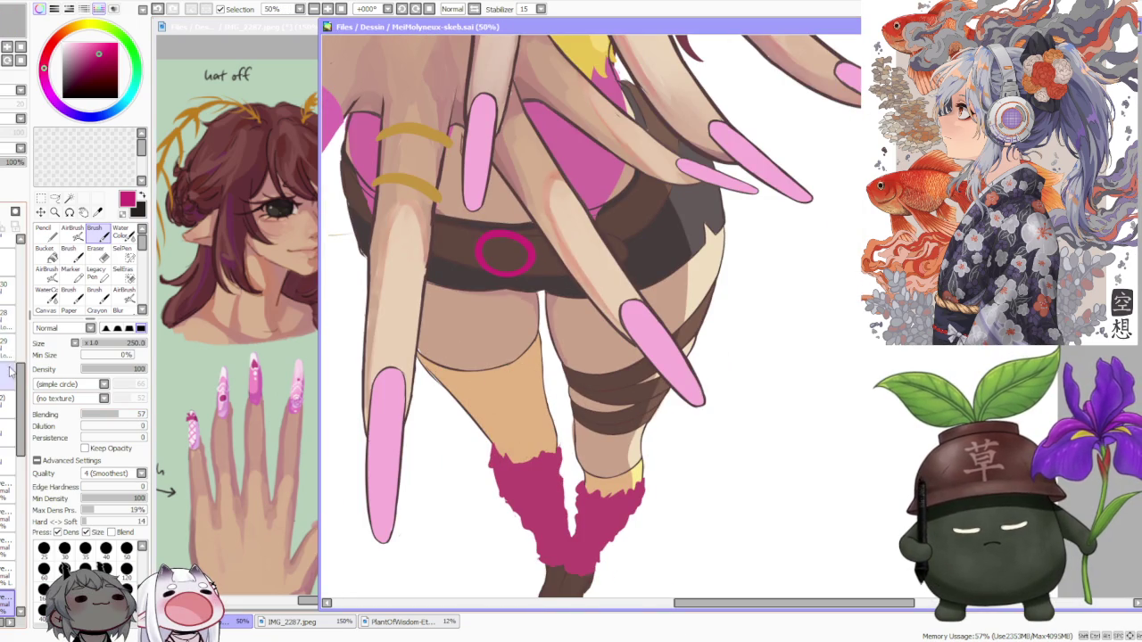
left_click_drag(11, 369, 23, 526)
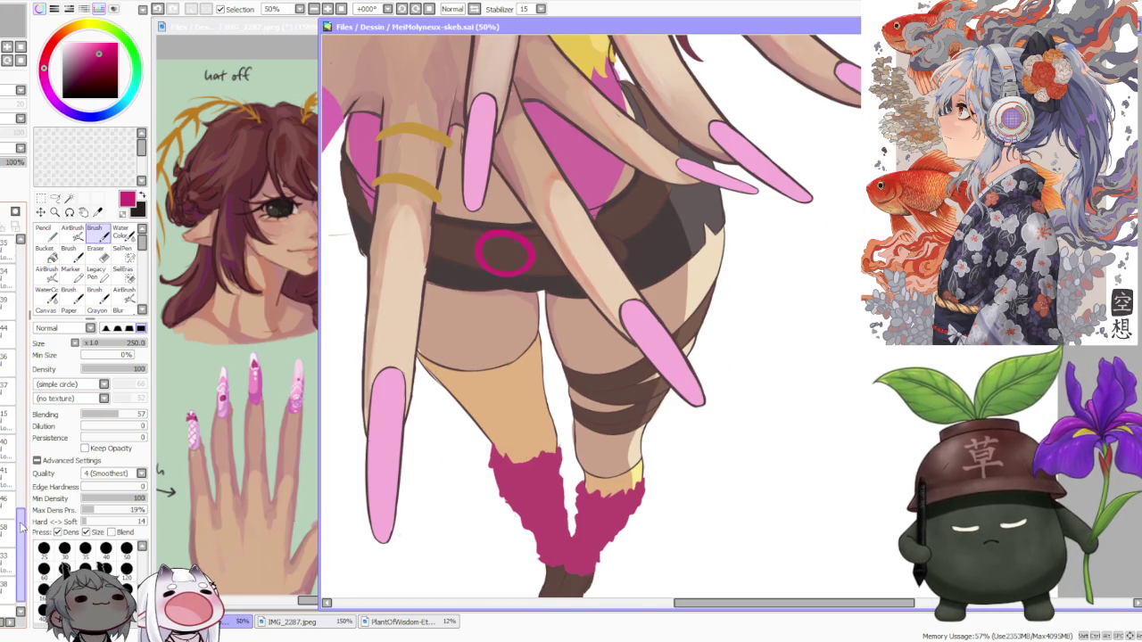
left_click(9, 546)
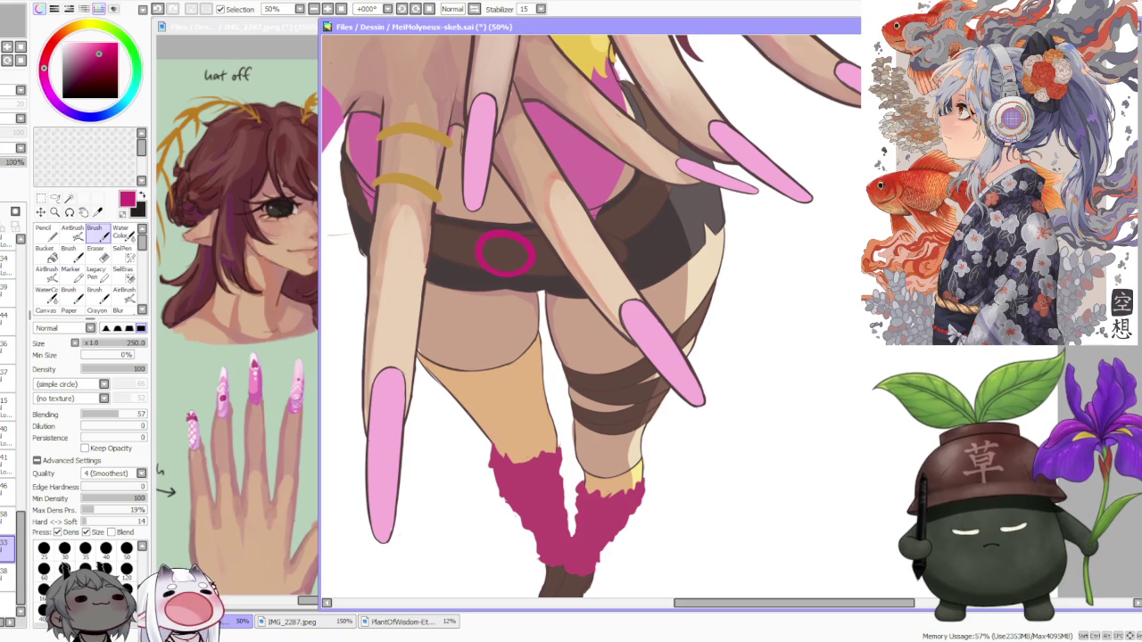
left_click(125, 568)
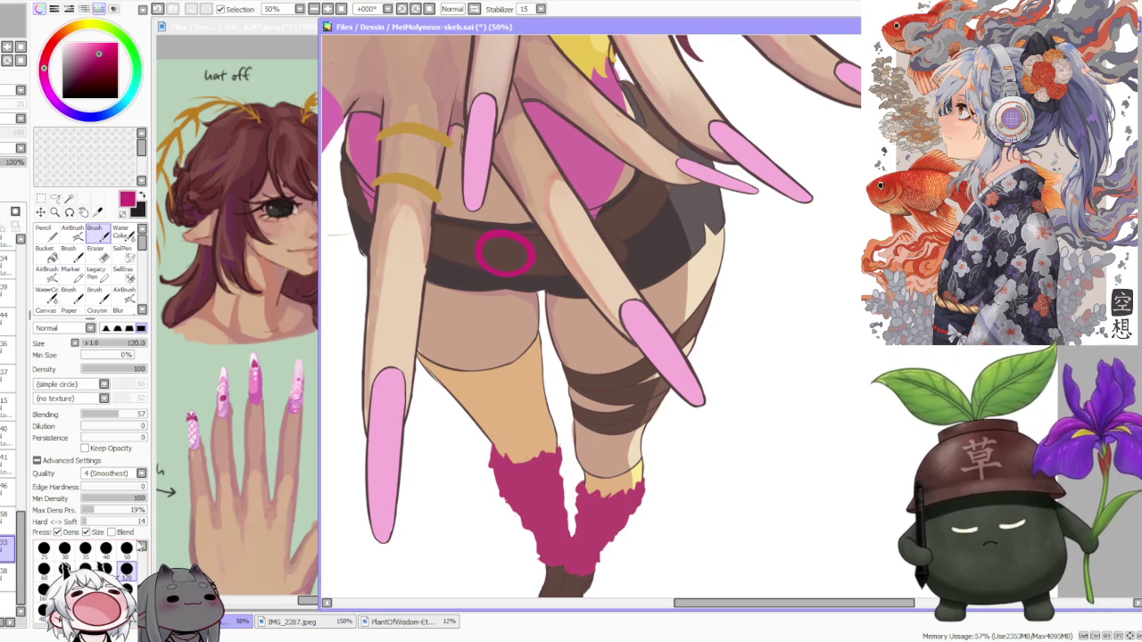
Zoom in and out around the illustration to review the girl
scroll(570, 428, "up", 1)
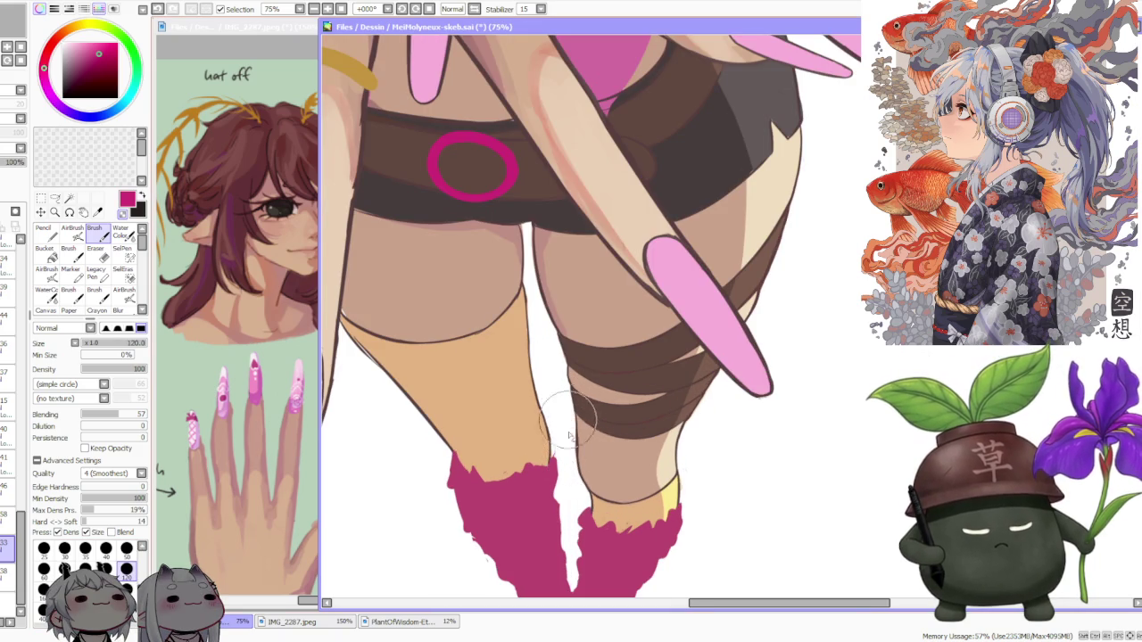
scroll(570, 428, "down", 1)
scroll(584, 395, "up", 1)
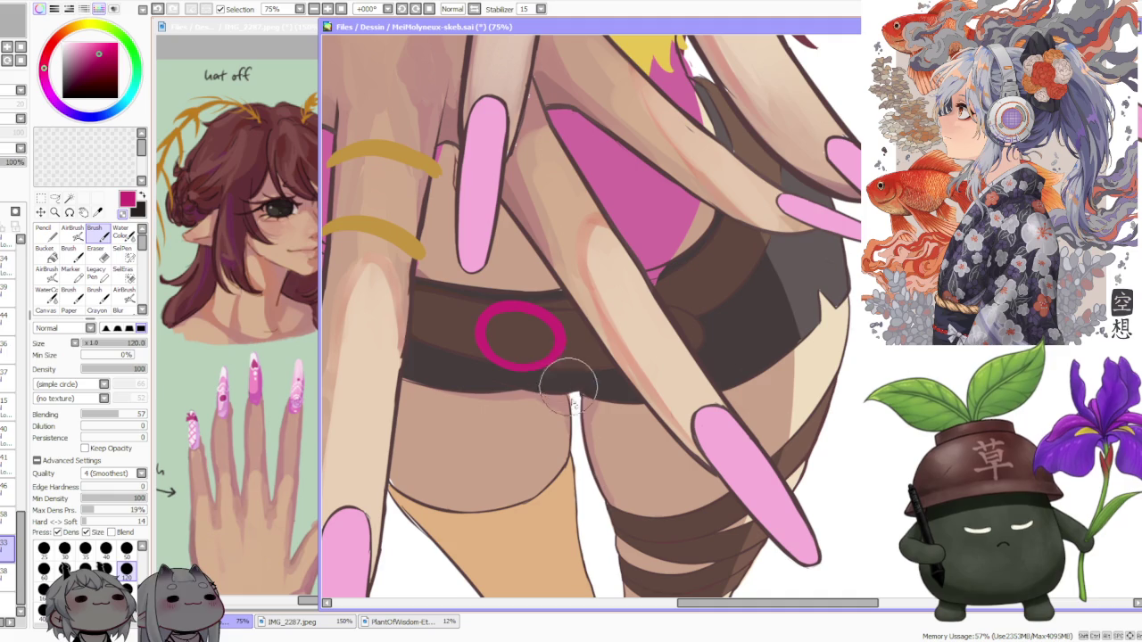
scroll(587, 481, "down", 2)
scroll(571, 446, "down", 1)
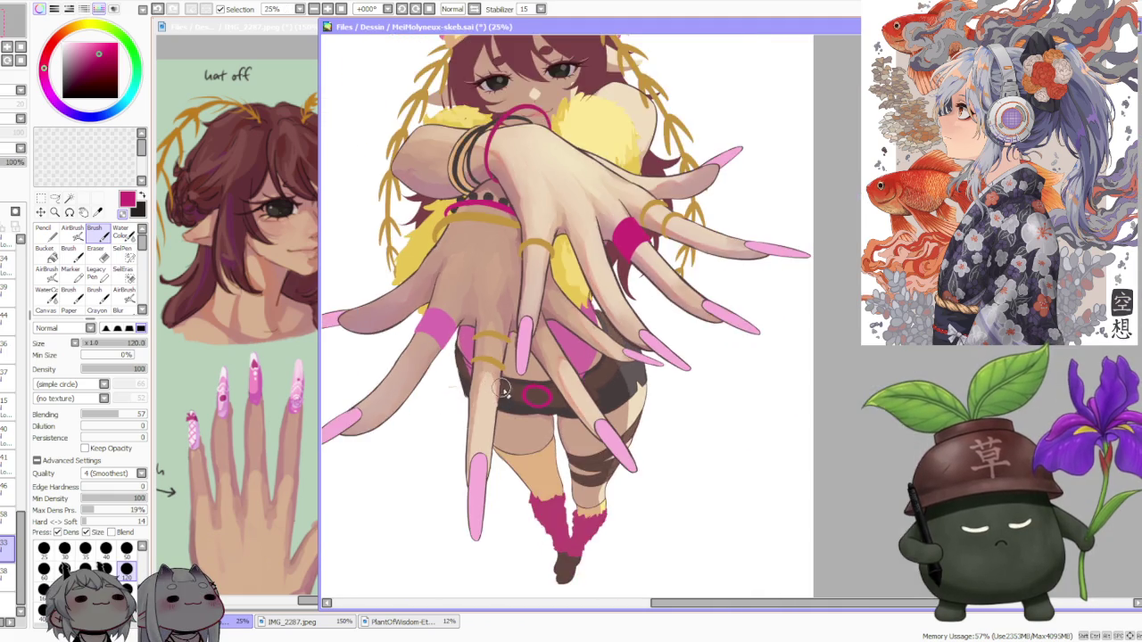
scroll(501, 402, "up", 3)
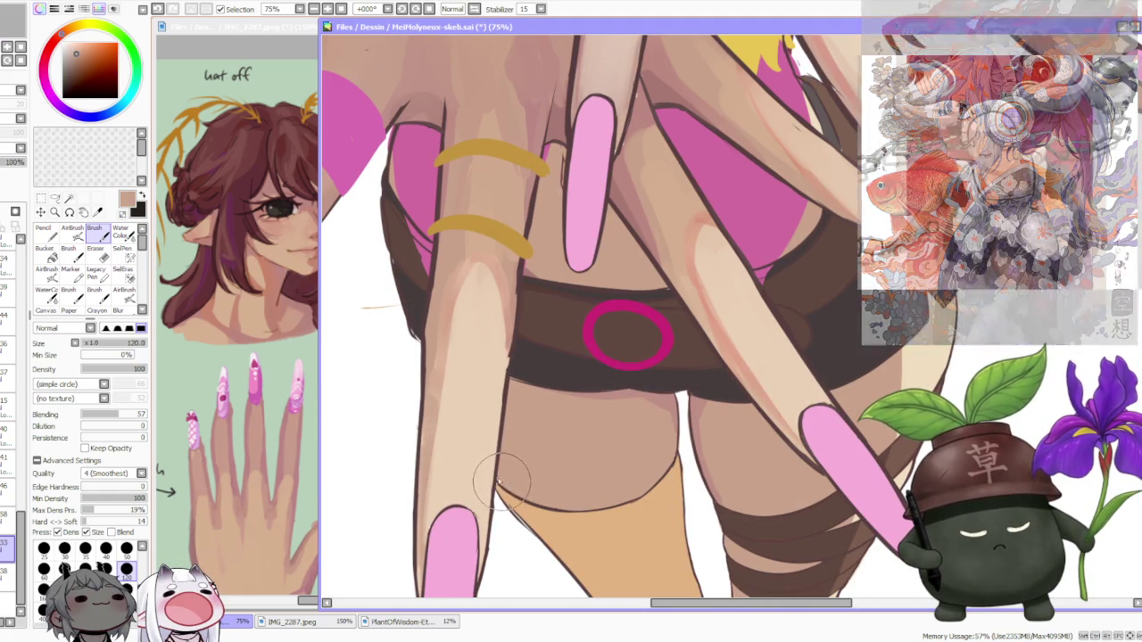
scroll(504, 481, "down", 2)
scroll(530, 407, "down", 1)
scroll(482, 307, "up", 1)
scroll(481, 307, "down", 1)
scroll(482, 307, "up", 1)
scroll(513, 348, "down", 1)
scroll(500, 357, "up", 2)
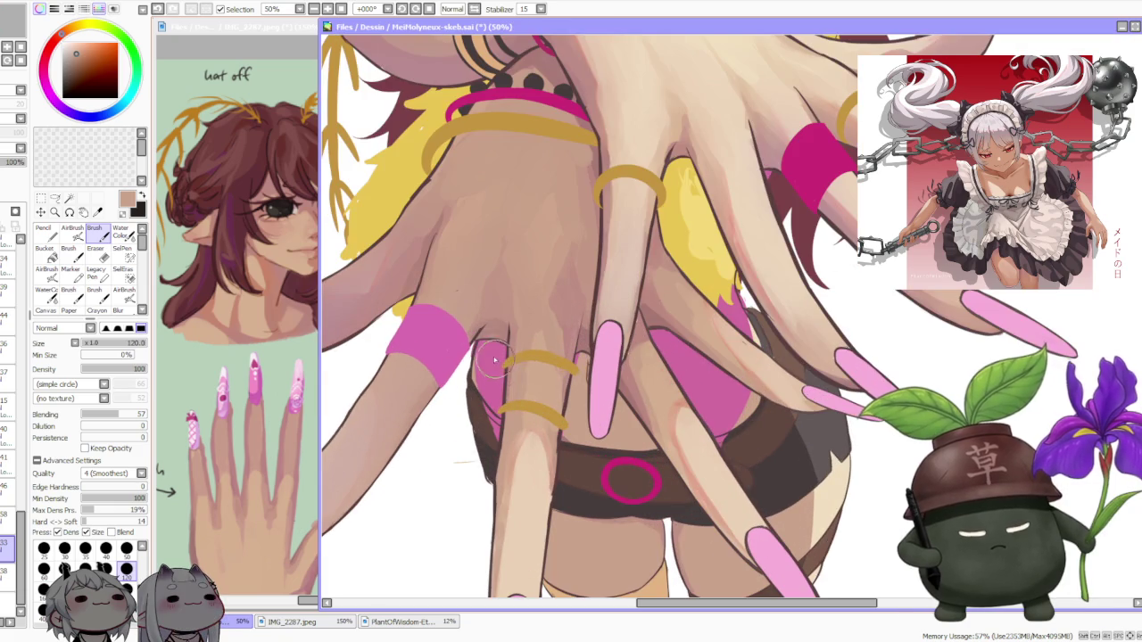
scroll(515, 364, "down", 1)
scroll(692, 334, "down", 1)
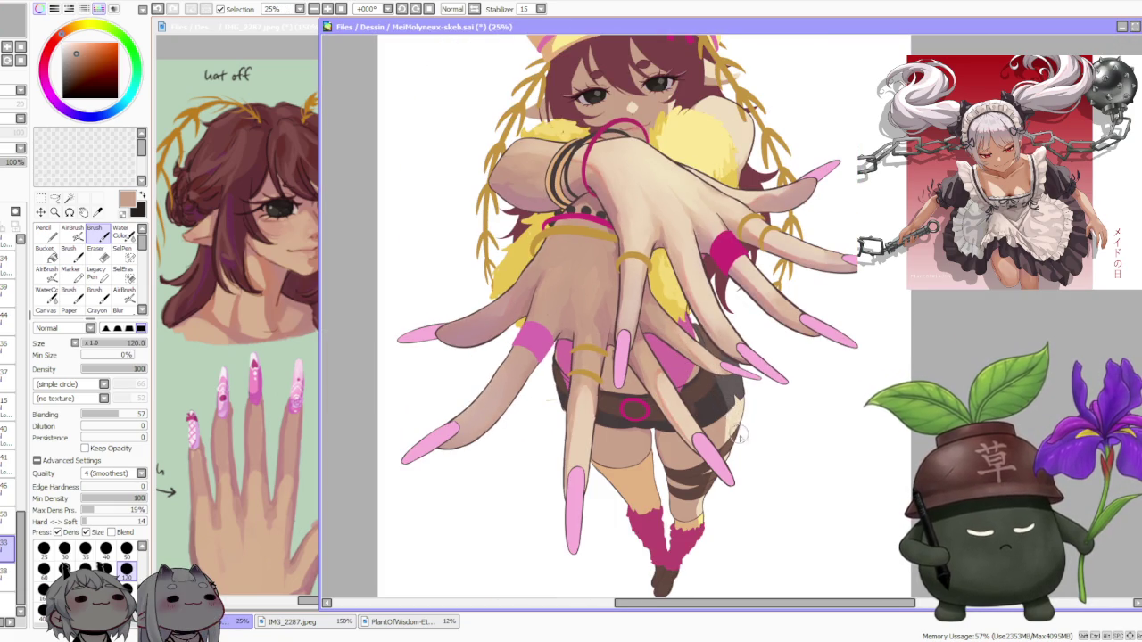
scroll(738, 432, "down", 2)
scroll(738, 431, "up", 1)
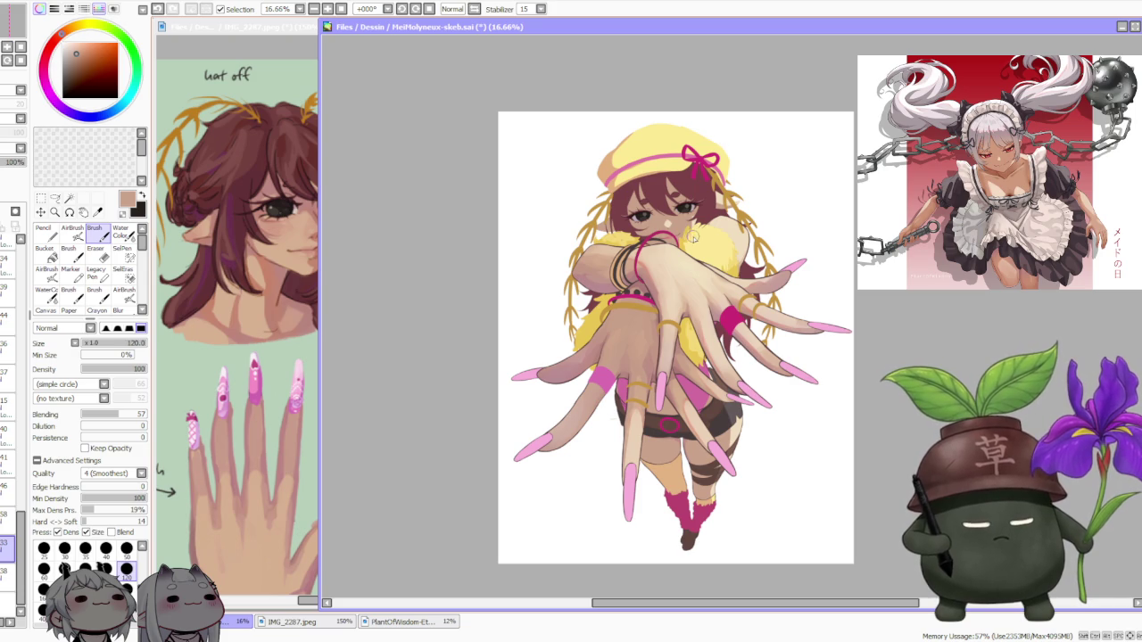
Zoom IMG_2287.jpeg to 75% on the dancer figures, then return to the zoomed-out main canvas
left_click(279, 246)
scroll(268, 267, "down", 2)
scroll(263, 285, "up", 2)
scroll(257, 309, "up", 1)
scroll(254, 321, "down", 3)
scroll(241, 357, "down", 2)
scroll(225, 390, "up", 2)
scroll(218, 423, "up", 1)
scroll(218, 423, "down", 3)
scroll(192, 330, "down", 1)
scroll(196, 334, "up", 2)
scroll(259, 352, "up", 2)
left_click(1000, 301)
scroll(862, 319, "down", 2)
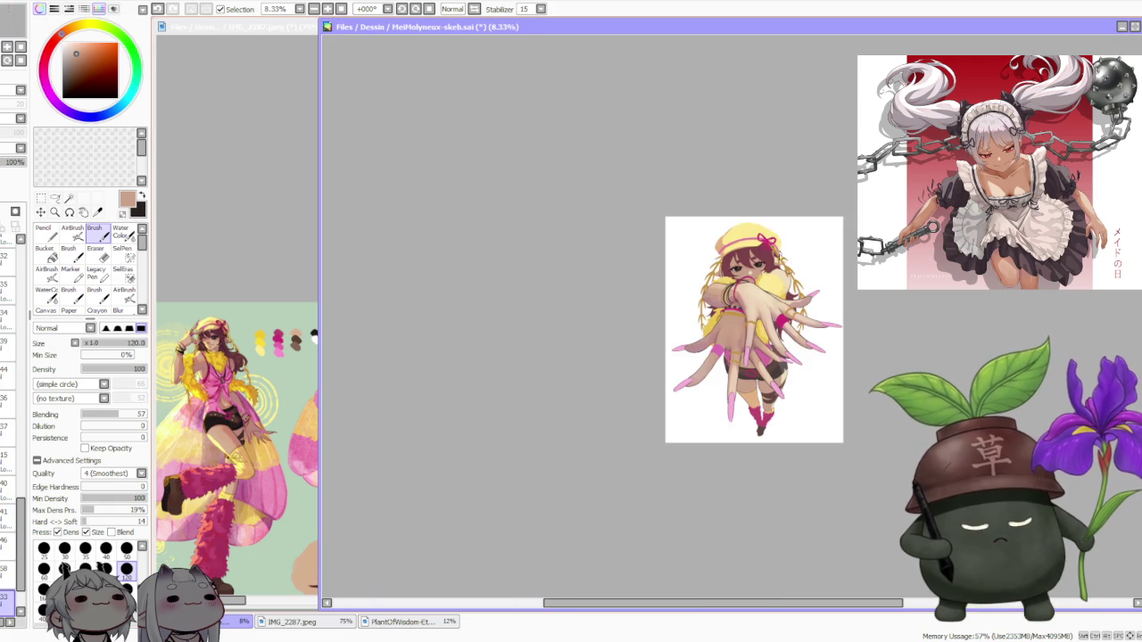
Zoom into the face and load the size-300 brush with a darker reddish brown
scroll(777, 250, "up", 1)
scroll(772, 259, "up", 2)
scroll(758, 275, "up", 2)
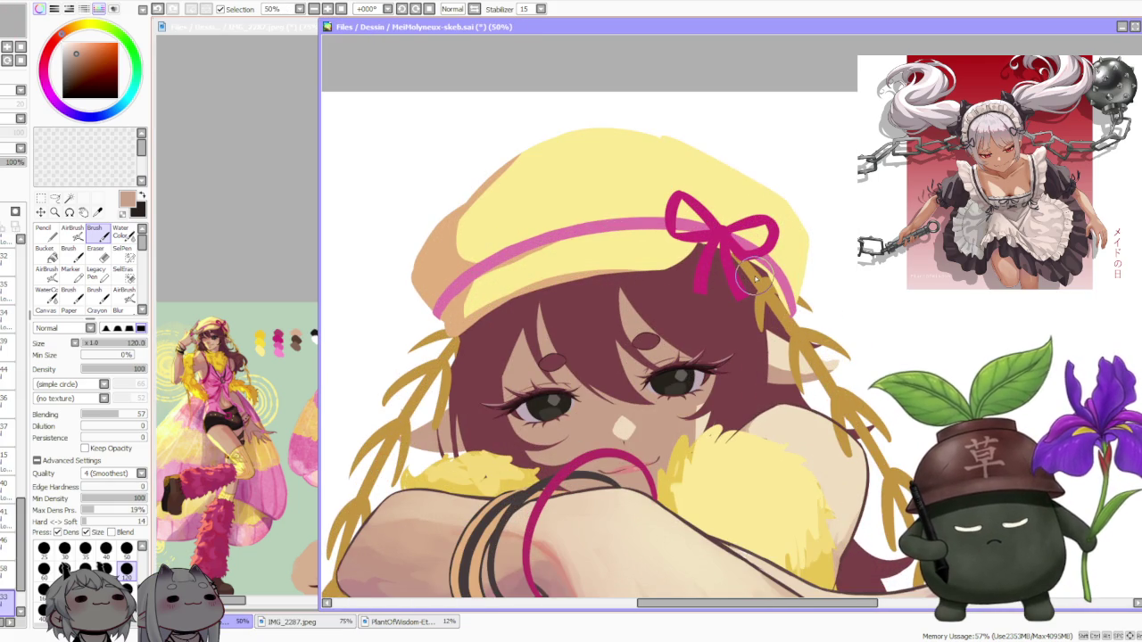
scroll(16, 499, "up", 3)
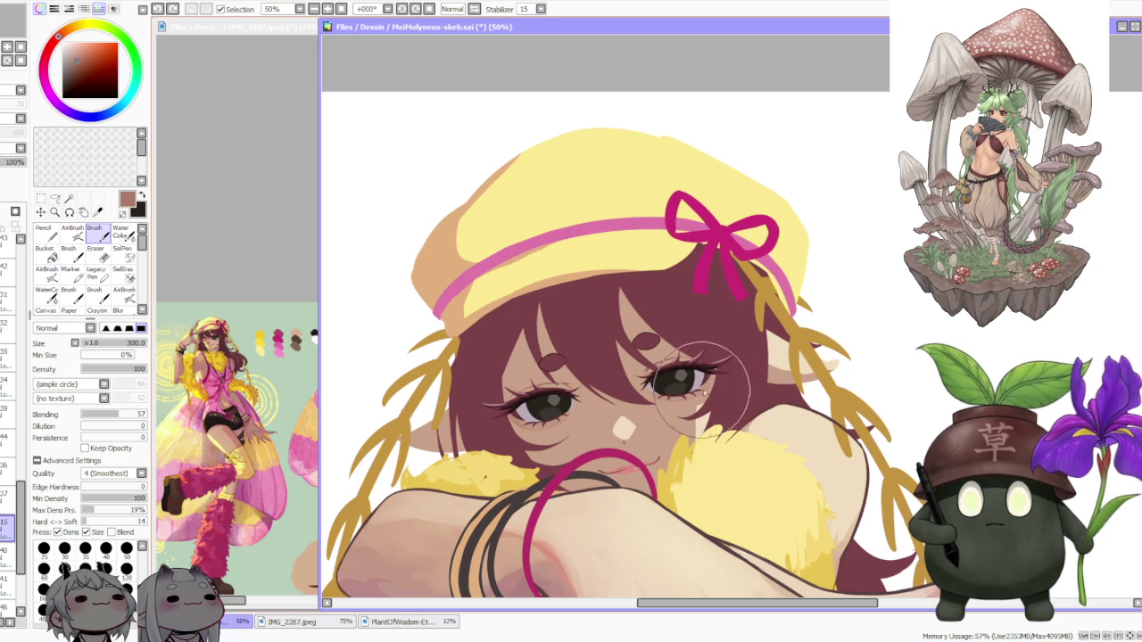
scroll(630, 307, "down", 4)
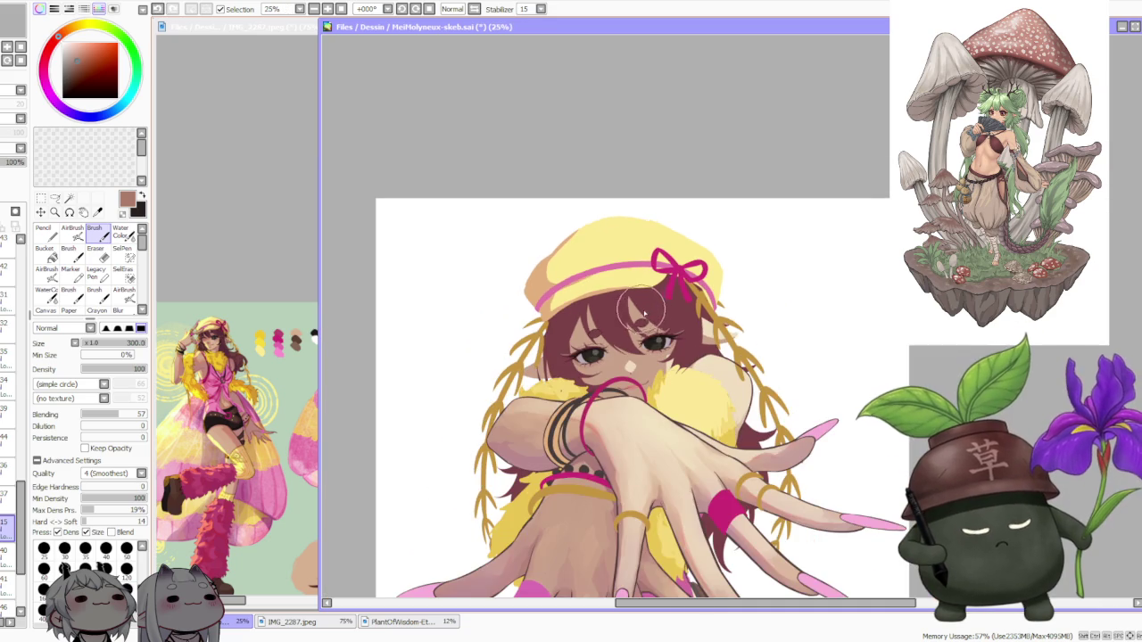
scroll(649, 314, "up", 4)
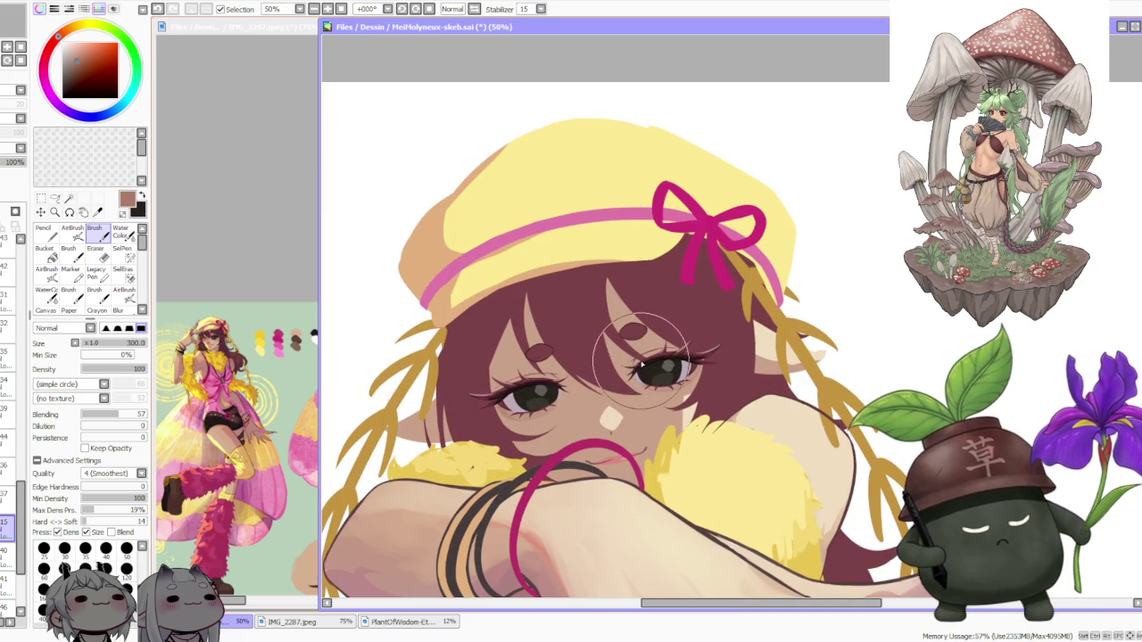
scroll(551, 400, "up", 2)
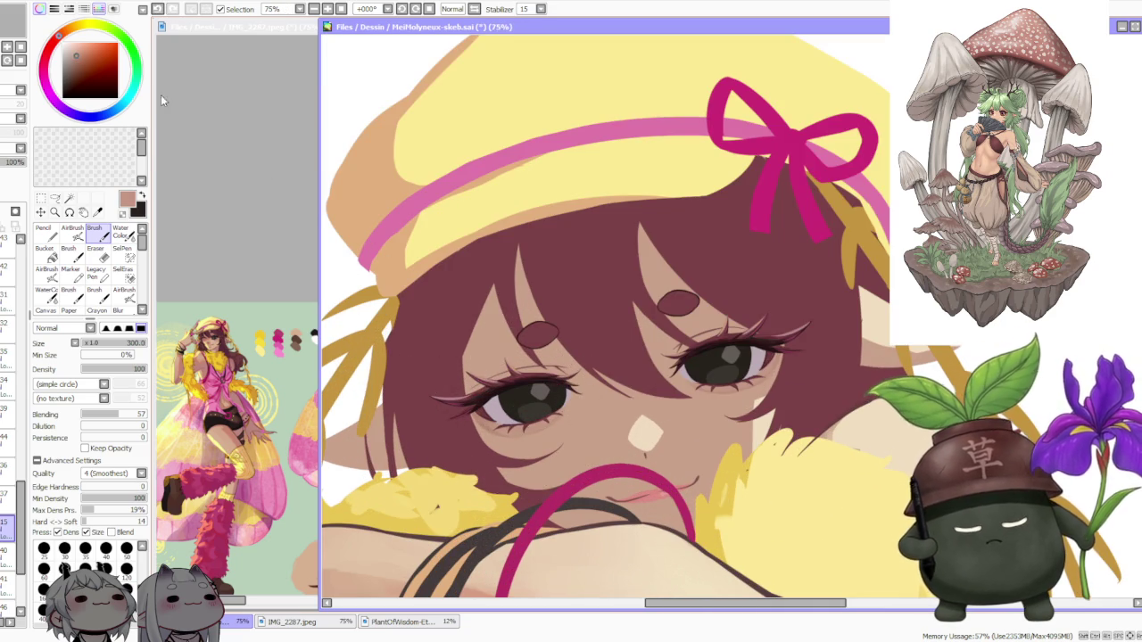
left_click_drag(58, 38, 55, 39)
Switch to the soft noisy airbrush and sample the light skin tone from the face
left_click(72, 234)
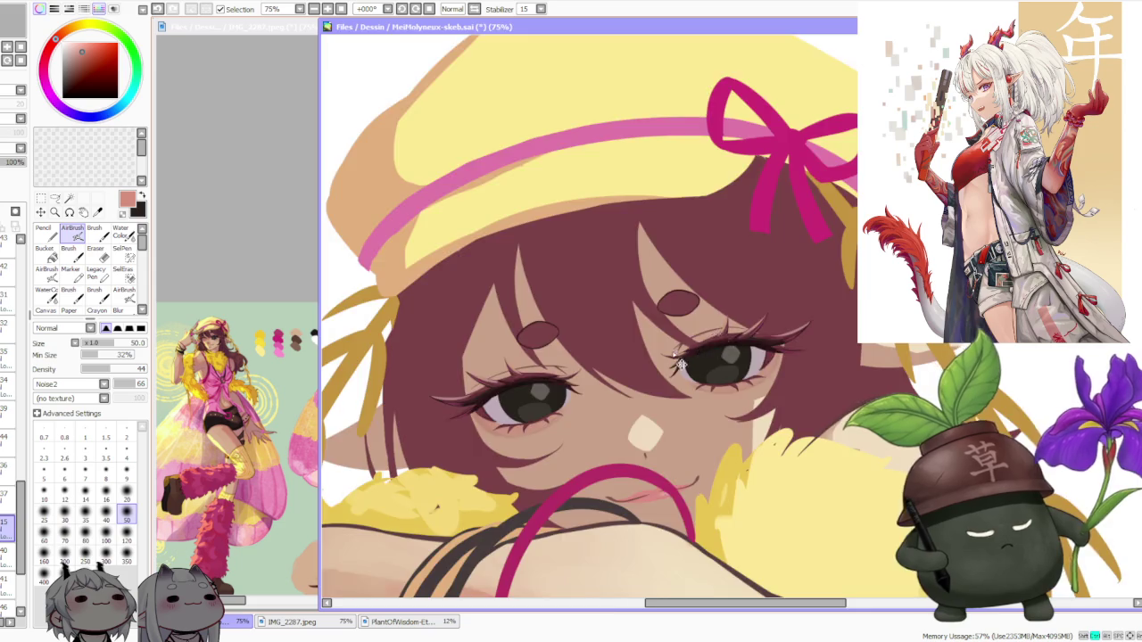
scroll(689, 350, "down", 3)
scroll(574, 358, "up", 3)
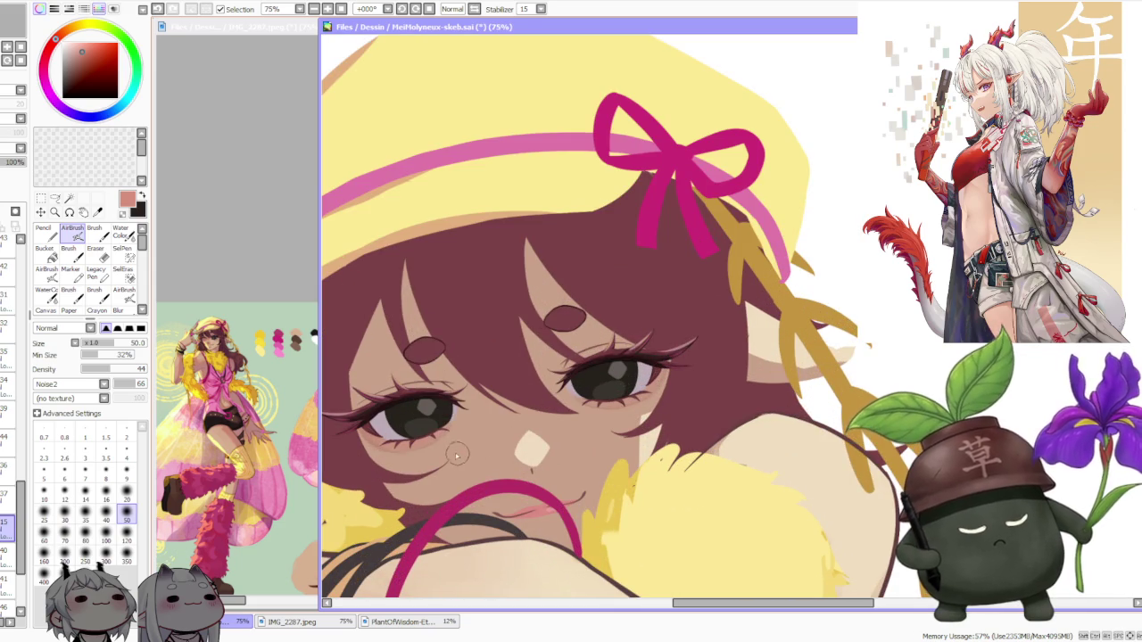
left_click(458, 456, "alt")
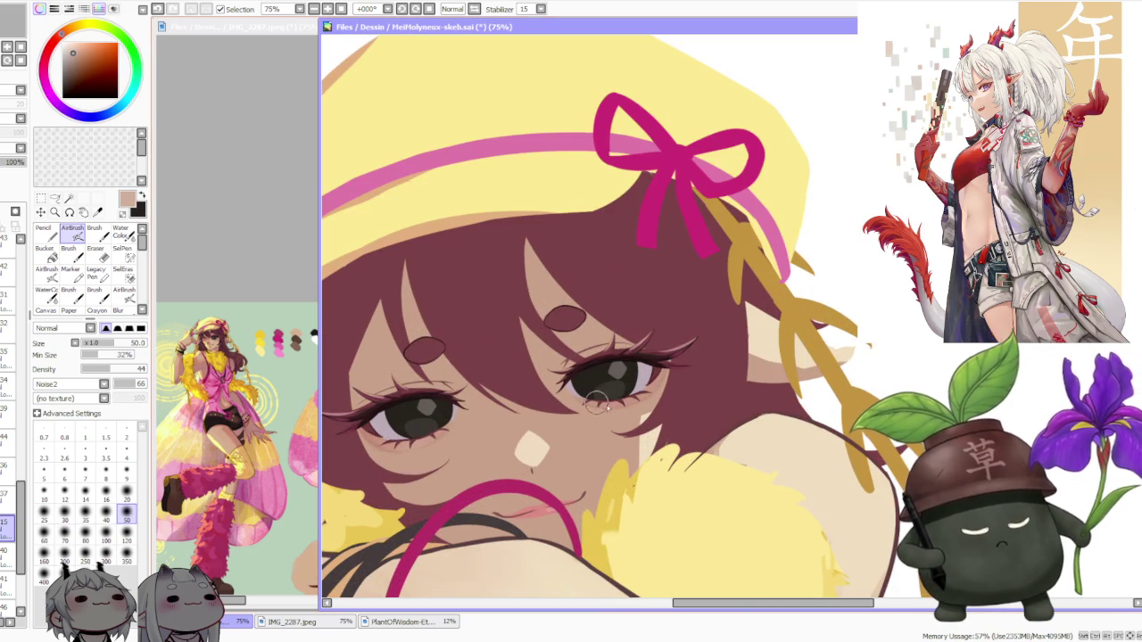
scroll(628, 382, "down", 2)
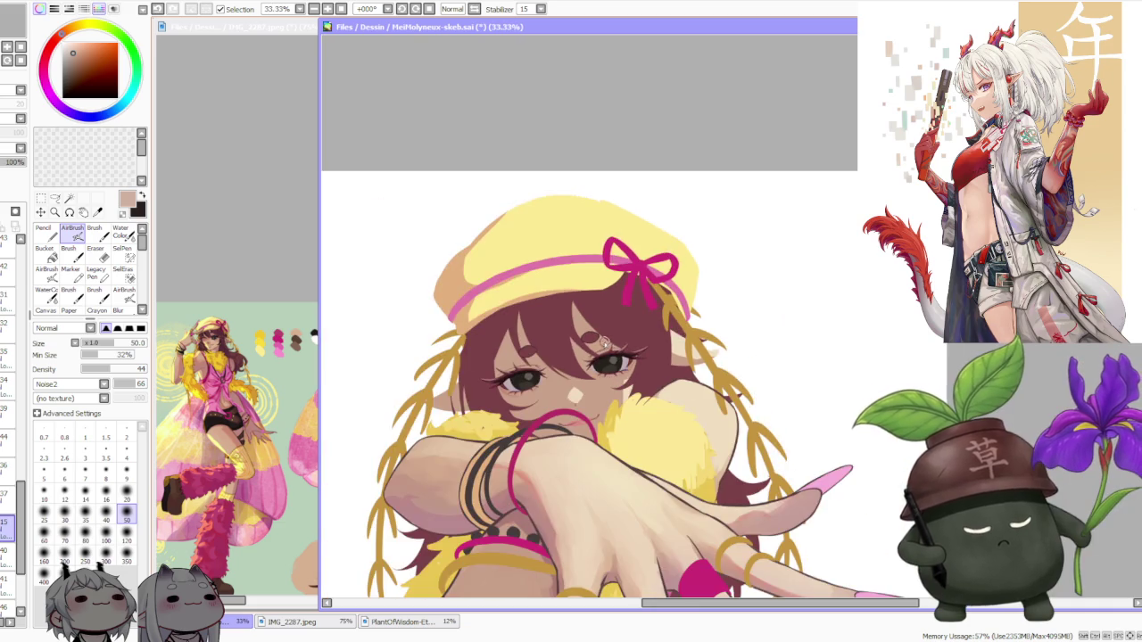
scroll(581, 354, "up", 3)
With a darker brown on the size-120 regular brush, shade the lower lash and eyelid
left_click(467, 441, "alt")
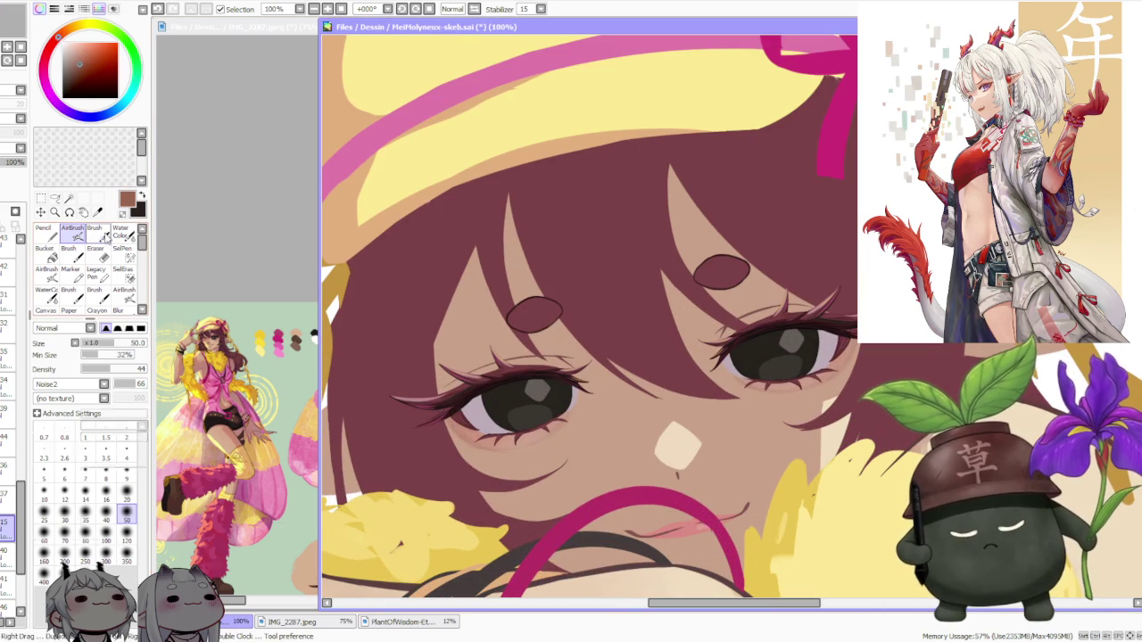
left_click(104, 237)
left_click(125, 568)
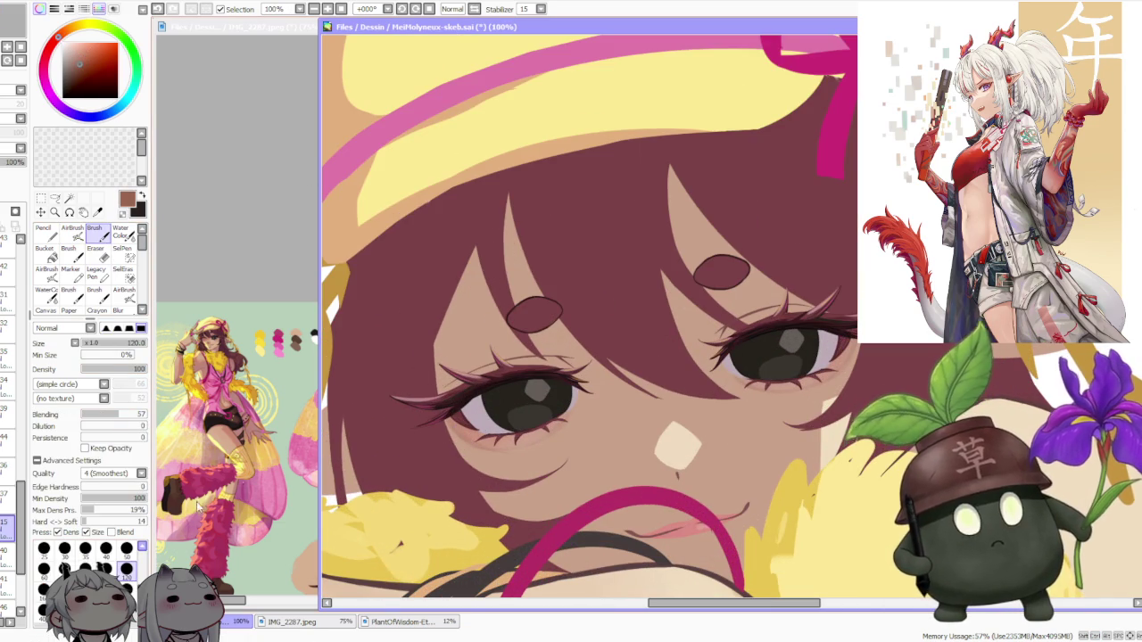
left_click_drag(476, 446, 493, 451)
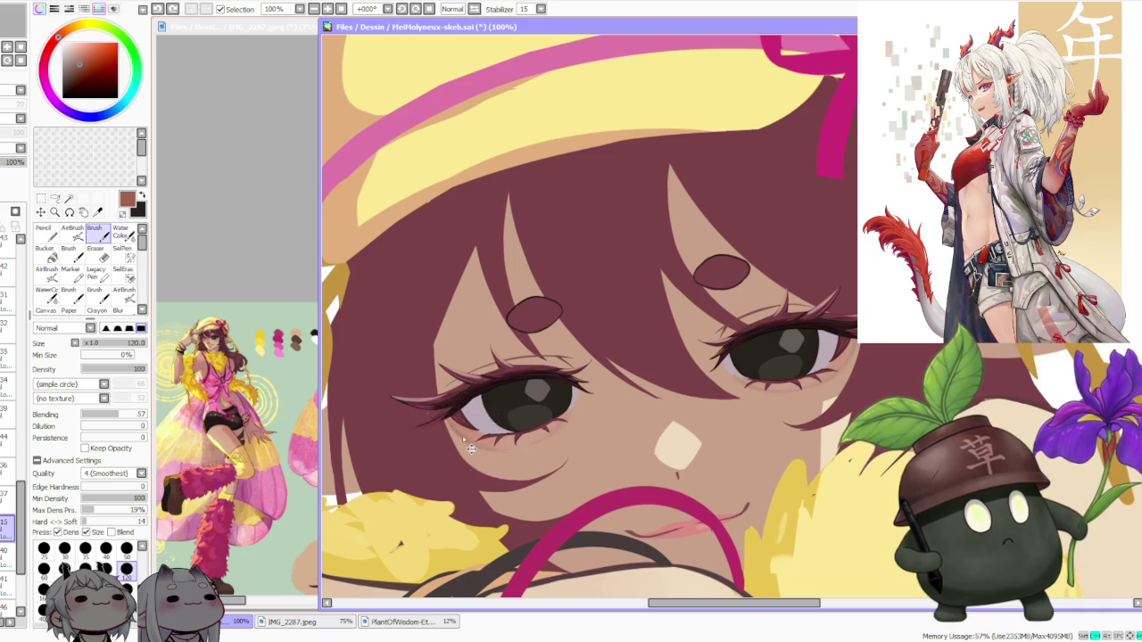
mouse_move(466, 444)
left_mouse_down()
mouse_move(555, 433)
mouse_move(472, 457)
left_mouse_up()
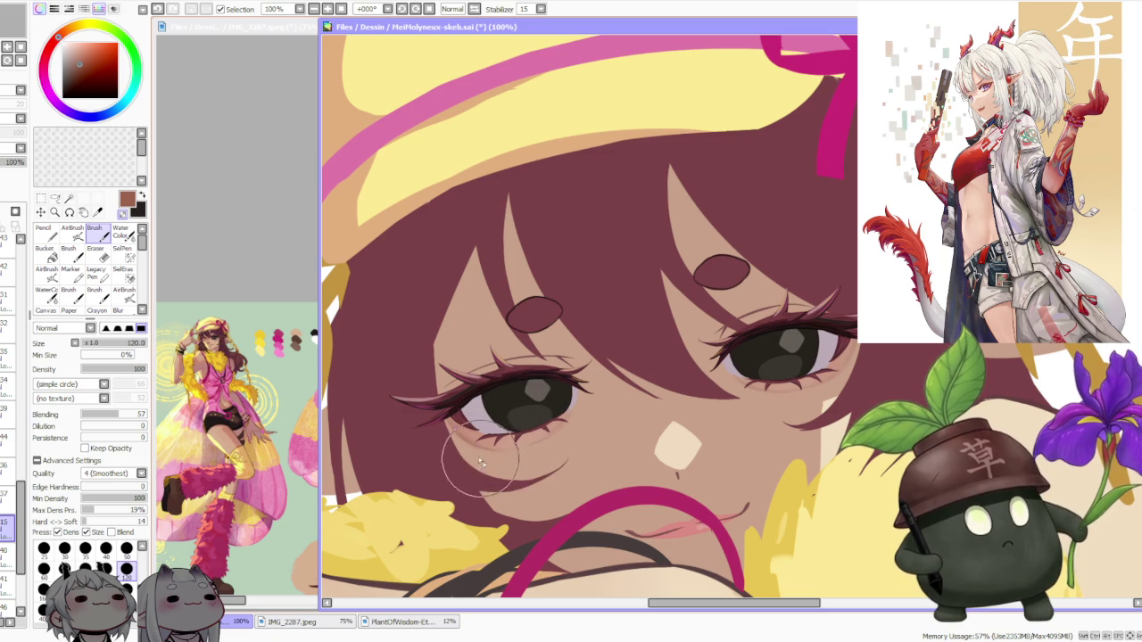
Resample the light skin tone, then a reddish brown near the eye's outer corner
left_click(479, 451, "alt")
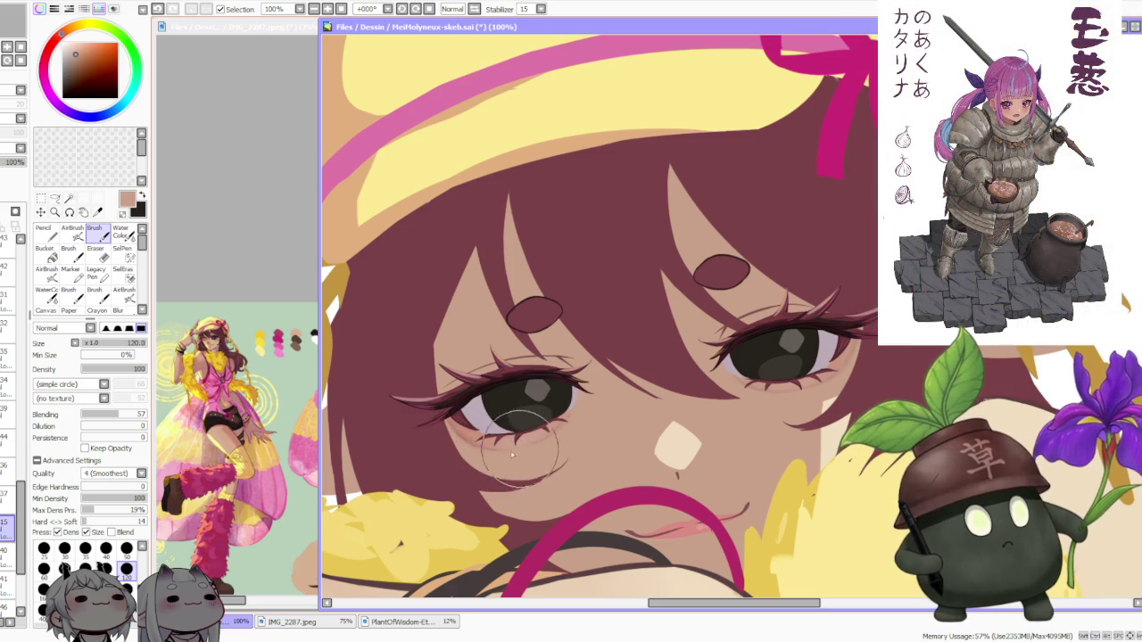
left_click(465, 442, "alt")
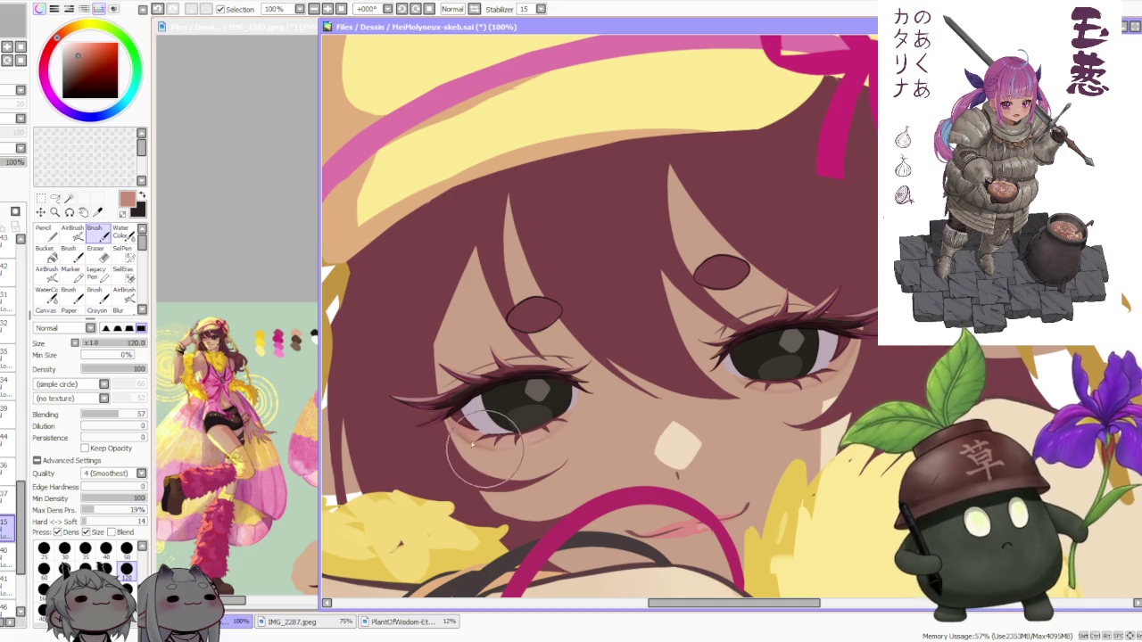
scroll(500, 303, "down", 2)
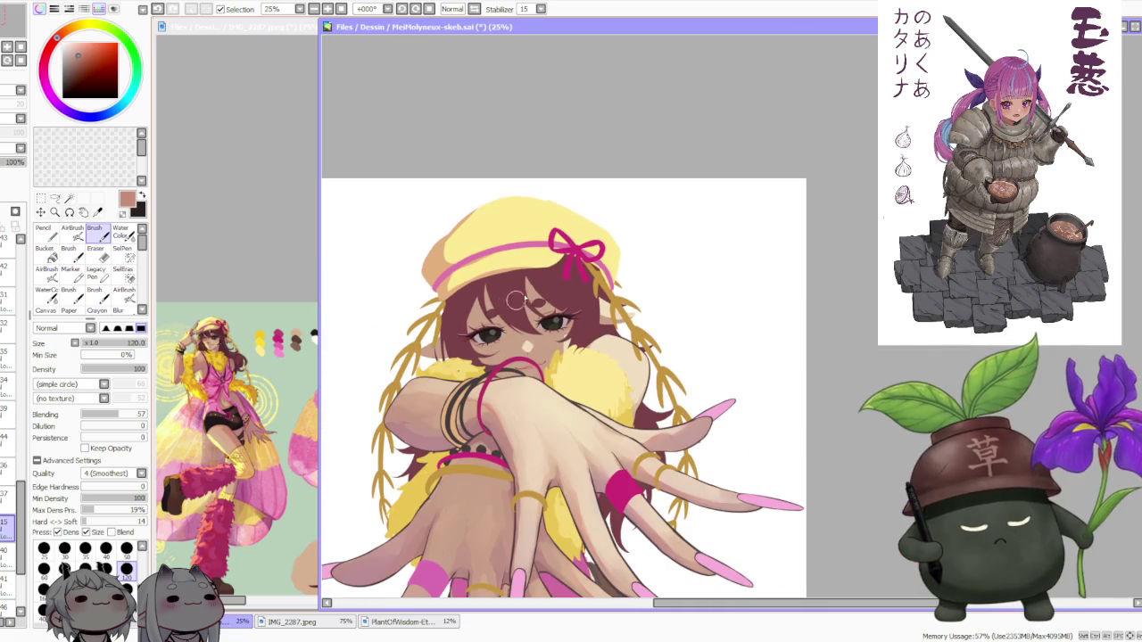
scroll(584, 299, "up", 4)
scroll(573, 294, "up", 1)
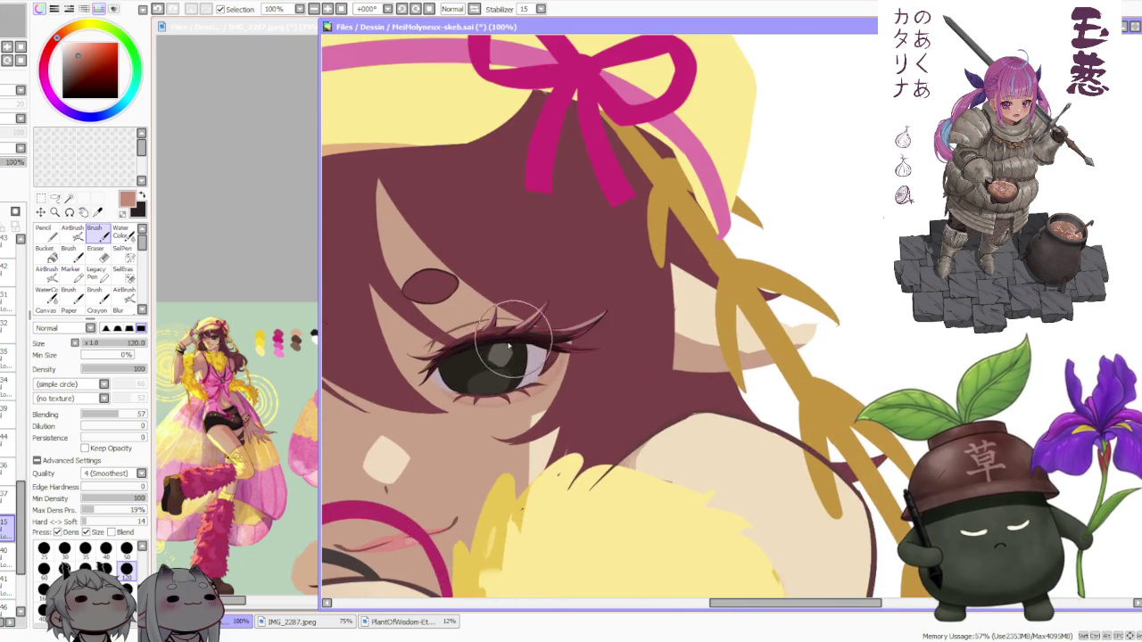
scroll(510, 318, "down", 4)
scroll(410, 357, "up", 4)
scroll(395, 428, "up", 1)
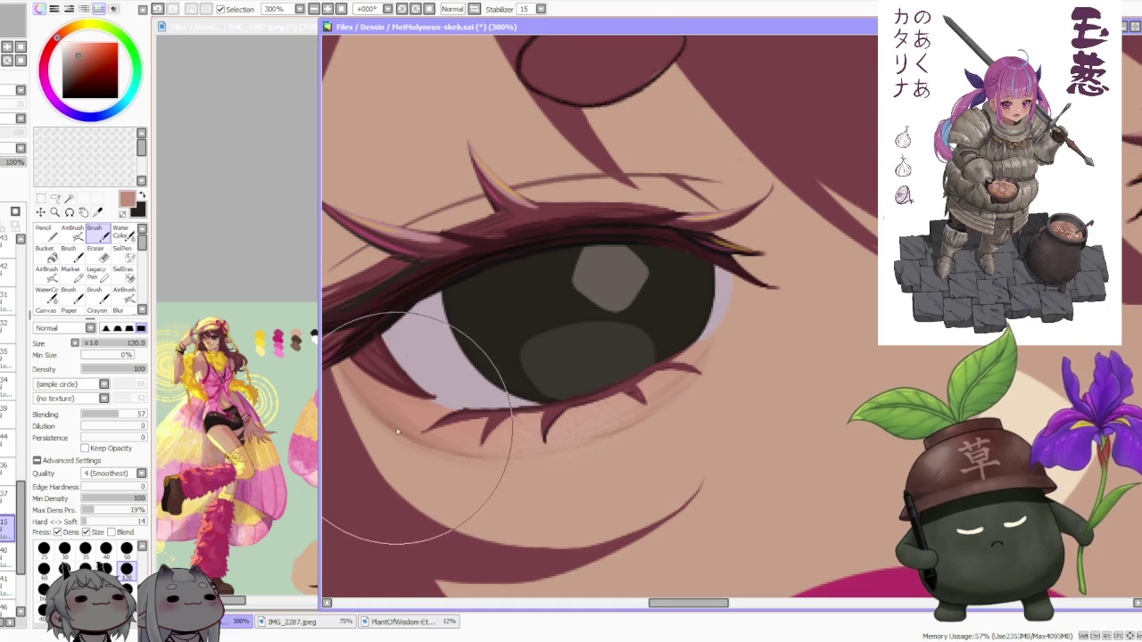
scroll(393, 421, "down", 1)
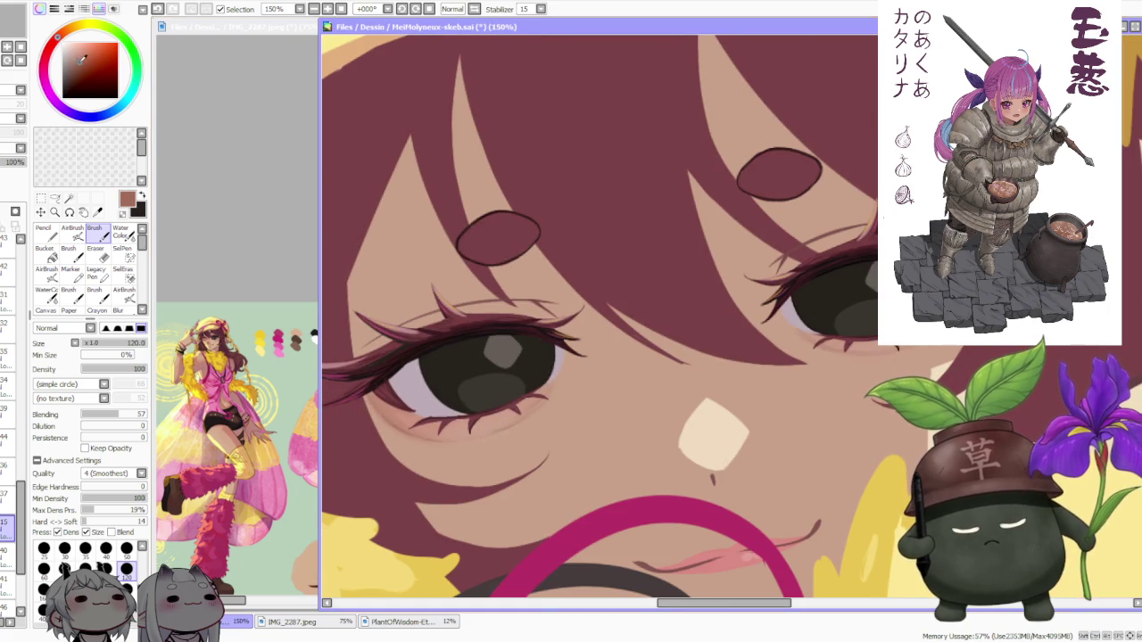
scroll(785, 274, "down", 3)
scroll(838, 294, "up", 3)
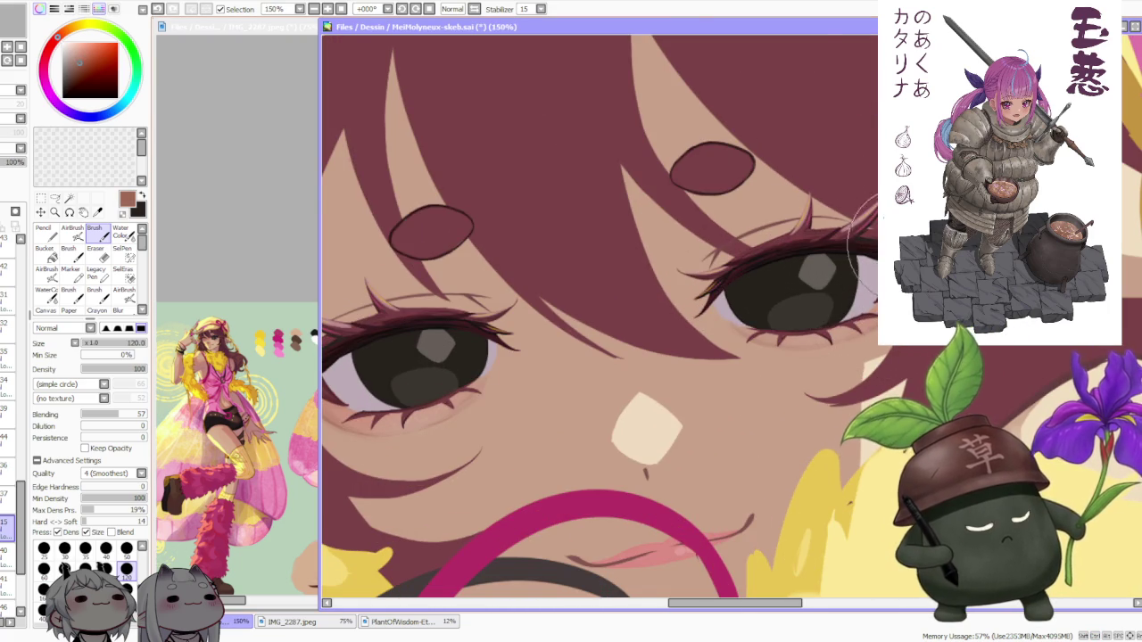
scroll(852, 254, "down", 2)
scroll(678, 134, "down", 2)
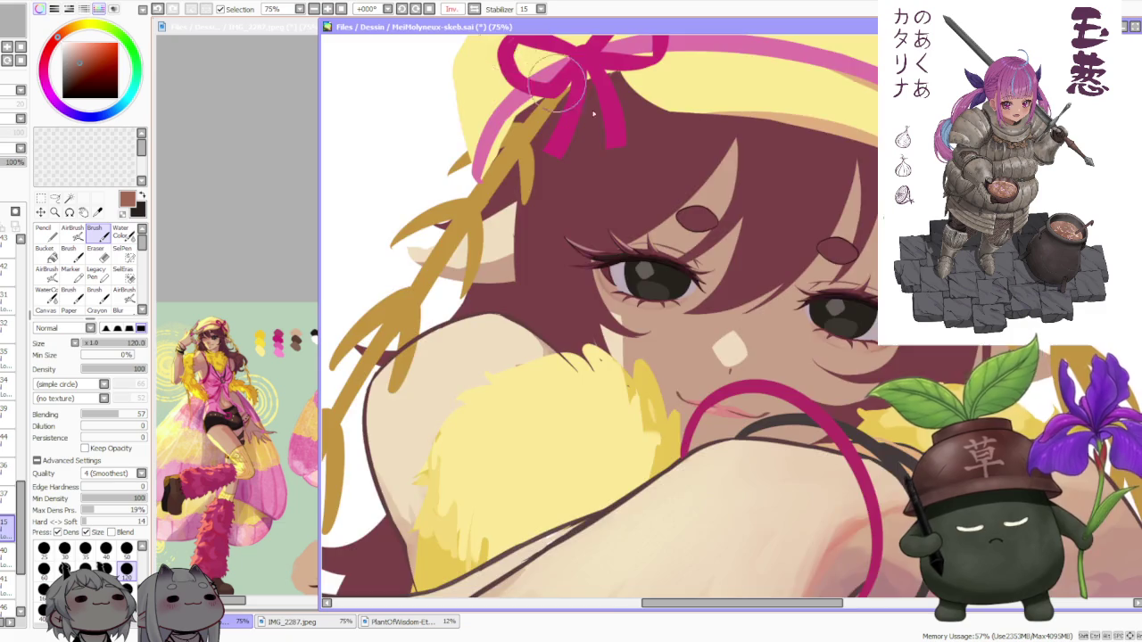
scroll(678, 134, "down", 2)
scroll(684, 107, "up", 3)
scroll(523, 343, "up", 1)
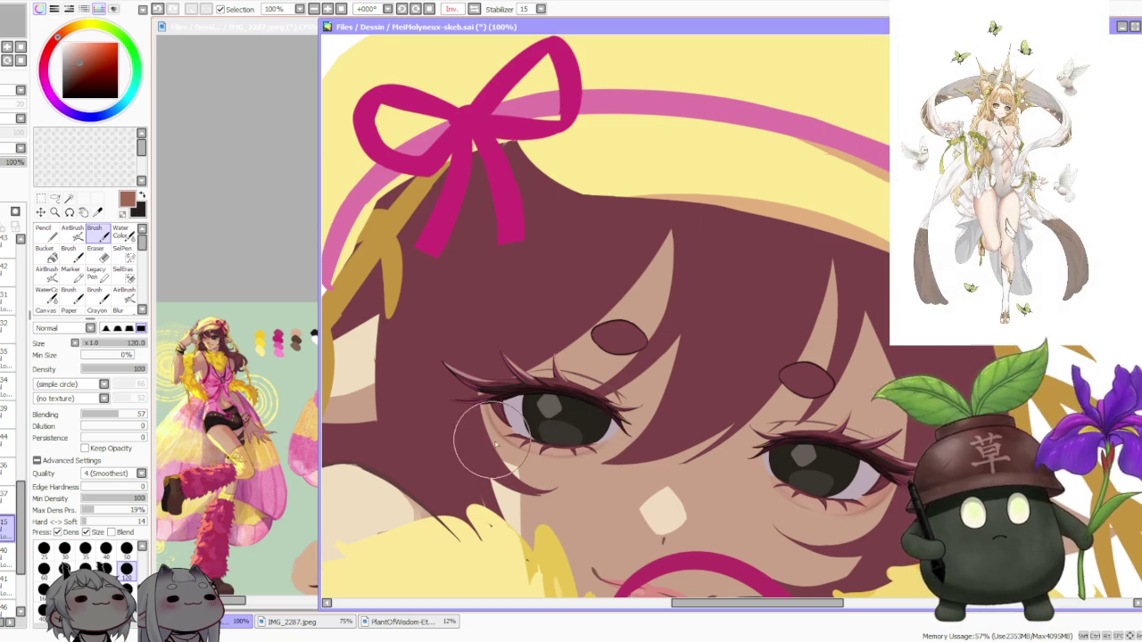
scroll(643, 275, "down", 1)
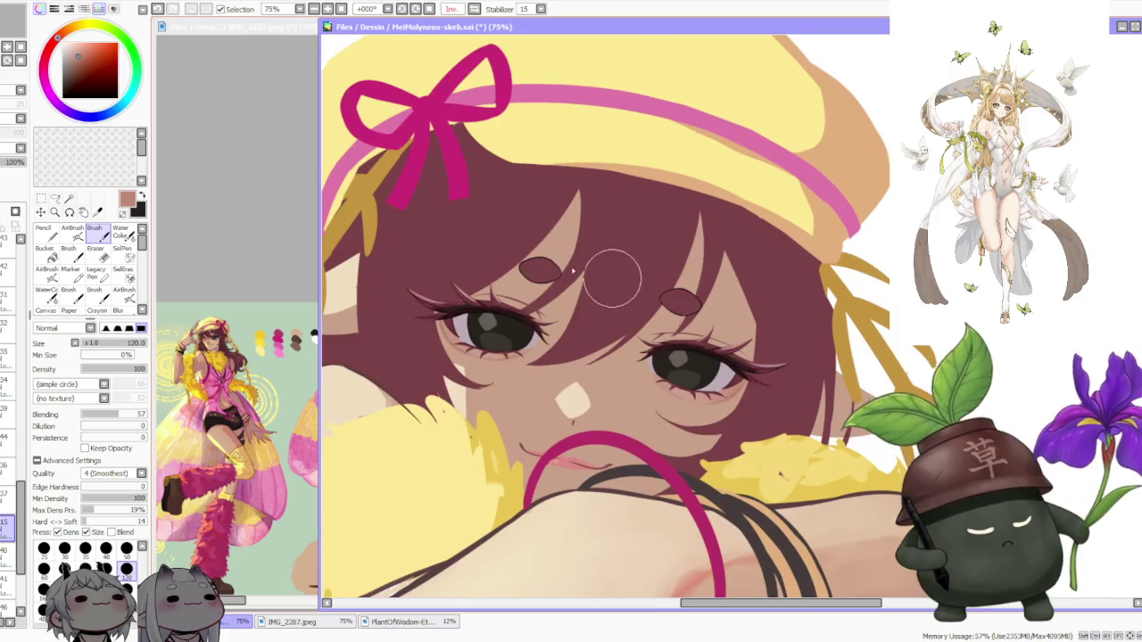
scroll(453, 306, "up", 1)
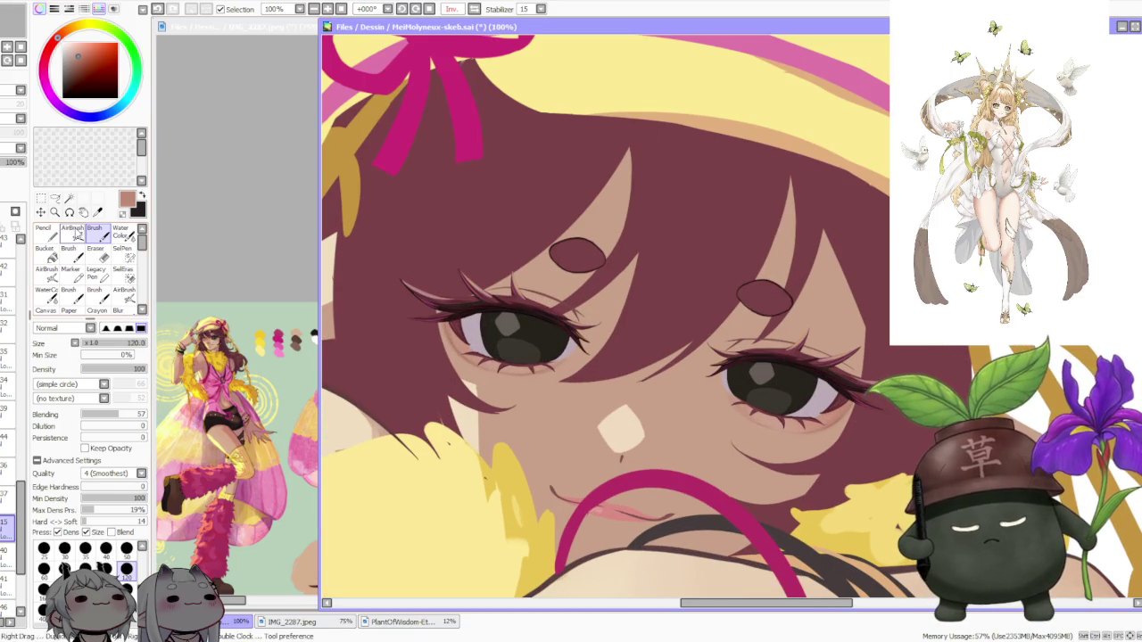
Switch to the noisy airbrush at size 30 and inspect the eye up close
left_click(73, 230)
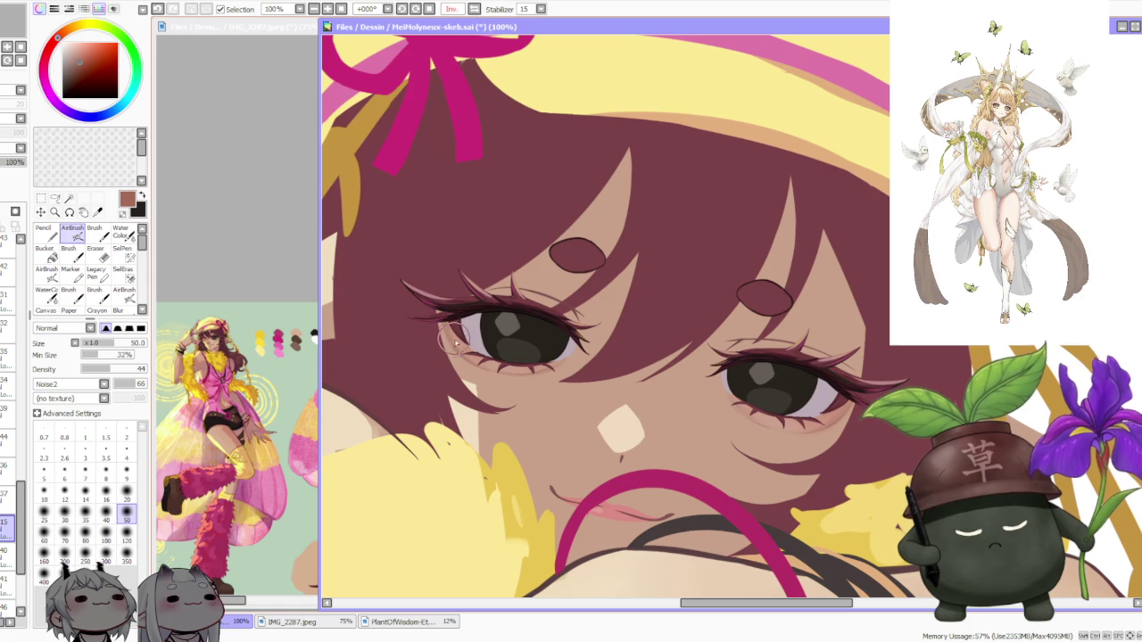
left_click(64, 514)
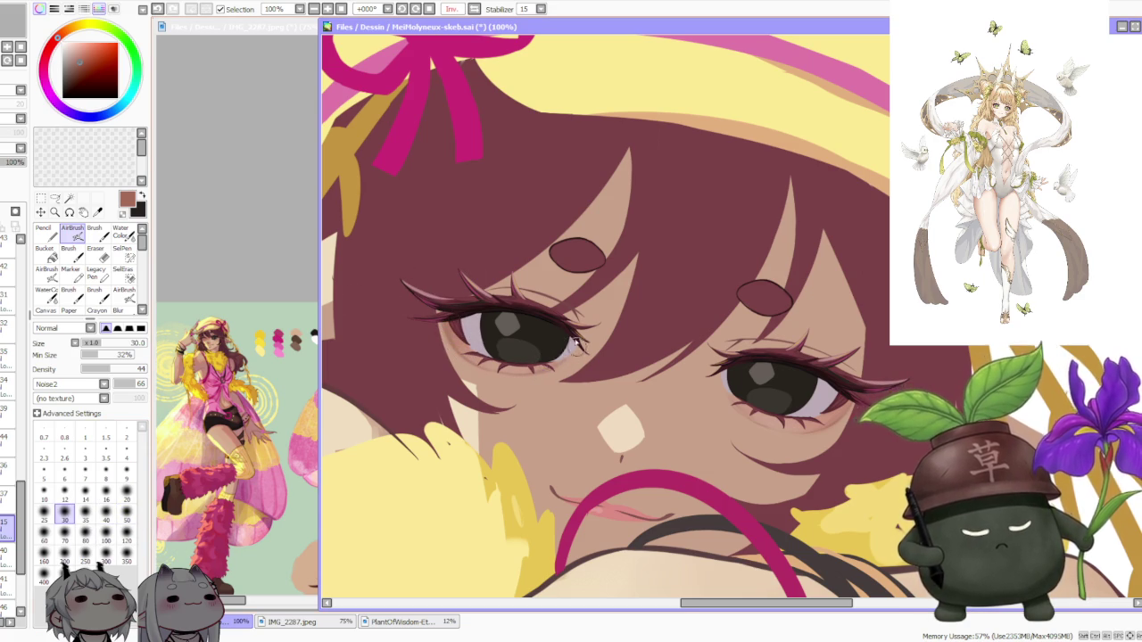
scroll(575, 347, "down", 3)
scroll(671, 357, "up", 3)
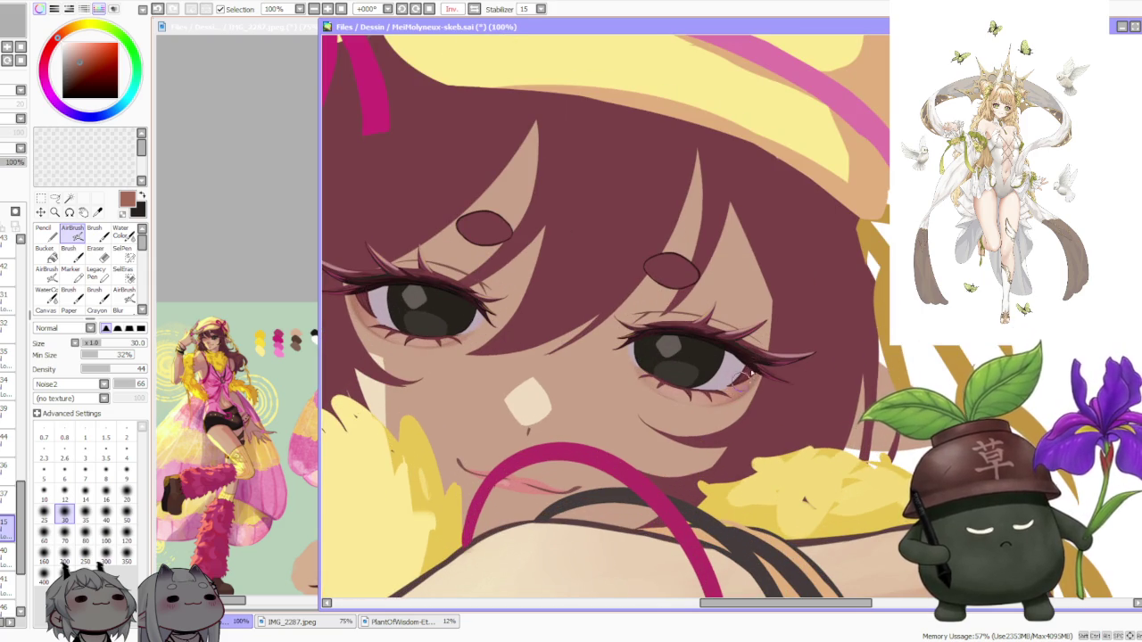
scroll(742, 378, "down", 2)
scroll(683, 288, "down", 1)
scroll(682, 285, "down", 1)
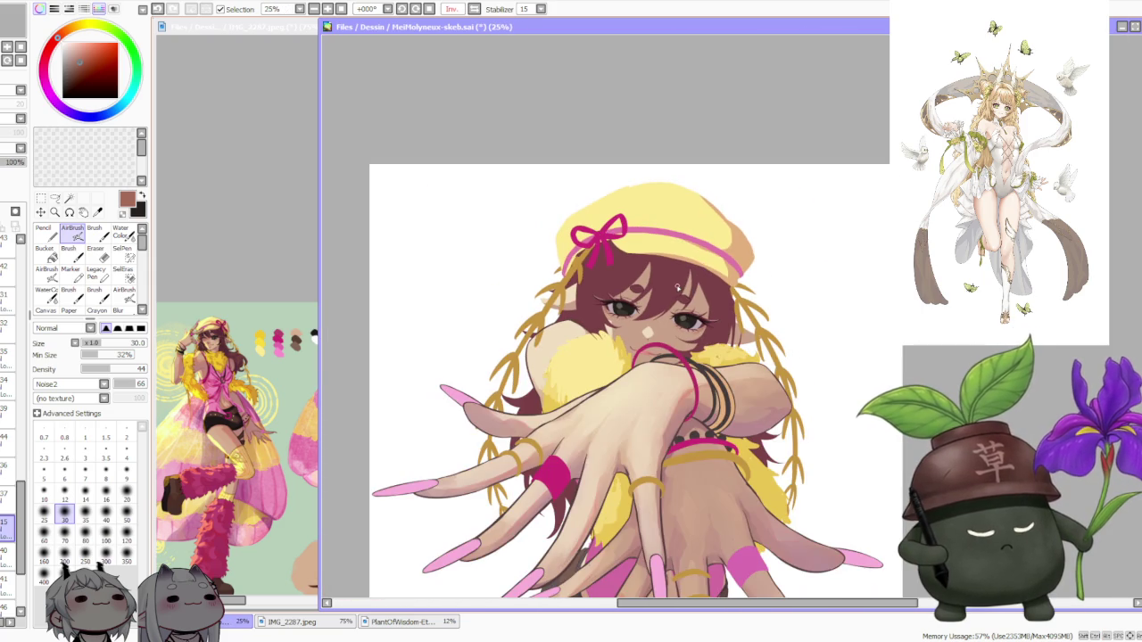
scroll(680, 285, "up", 3)
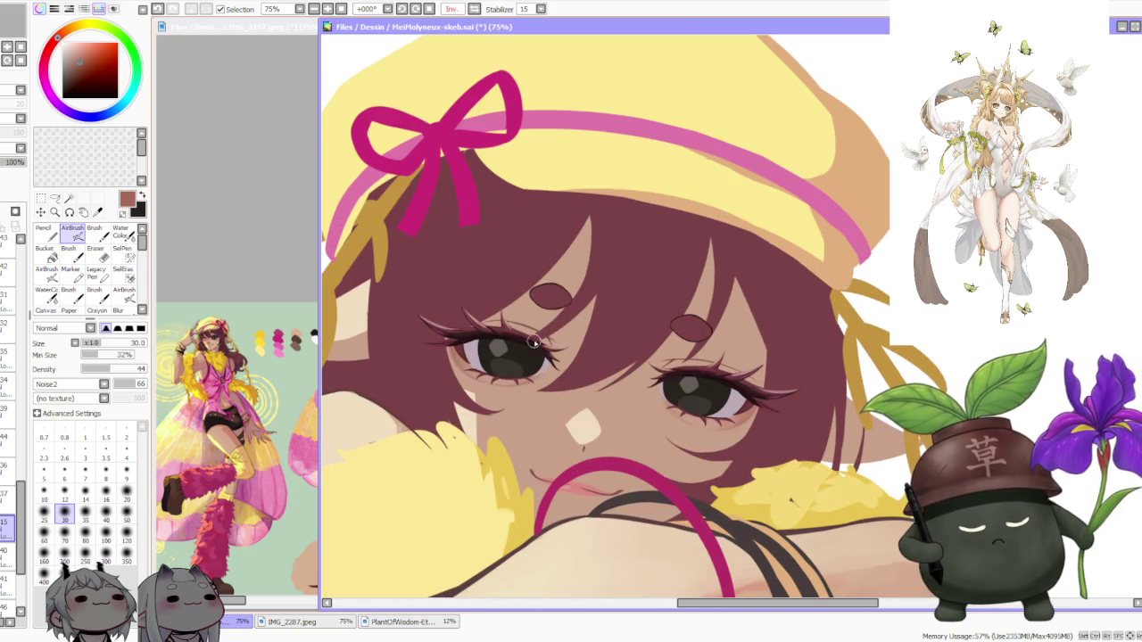
scroll(533, 341, "up", 1)
scroll(482, 374, "up", 1)
scroll(476, 292, "down", 1)
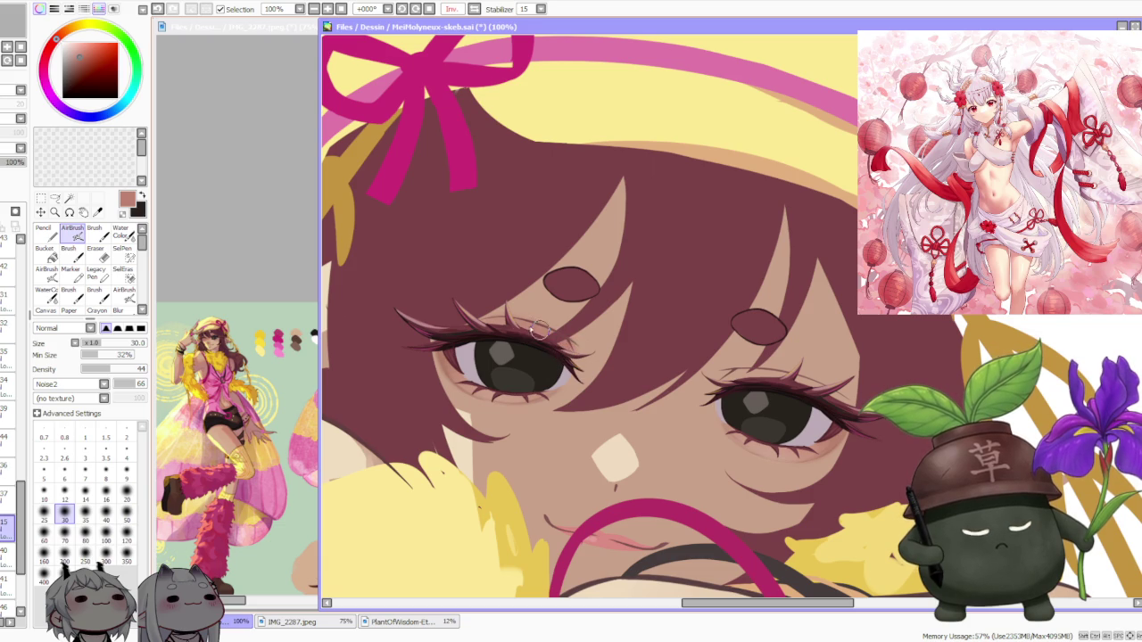
scroll(506, 323, "down", 1)
scroll(507, 323, "down", 1)
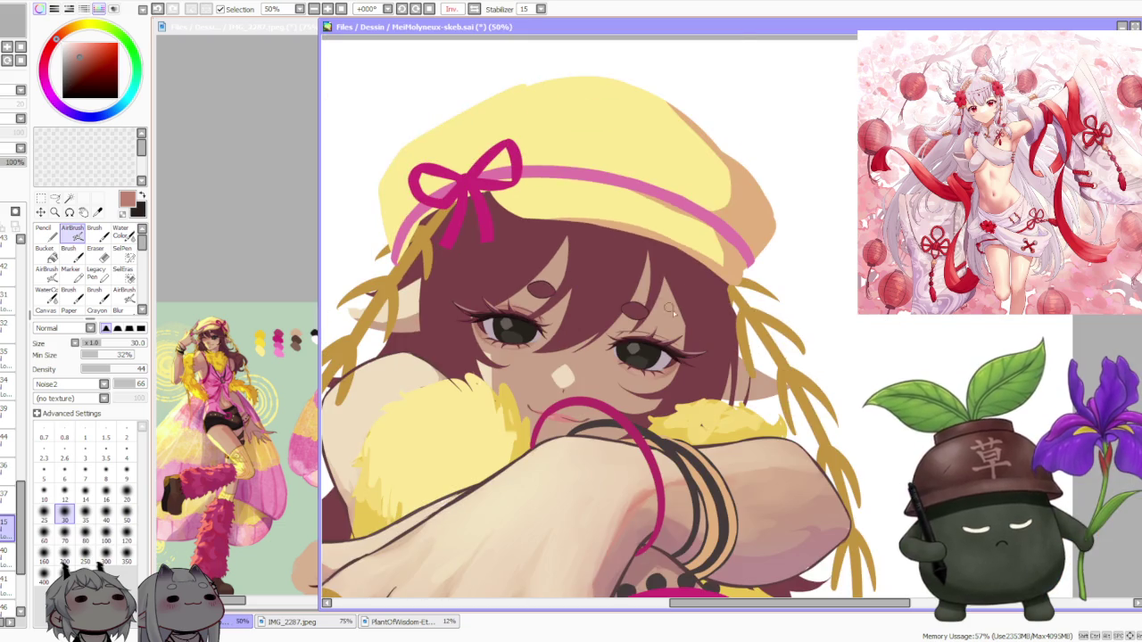
scroll(639, 329, "up", 1)
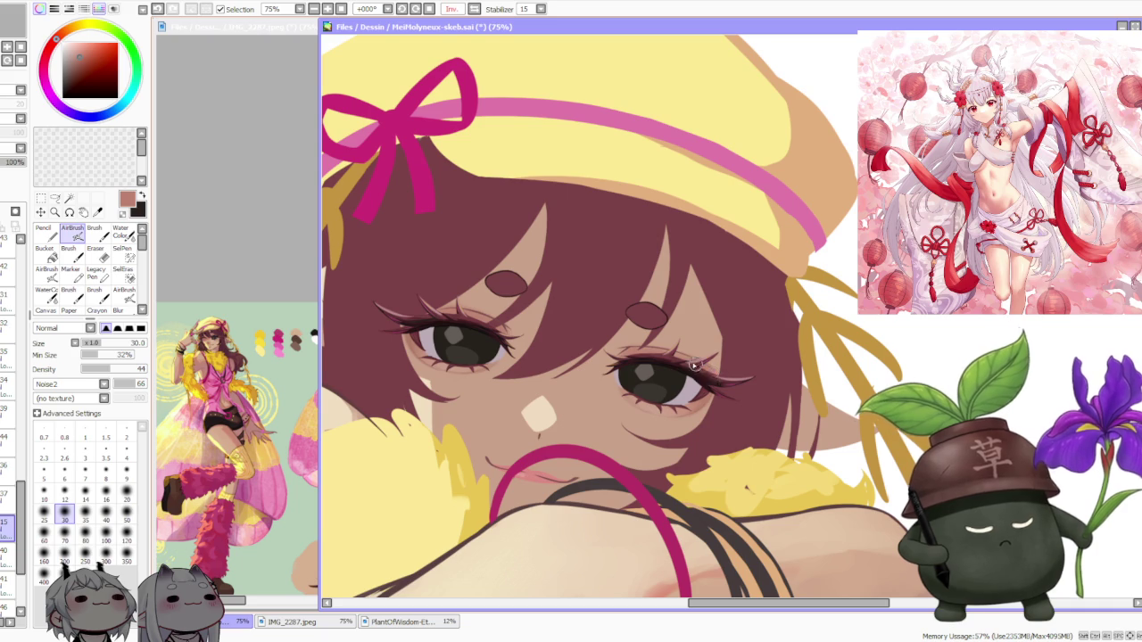
scroll(662, 353, "down", 3)
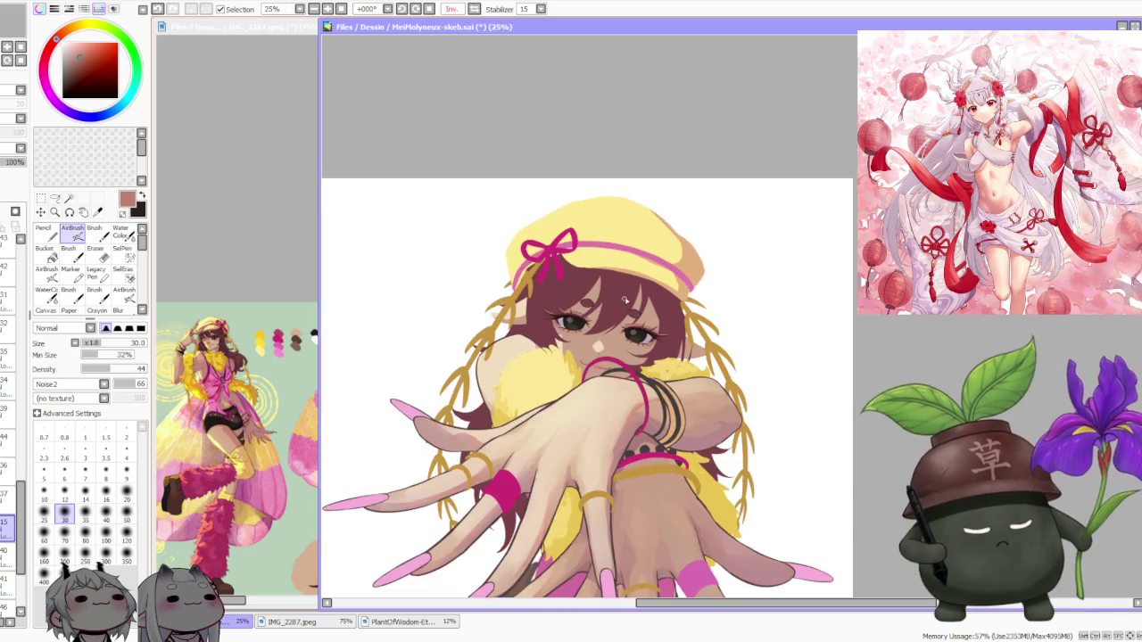
scroll(547, 315, "up", 3)
Sample a light skin tone from the drawing and return to the hard round brush
left_click(489, 392, "alt")
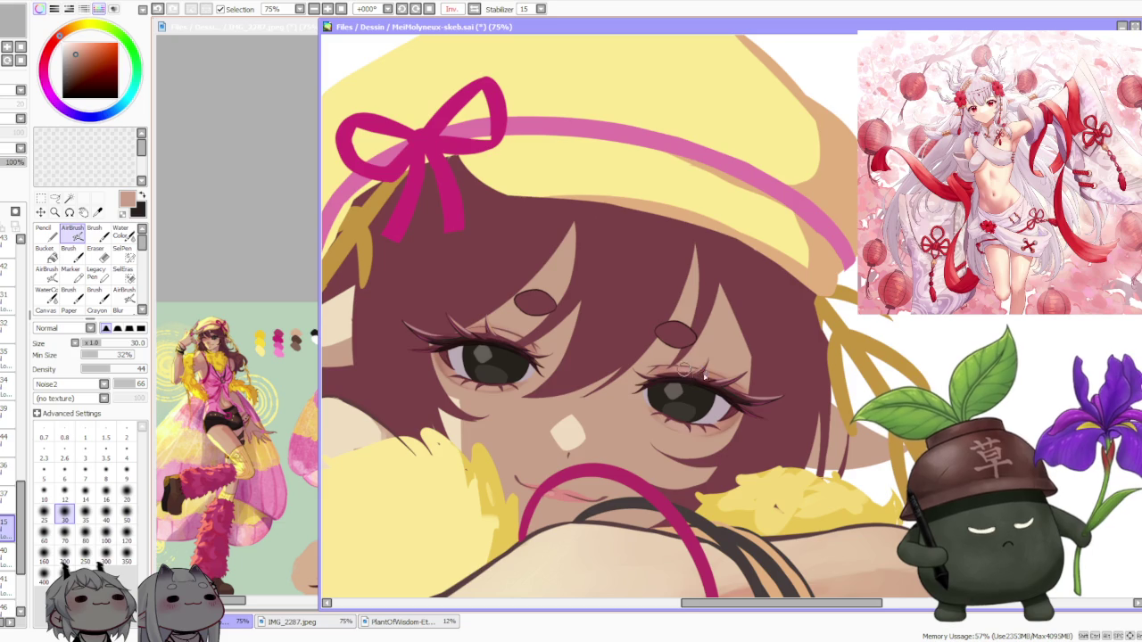
scroll(678, 367, "down", 2)
scroll(660, 348, "down", 2)
scroll(634, 318, "down", 1)
scroll(639, 308, "down", 1)
scroll(640, 308, "up", 1)
scroll(637, 311, "up", 2)
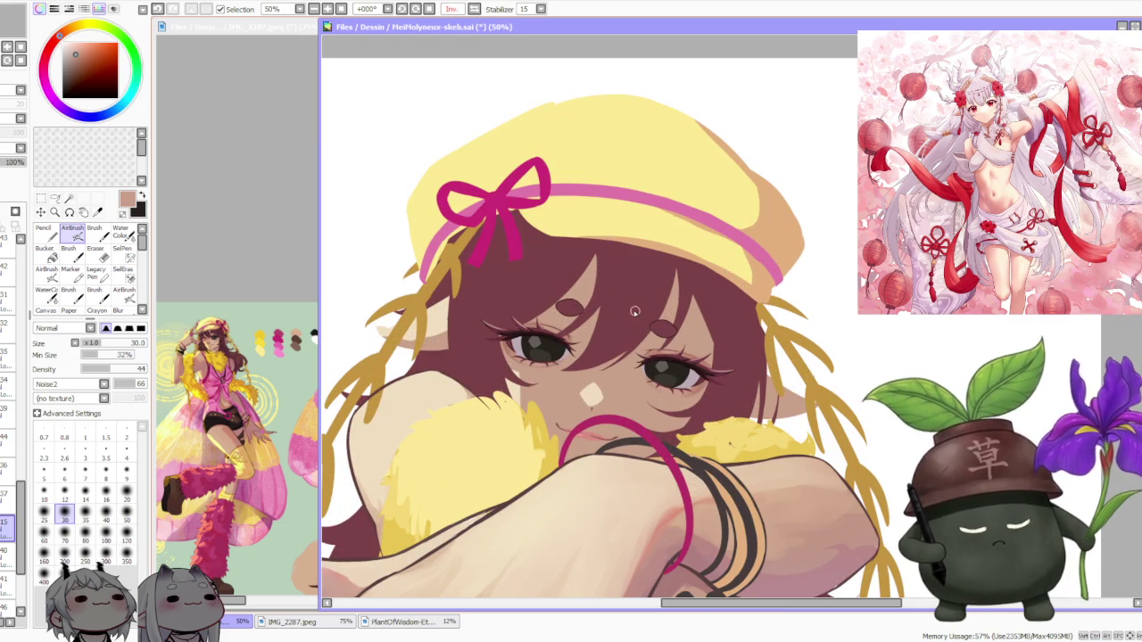
scroll(635, 312, "down", 1)
scroll(633, 311, "down", 1)
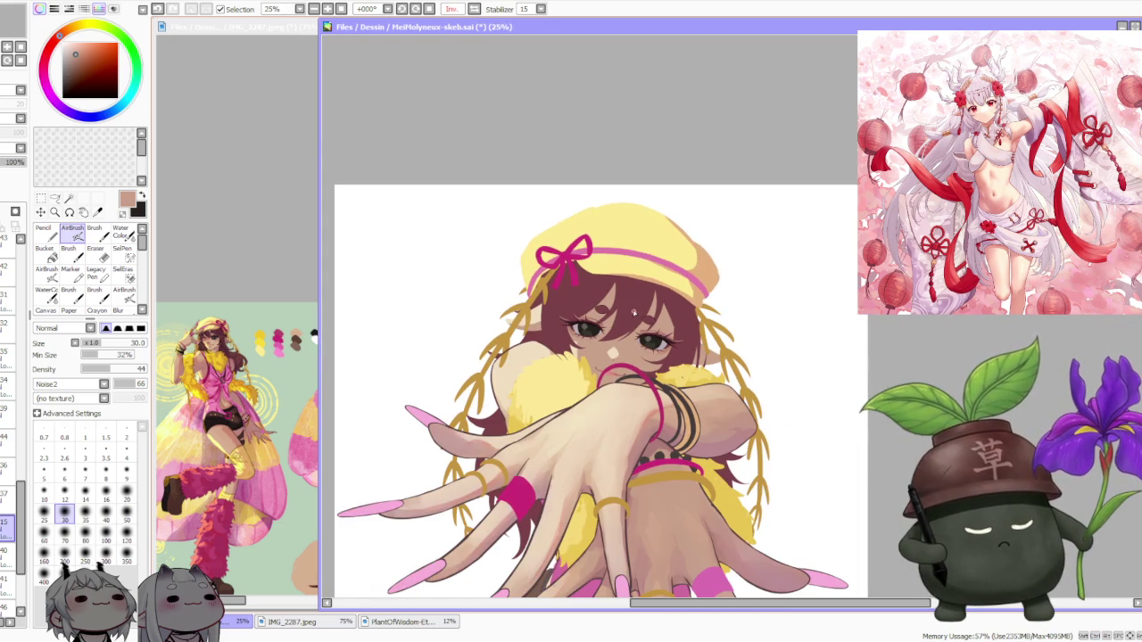
scroll(633, 311, "up", 3)
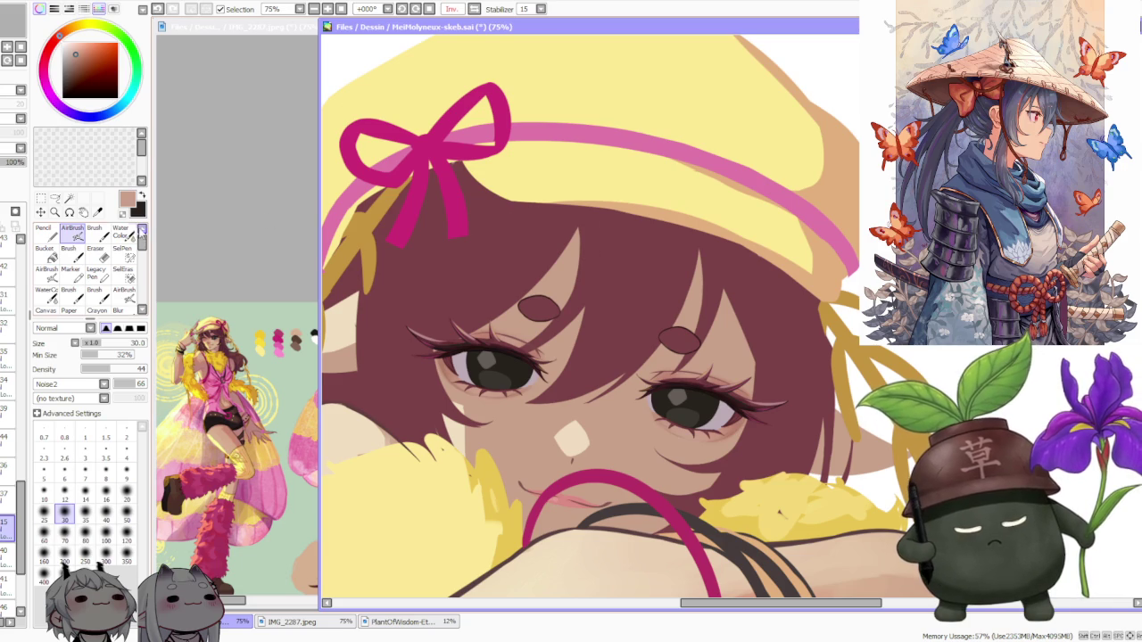
left_click(94, 232)
Undo the last brush stroke near the eye with Ctrl+Z
scroll(452, 386, "up", 1)
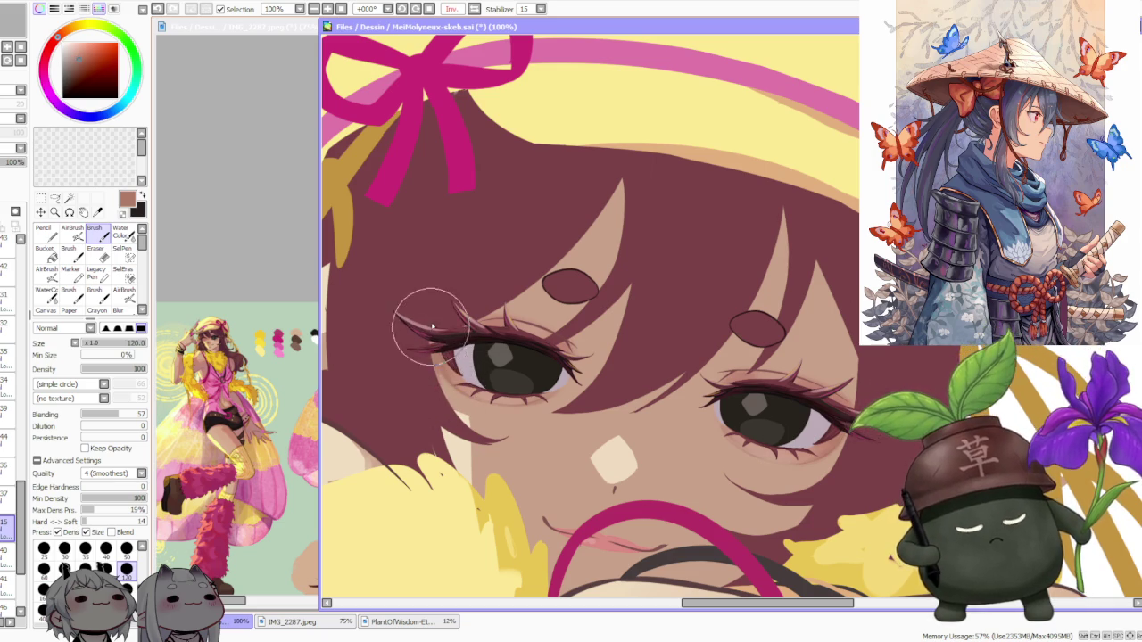
scroll(431, 333, "down", 1)
scroll(431, 333, "down", 1)
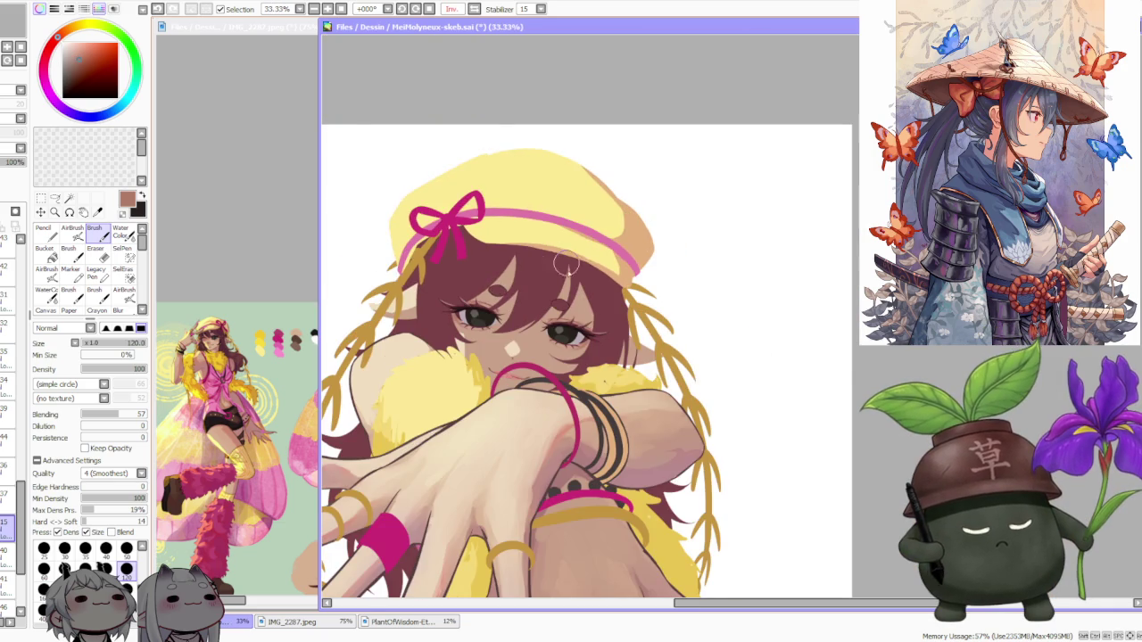
scroll(593, 367, "up", 1)
scroll(593, 367, "up", 1)
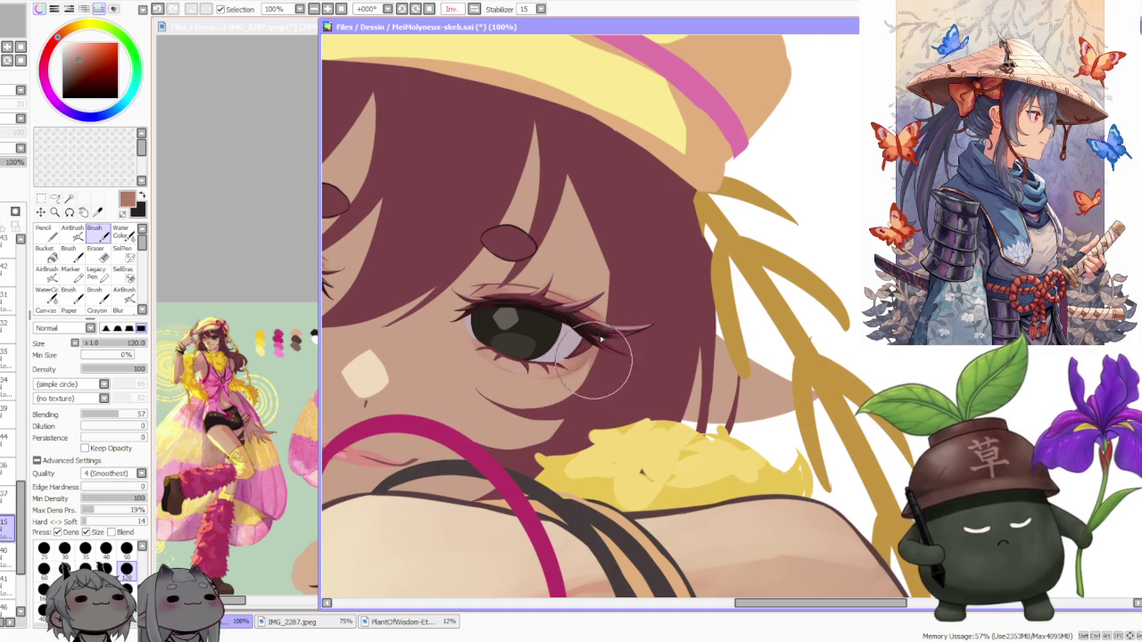
key("ctrl+z")
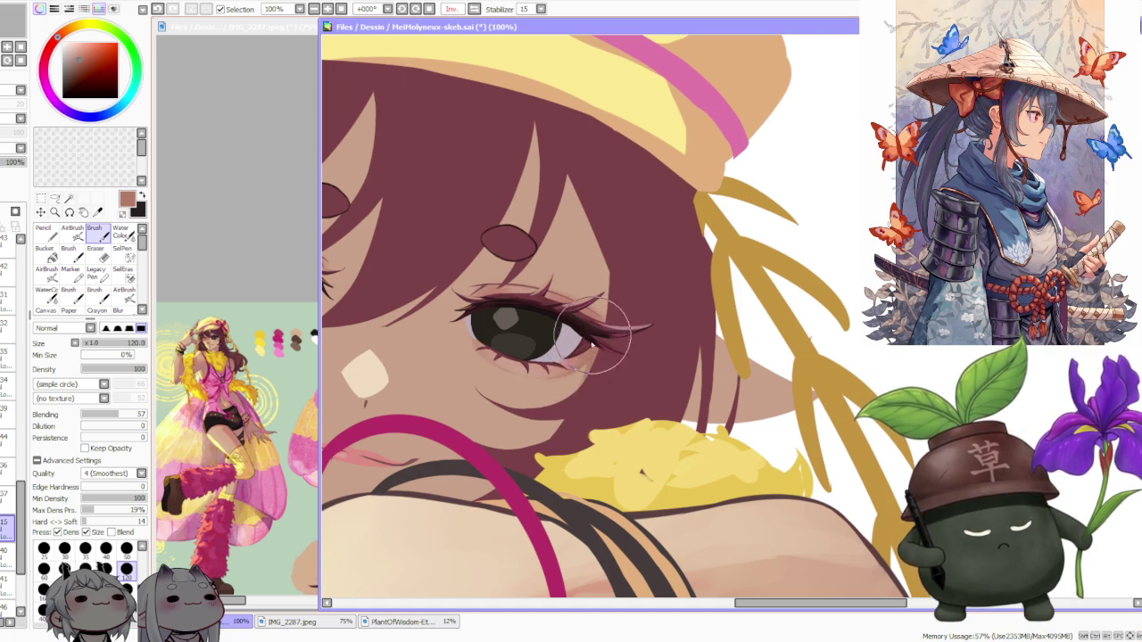
Bring the IMG_2287 reference sheet to the front to view the eye study
scroll(578, 308, "down", 1)
scroll(577, 301, "down", 1)
scroll(575, 301, "down", 1)
scroll(571, 295, "down", 1)
scroll(557, 281, "up", 1)
scroll(550, 272, "up", 1)
scroll(550, 272, "up", 1)
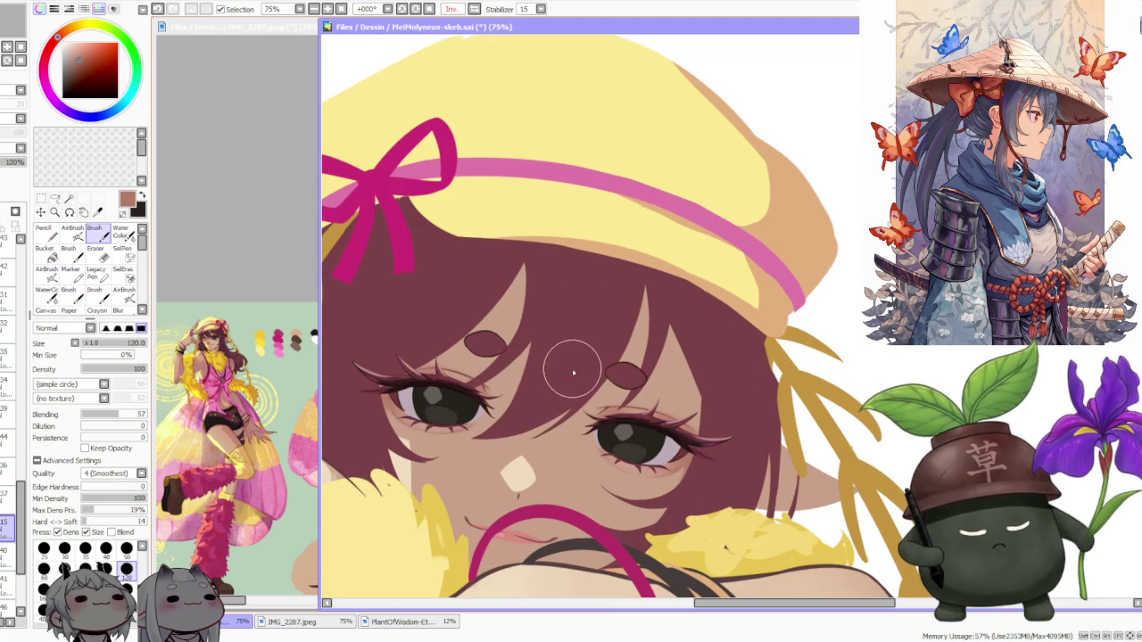
left_click(282, 546)
scroll(303, 526, "down", 1)
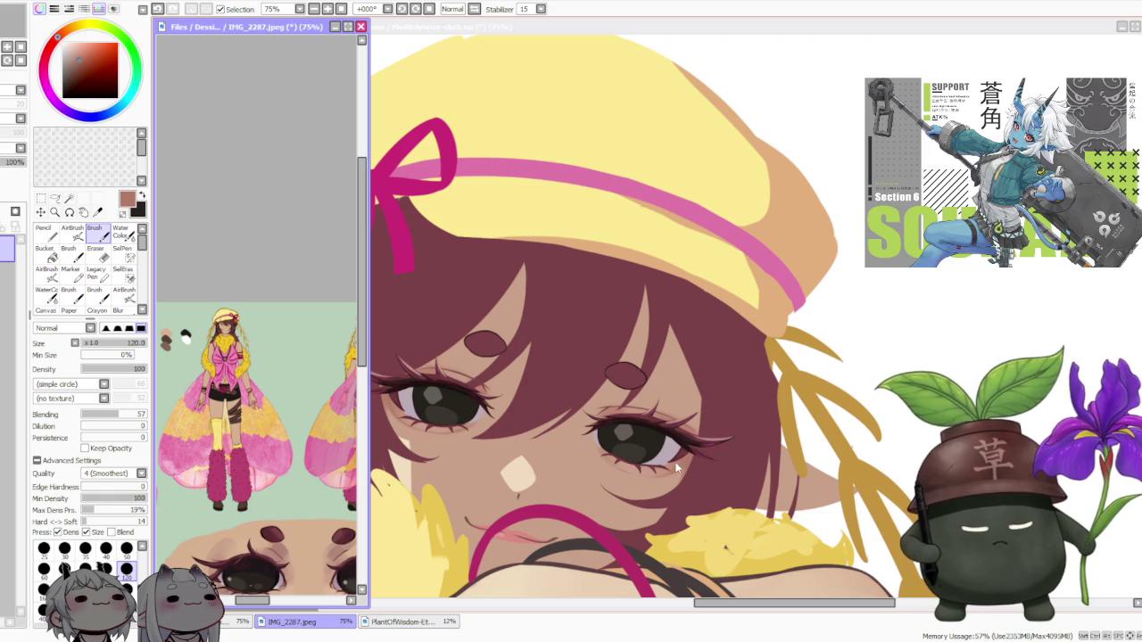
Back on the main illustration, paint a small brown oval above the eye, then pick a lighter tan
left_click(625, 396)
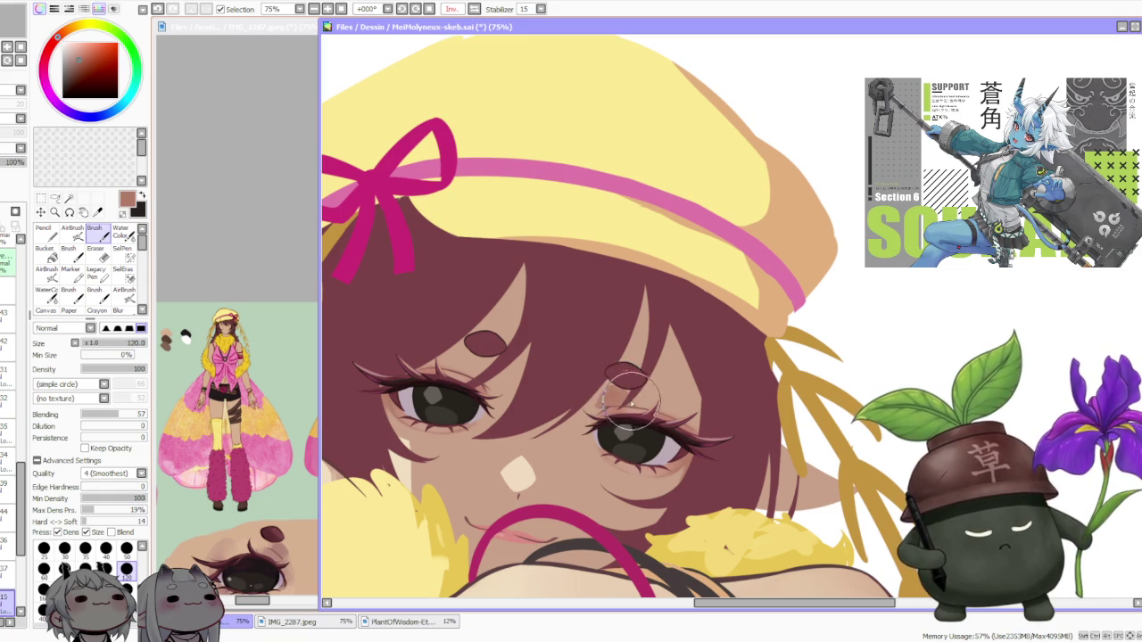
scroll(618, 382, "down", 2)
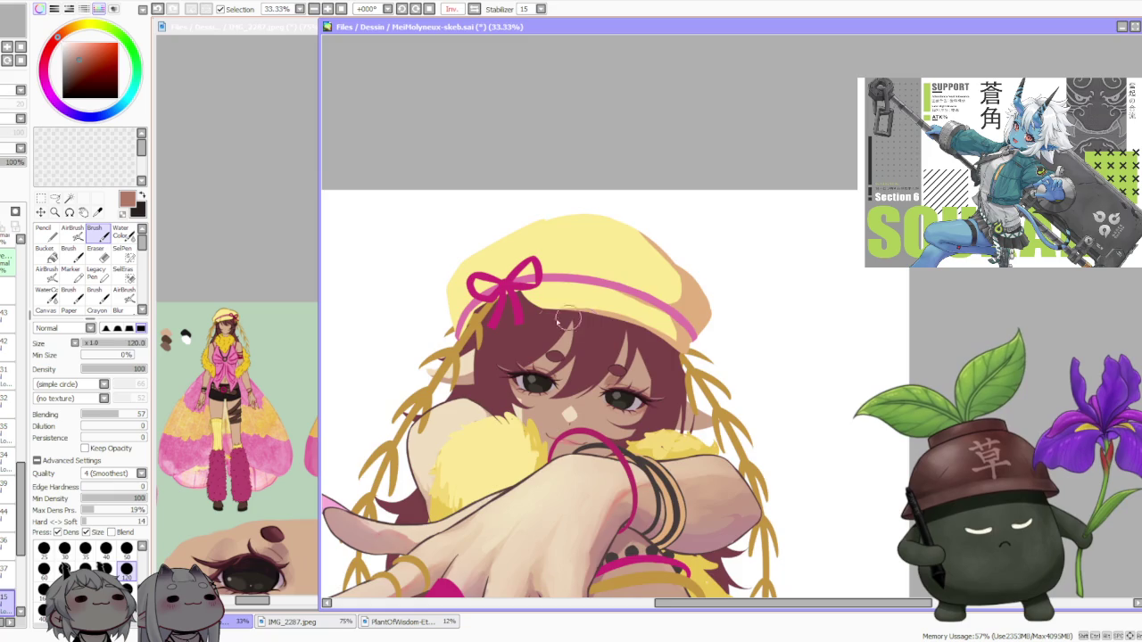
scroll(543, 339, "up", 2)
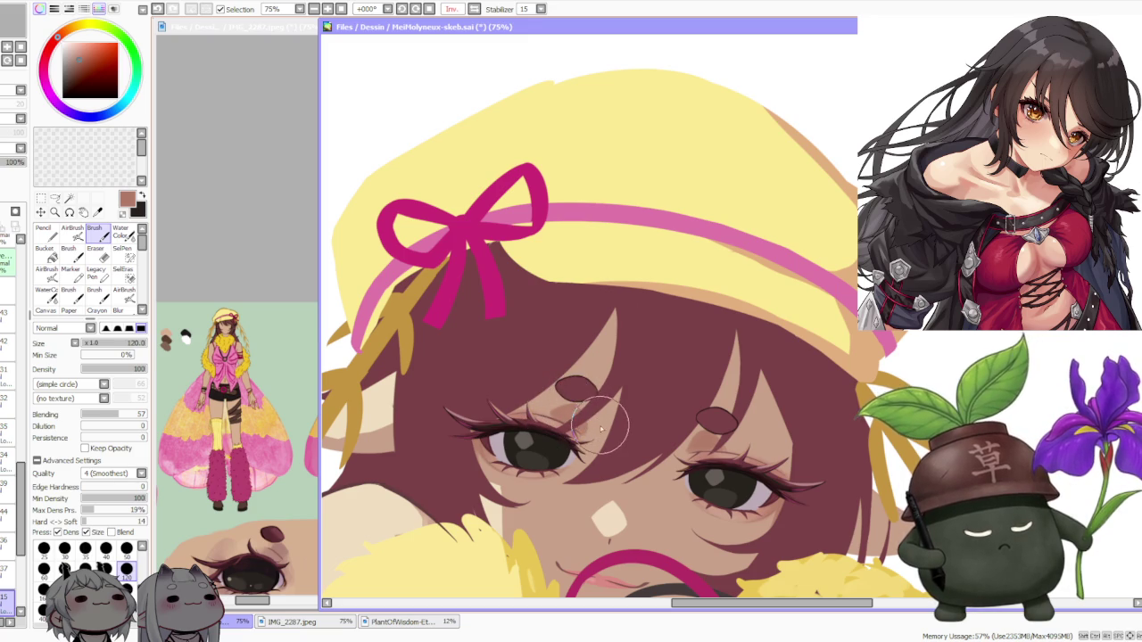
left_click_drag(710, 437, 704, 419)
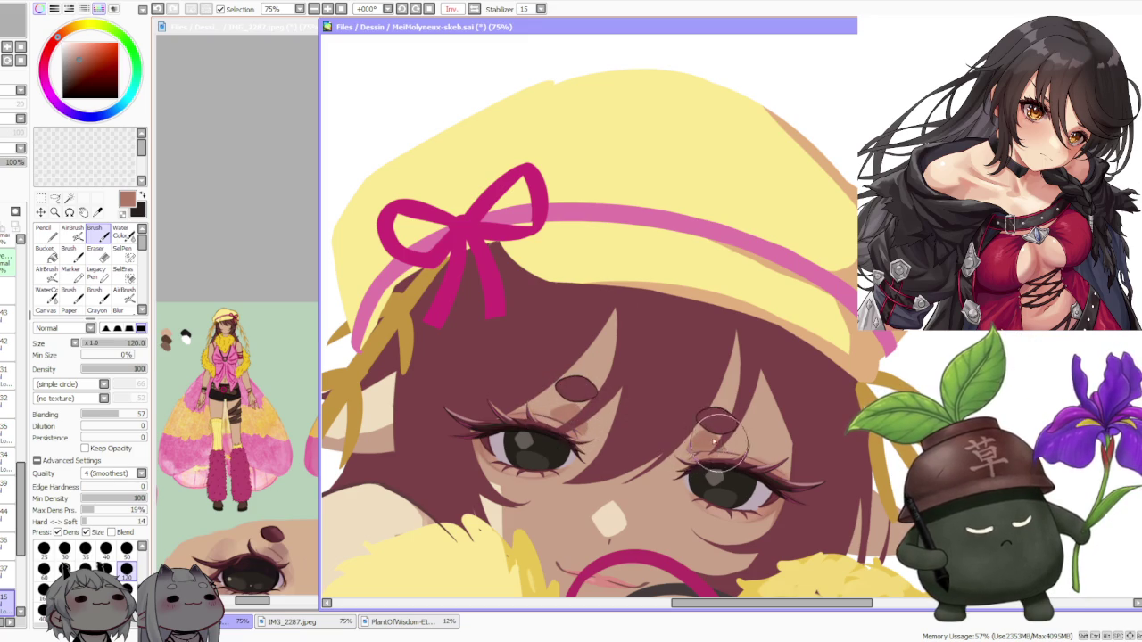
left_click(590, 431, "alt")
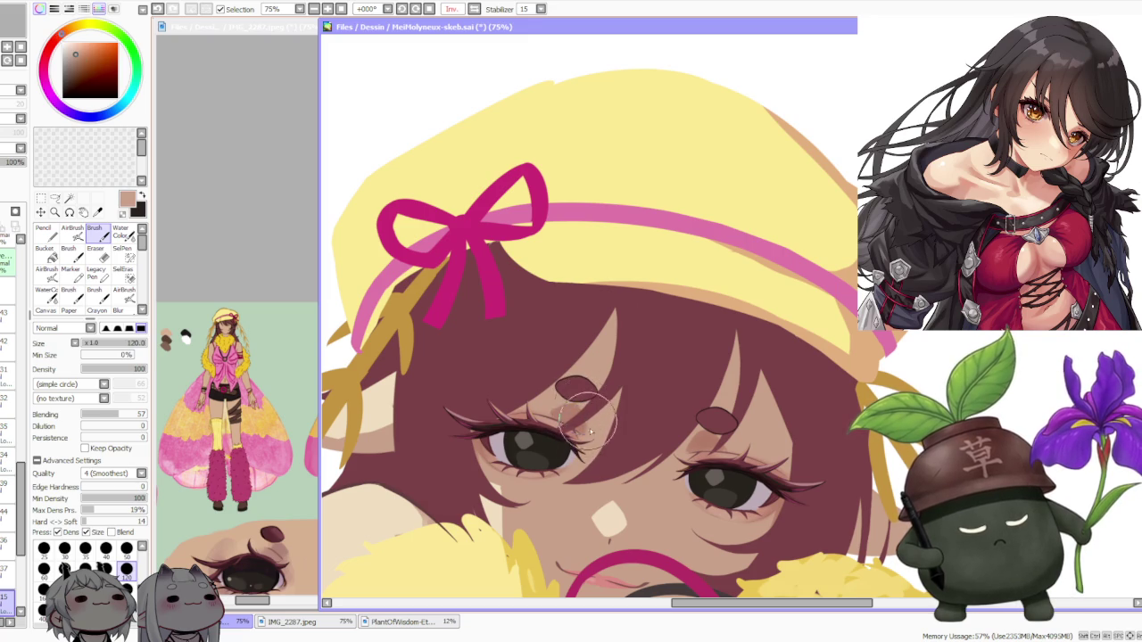
scroll(598, 384, "down", 3)
scroll(604, 330, "down", 1)
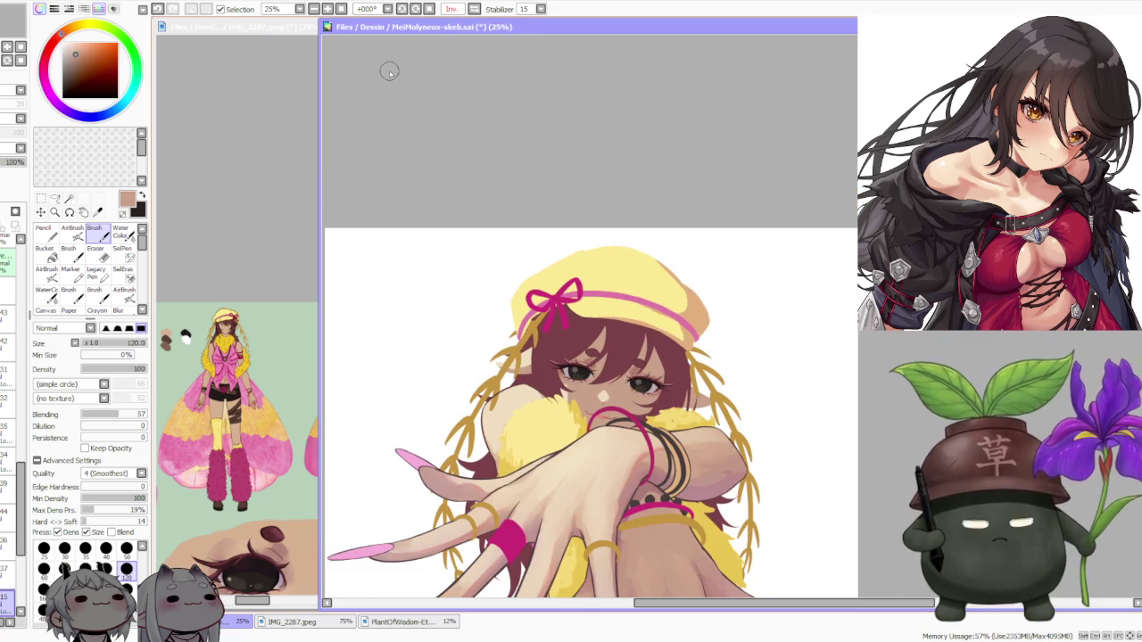
Mirror the canvas view horizontally and zoom out to review the illustration's balance
left_click(474, 11)
scroll(586, 351, "up", 1)
scroll(586, 351, "up", 1)
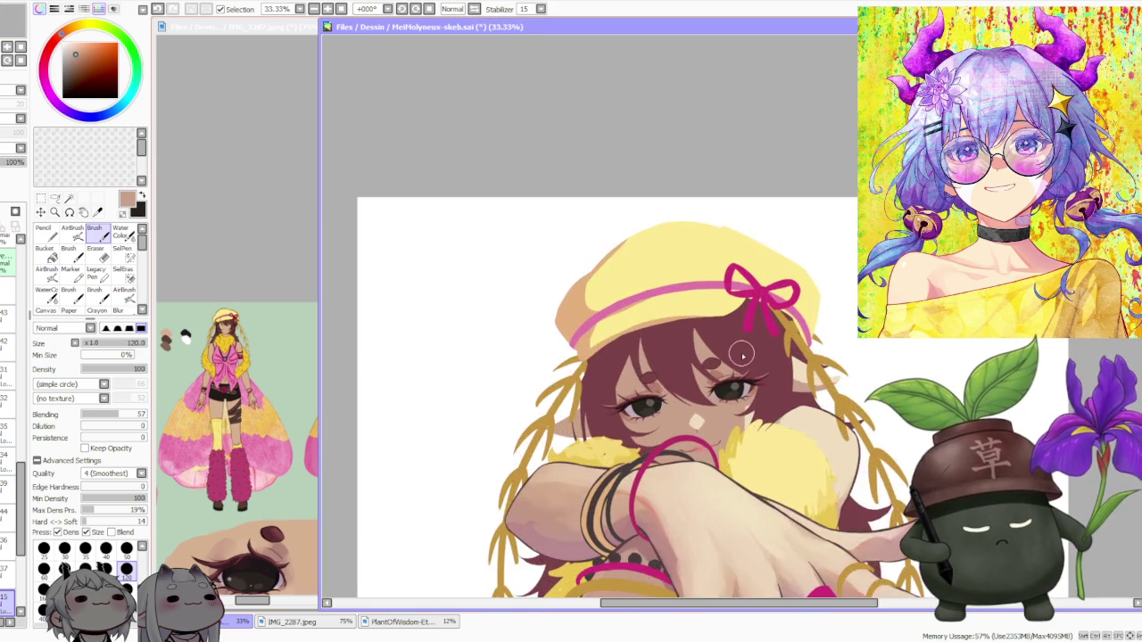
scroll(741, 356, "up", 1)
scroll(746, 360, "down", 1)
scroll(746, 360, "down", 1)
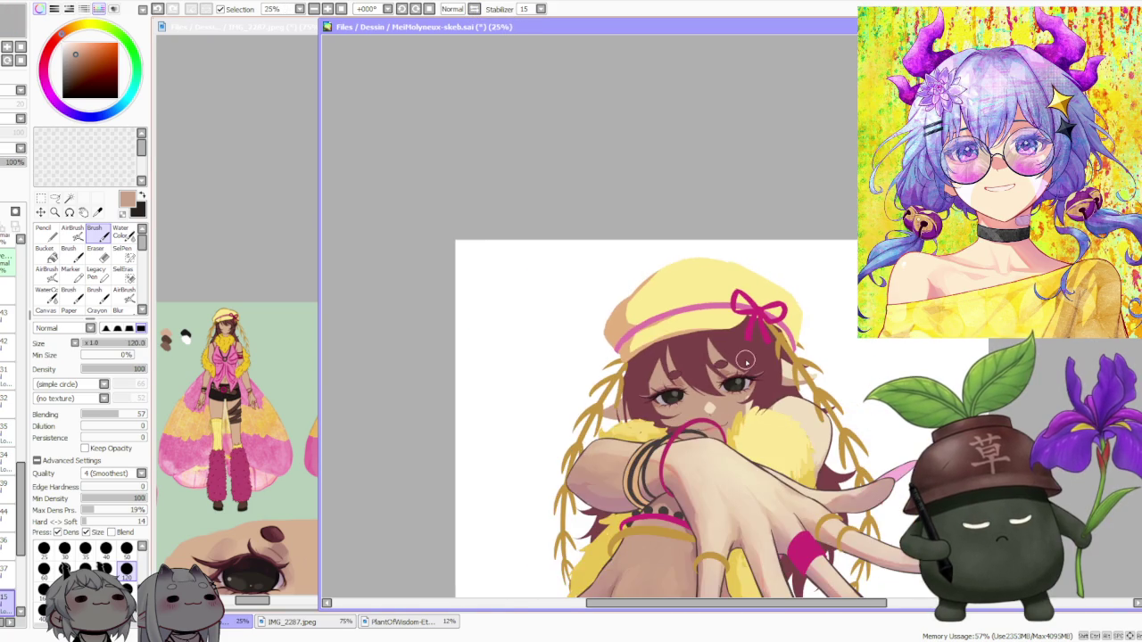
scroll(746, 360, "down", 1)
scroll(746, 361, "down", 1)
scroll(746, 360, "down", 1)
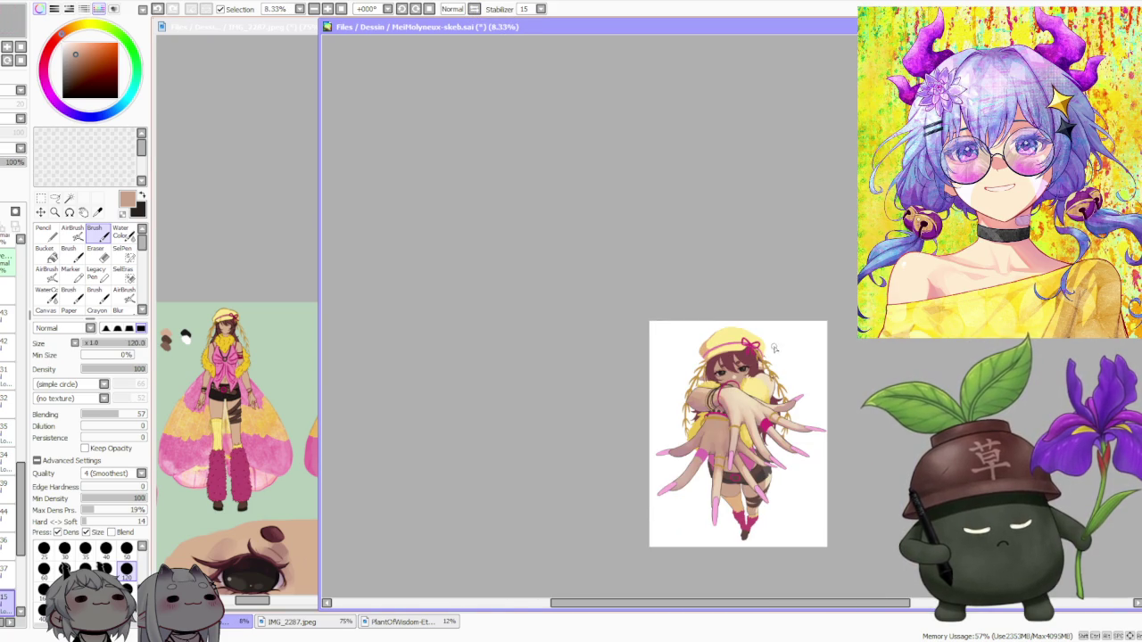
scroll(767, 375, "up", 2)
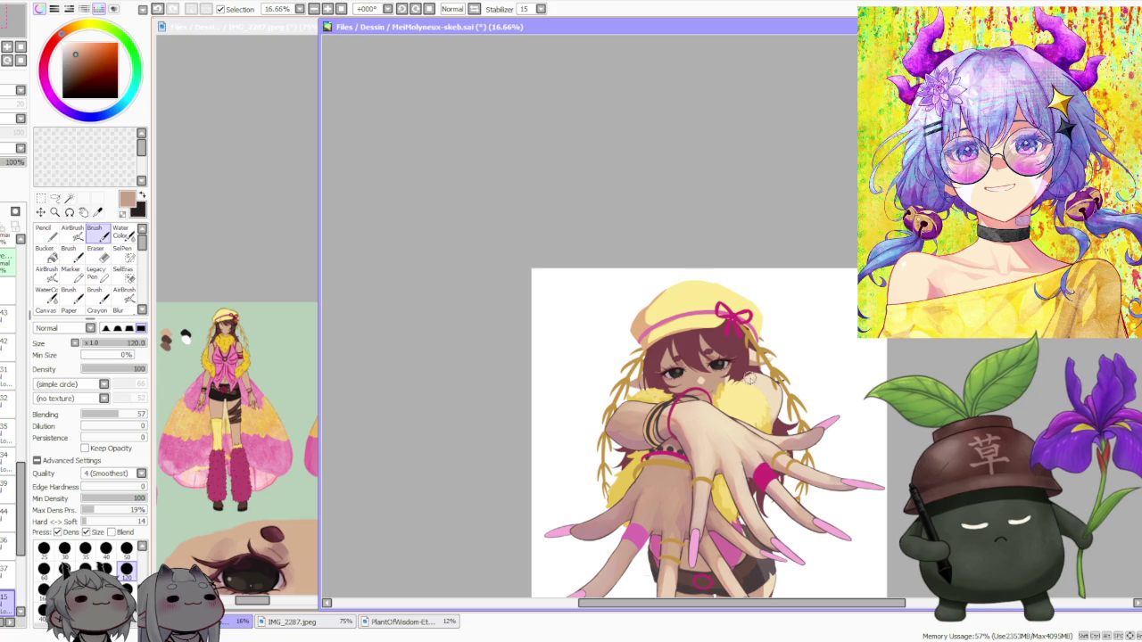
scroll(750, 376, "down", 1)
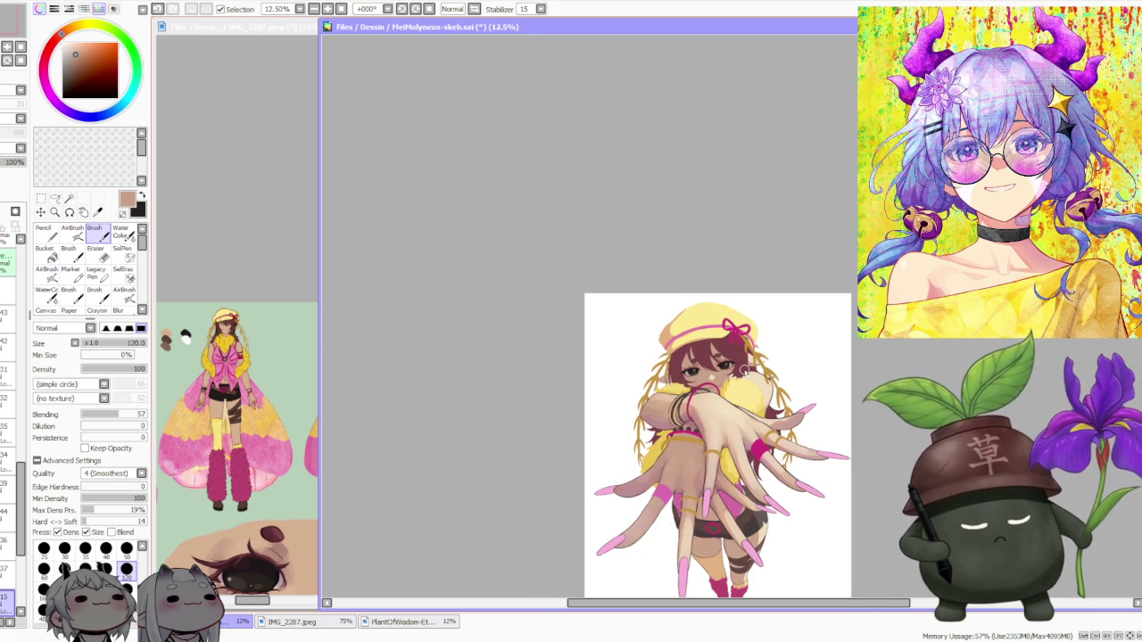
Eyedrop the dark maroon from the hair and tilt the view by -22 degrees
scroll(740, 361, "up", 3)
scroll(741, 361, "up", 1)
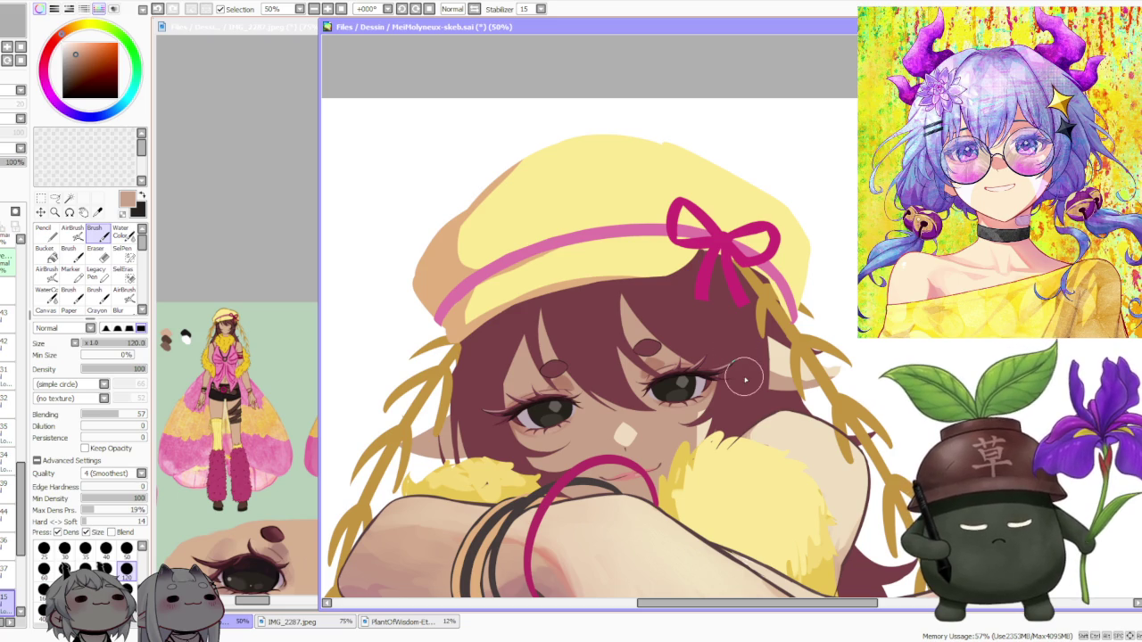
left_click(549, 361, "alt")
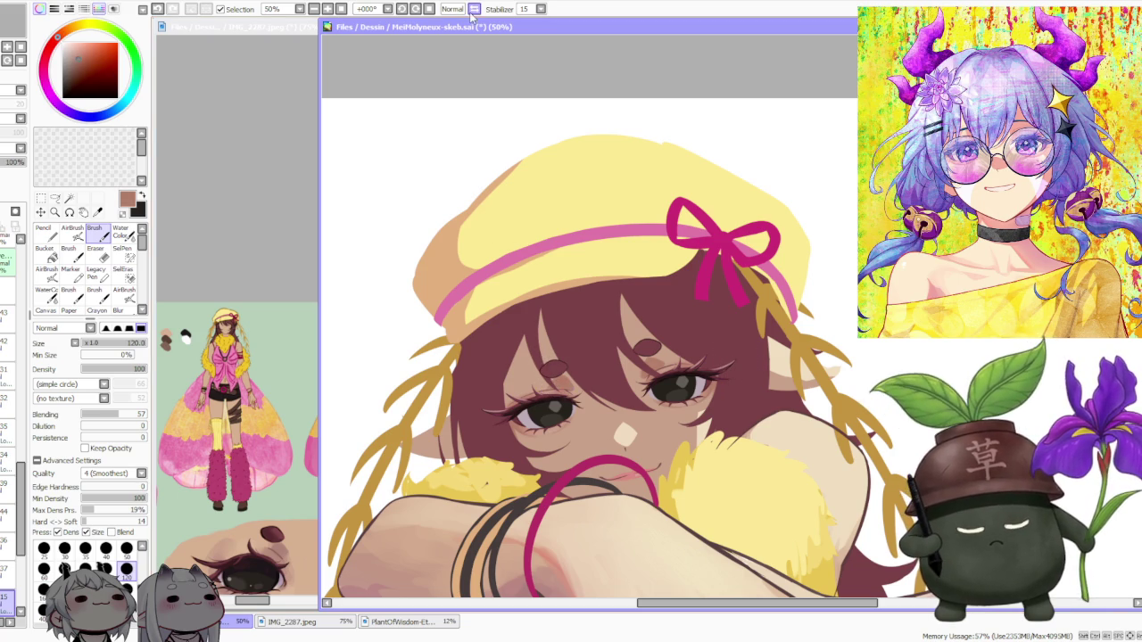
left_click(414, 9)
scroll(546, 486, "up", 1)
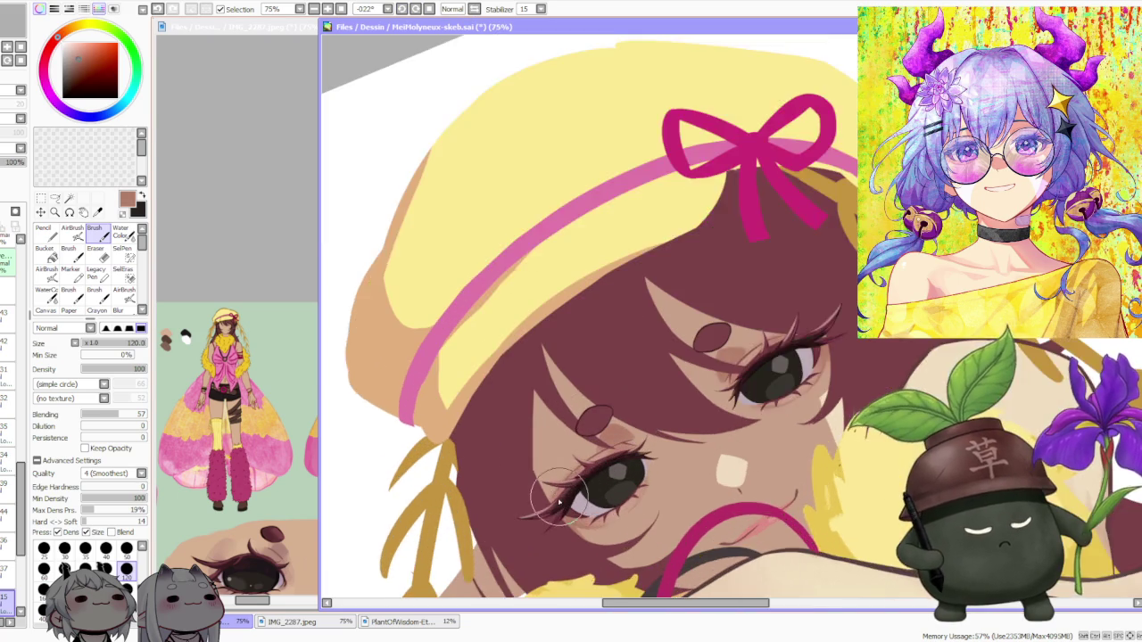
Pick a lighter skin beige for the area under the eye
scroll(549, 500, "up", 1)
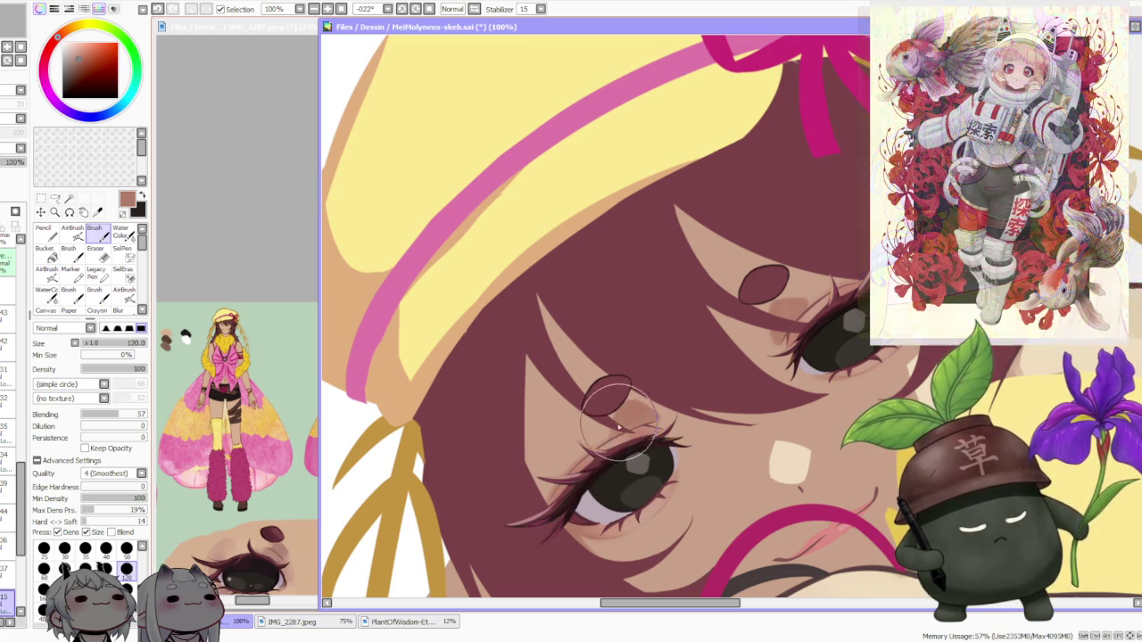
scroll(628, 407, "down", 2)
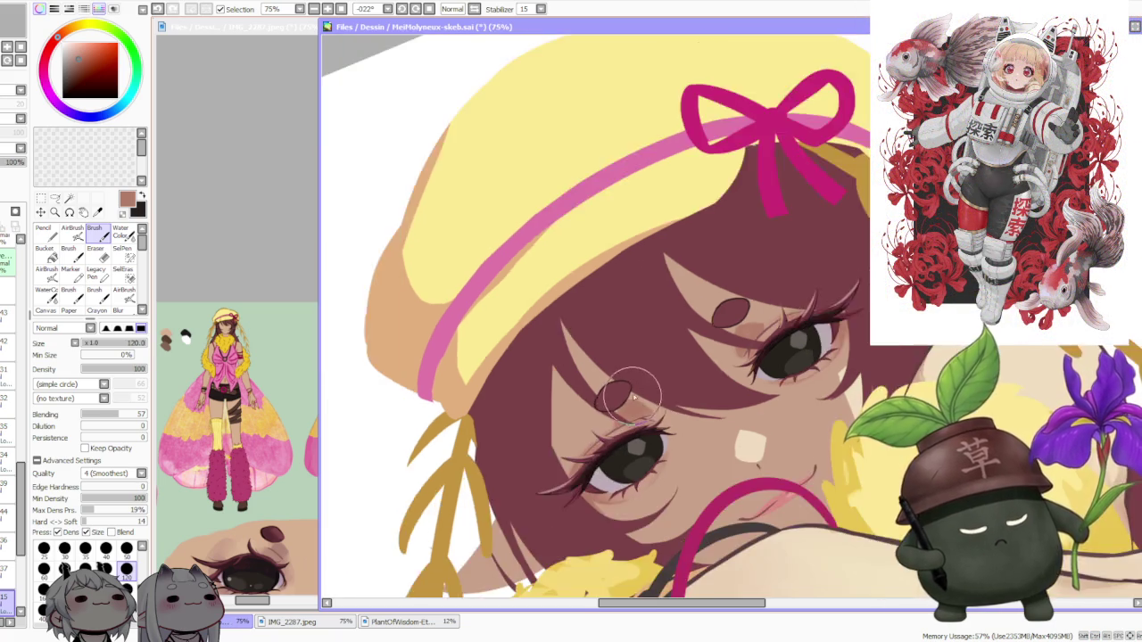
scroll(628, 407, "down", 2)
scroll(739, 351, "up", 5)
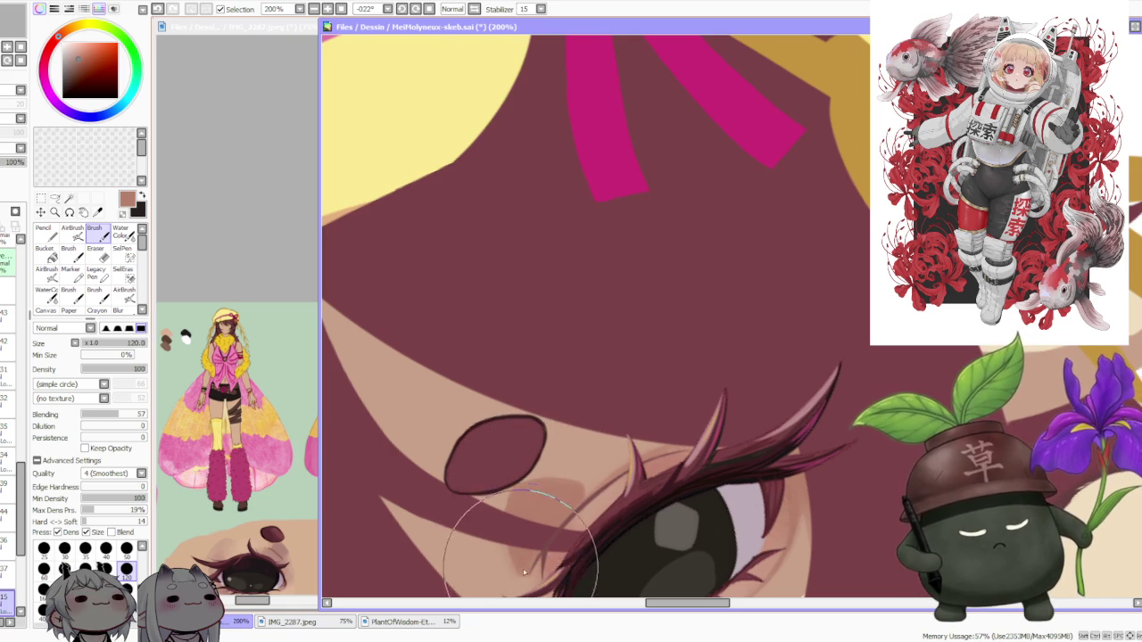
left_click(488, 548, "alt")
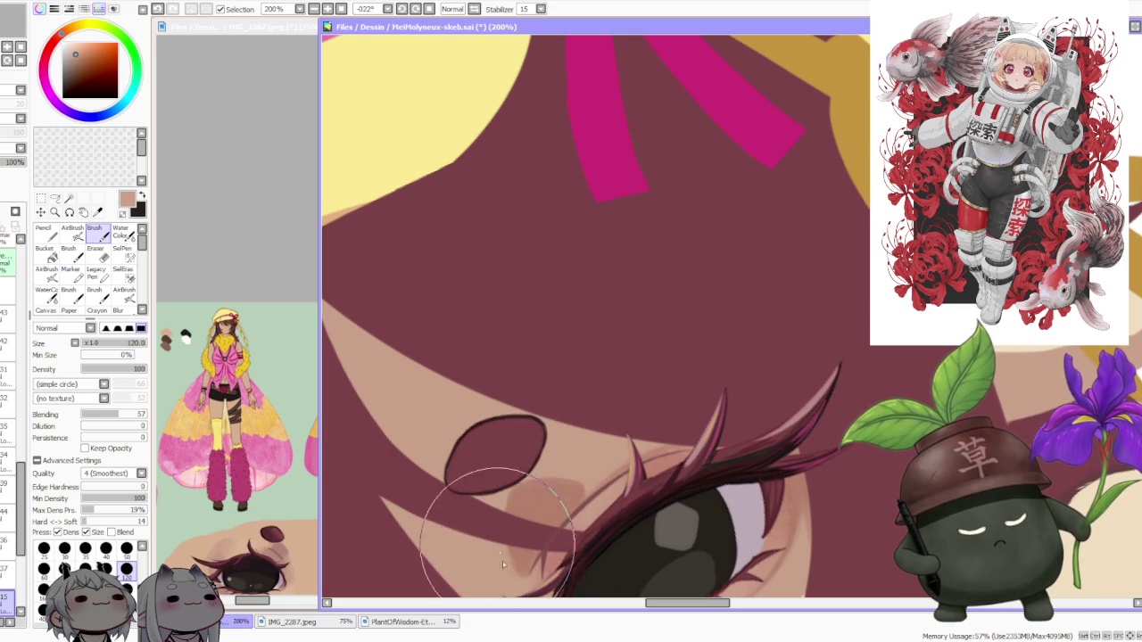
scroll(552, 394, "down", 4)
scroll(552, 395, "down", 2)
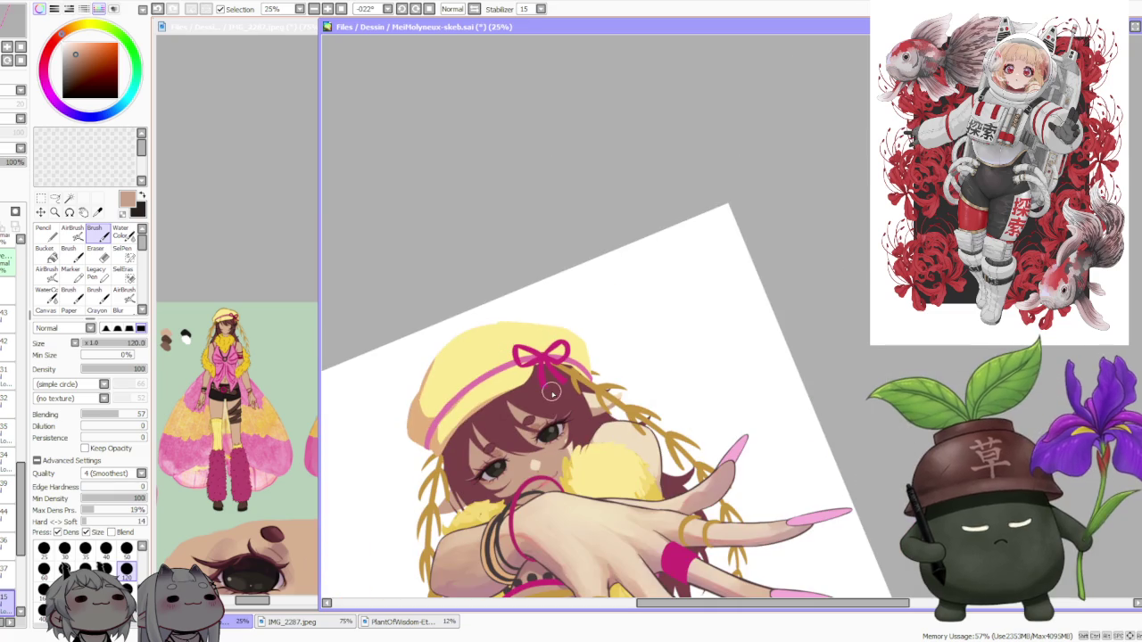
Reset the canvas rotation to upright and drop the brush blending from 57 to 0
left_click(430, 8)
scroll(642, 273, "down", 2)
scroll(579, 276, "up", 1)
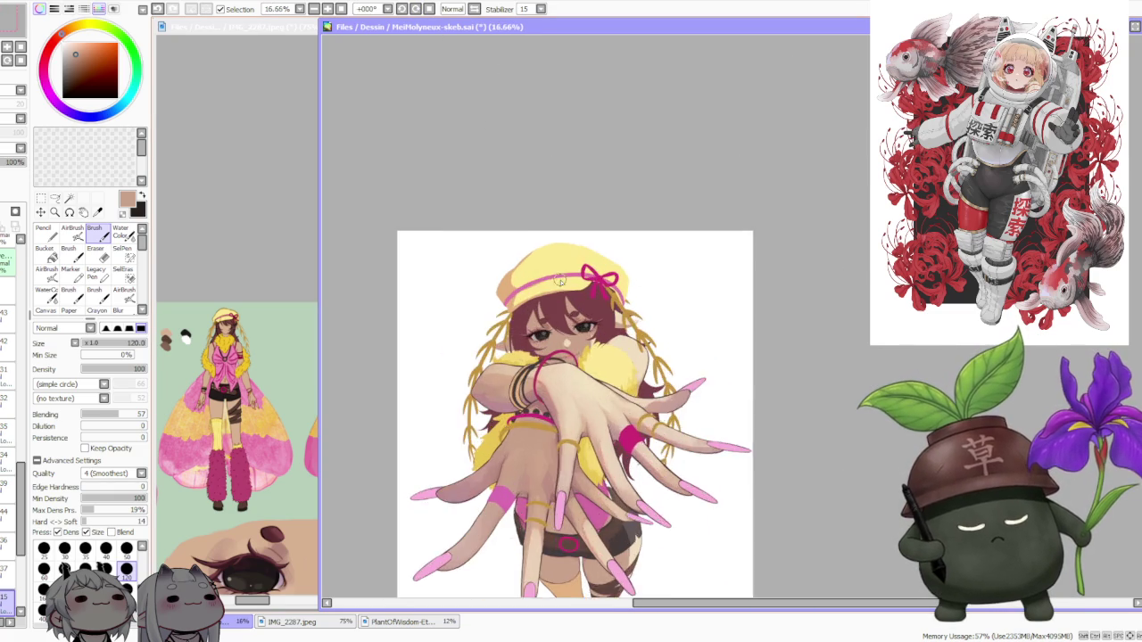
scroll(552, 301, "up", 1)
scroll(552, 301, "up", 1)
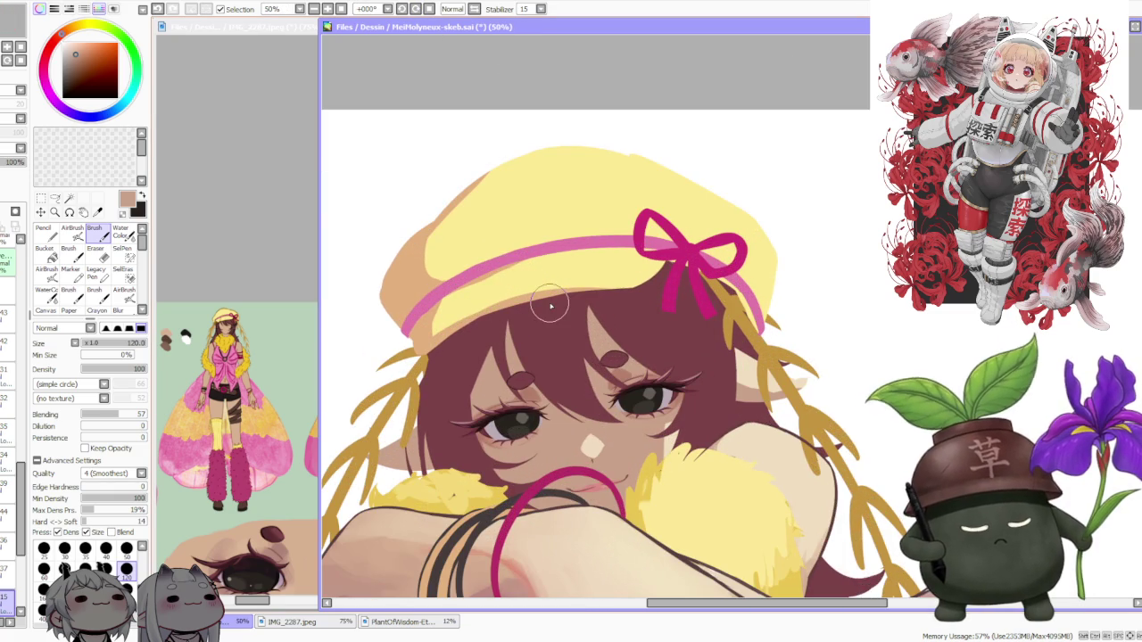
left_click_drag(107, 415, 67, 417)
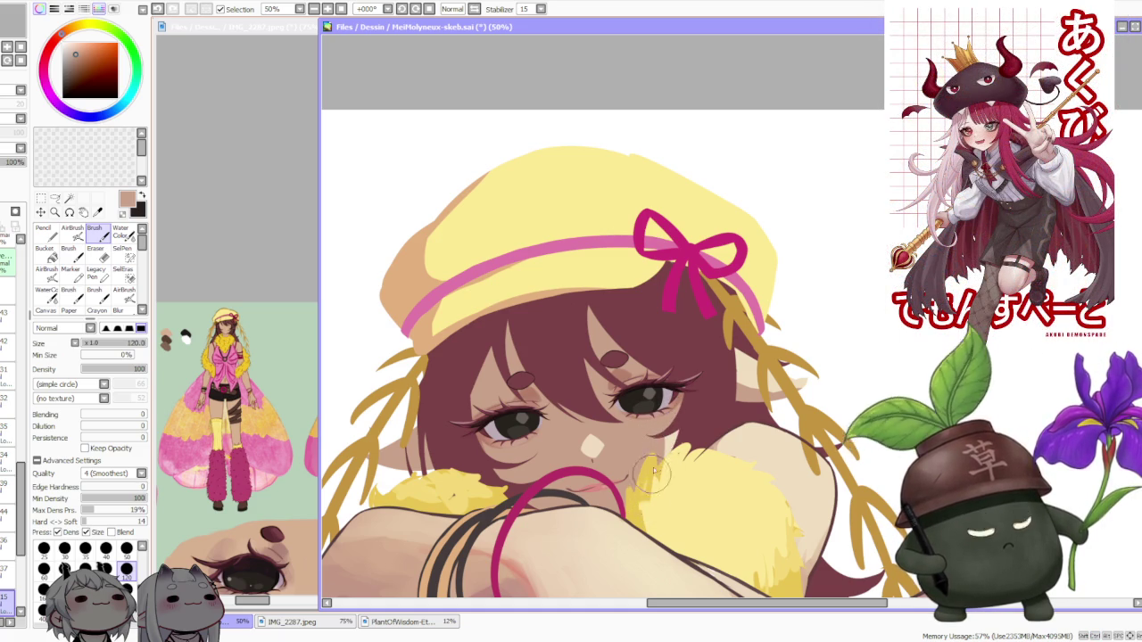
scroll(653, 478, "down", 1)
scroll(653, 464, "up", 3)
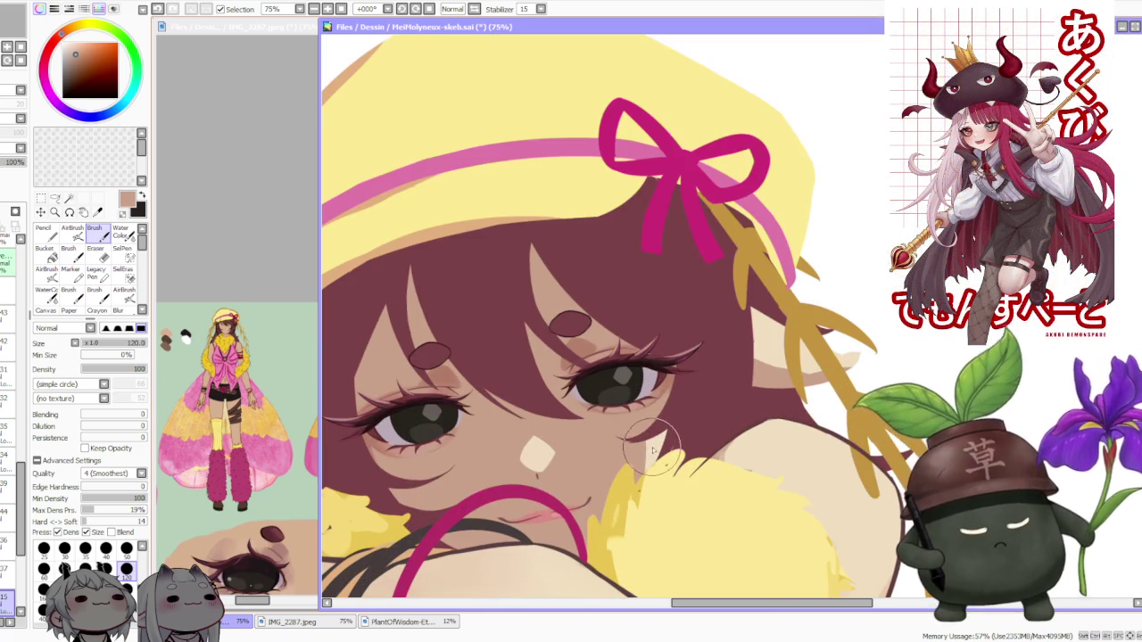
scroll(653, 450, "down", 2)
scroll(660, 410, "down", 2)
scroll(668, 368, "down", 1)
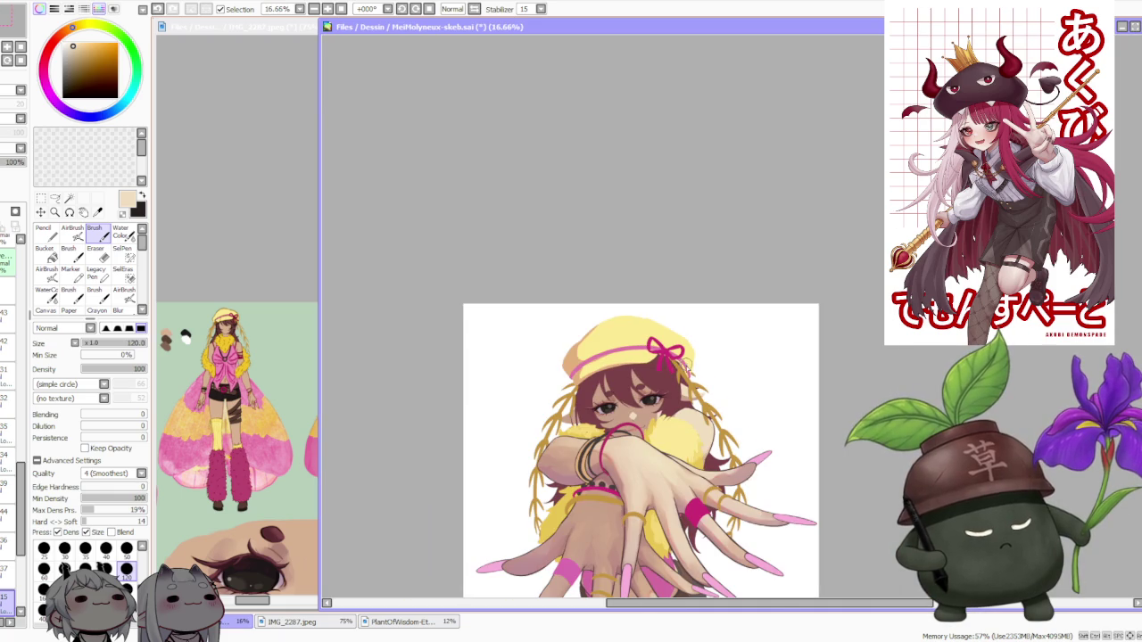
scroll(660, 362, "up", 1)
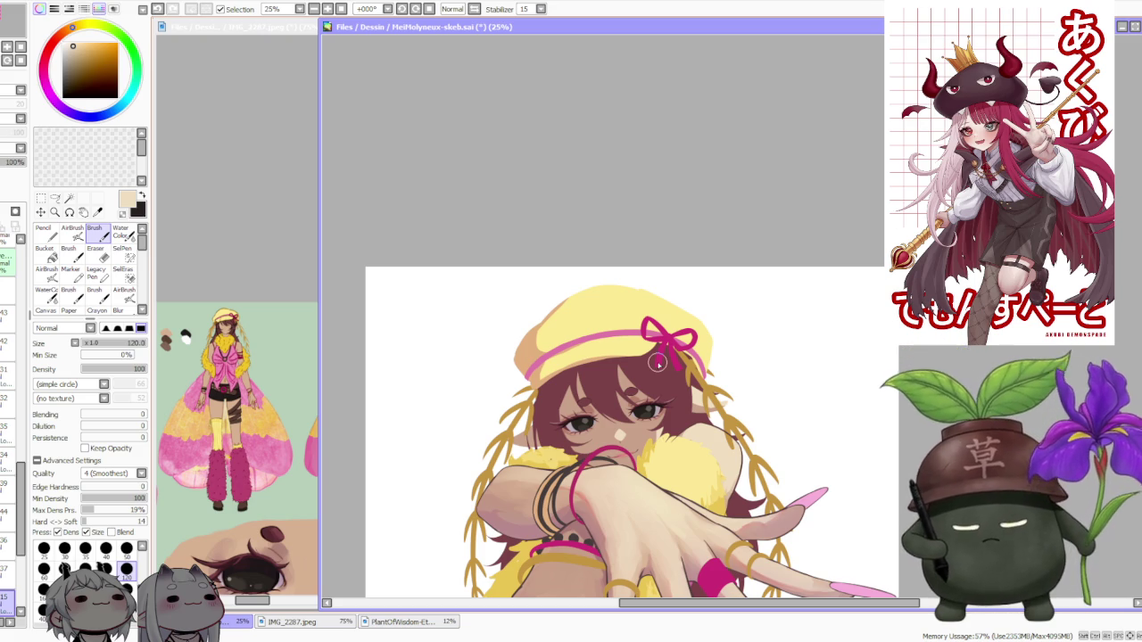
scroll(758, 339, "down", 3)
scroll(785, 357, "up", 1)
scroll(829, 402, "up", 1)
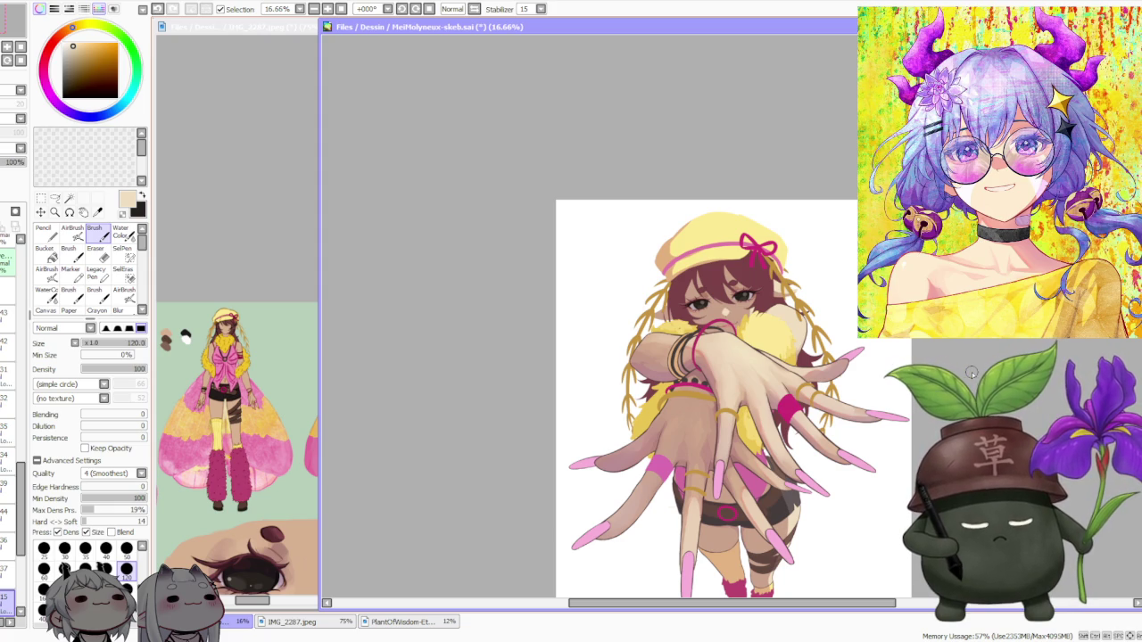
scroll(892, 437, "down", 1)
scroll(807, 513, "up", 3)
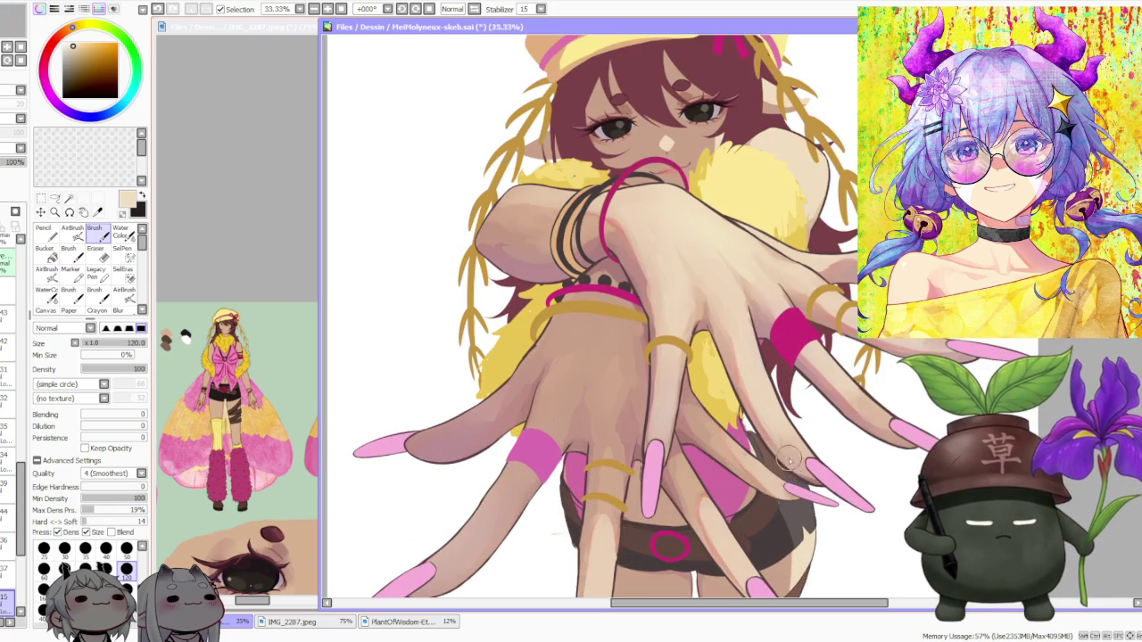
scroll(807, 513, "down", 2)
scroll(803, 482, "up", 3)
scroll(801, 471, "down", 1)
scroll(810, 467, "down", 1)
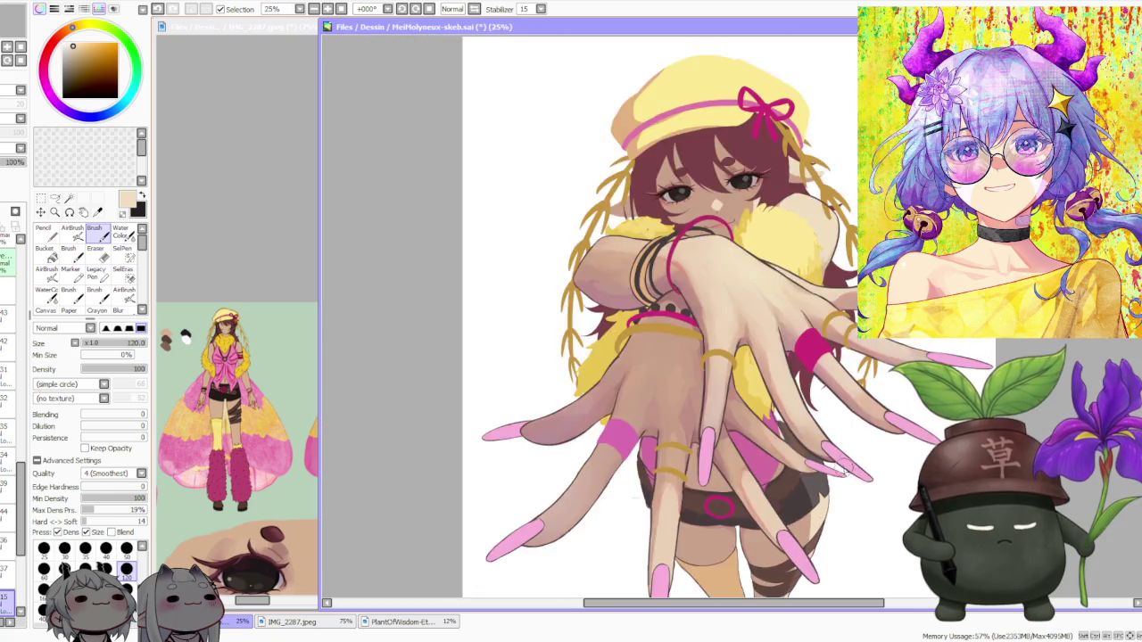
scroll(842, 441, "down", 2)
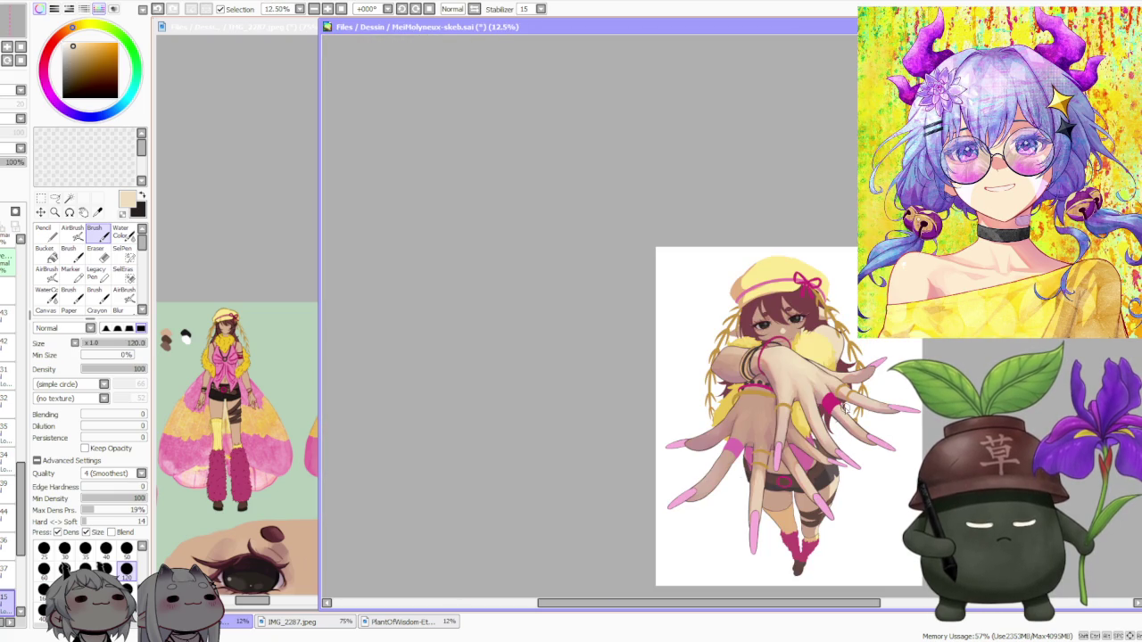
scroll(845, 406, "down", 1)
scroll(817, 310, "up", 2)
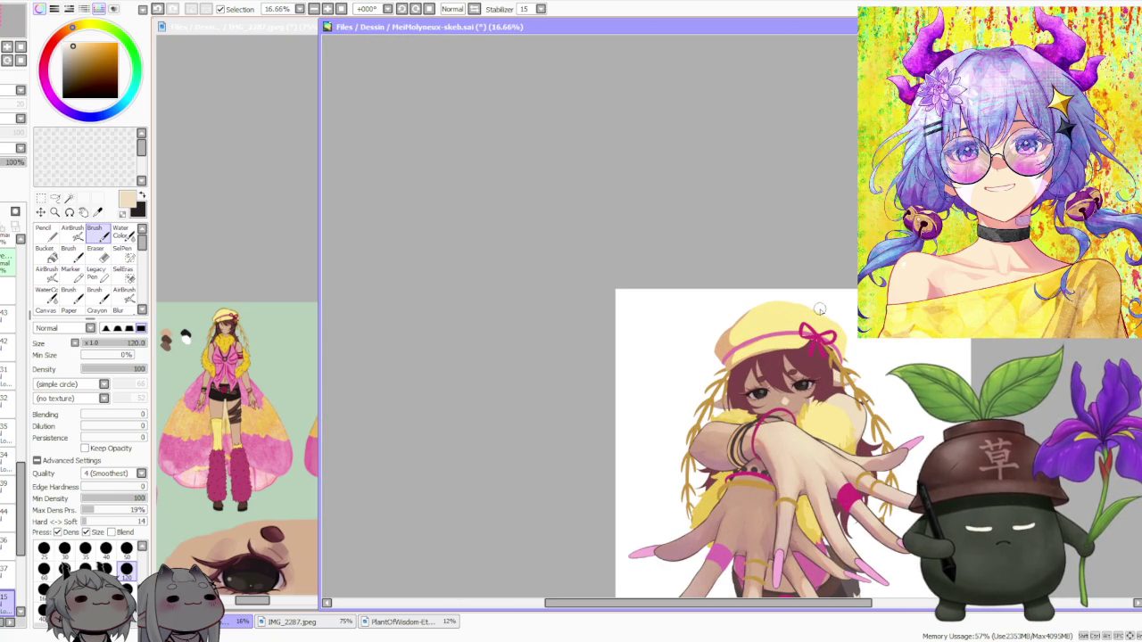
scroll(818, 310, "down", 1)
scroll(819, 325, "down", 1)
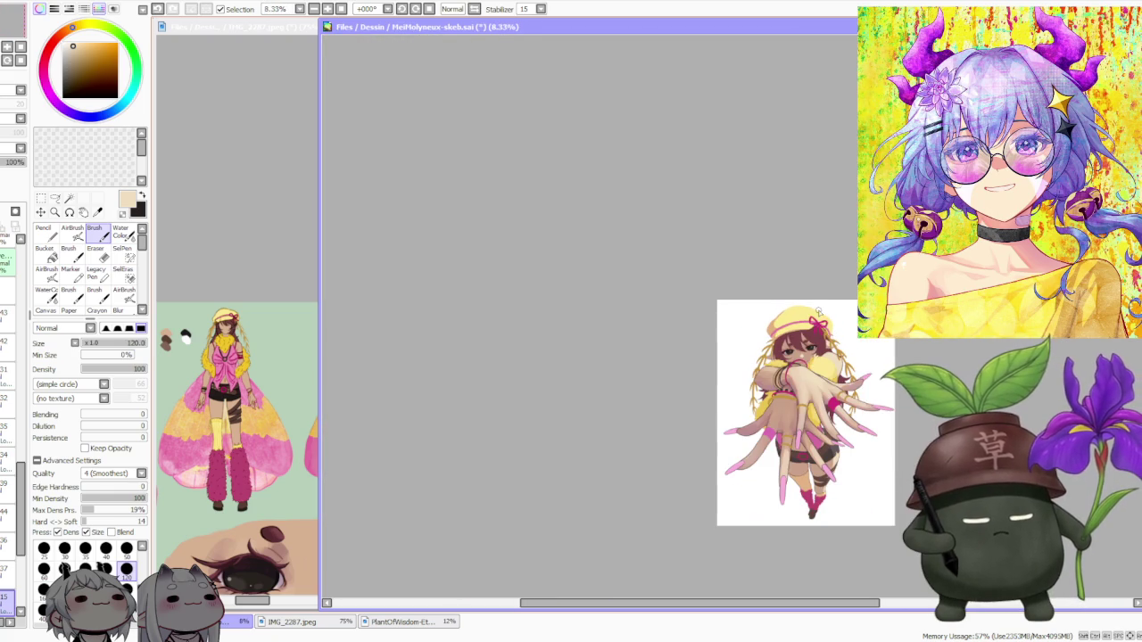
scroll(825, 347, "up", 1)
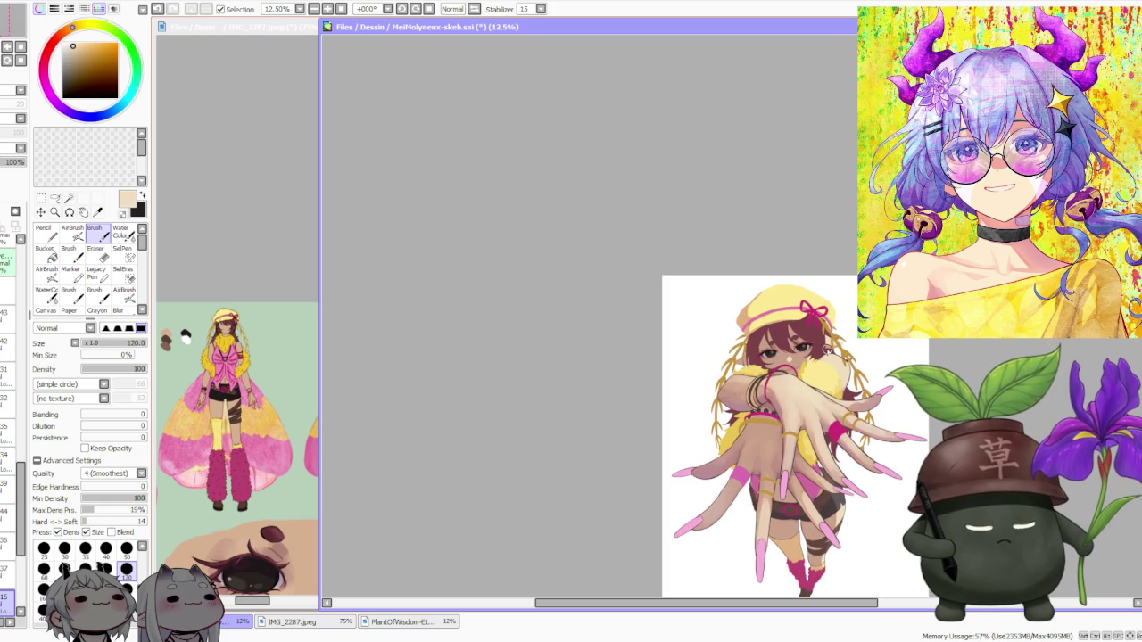
scroll(843, 409, "up", 1)
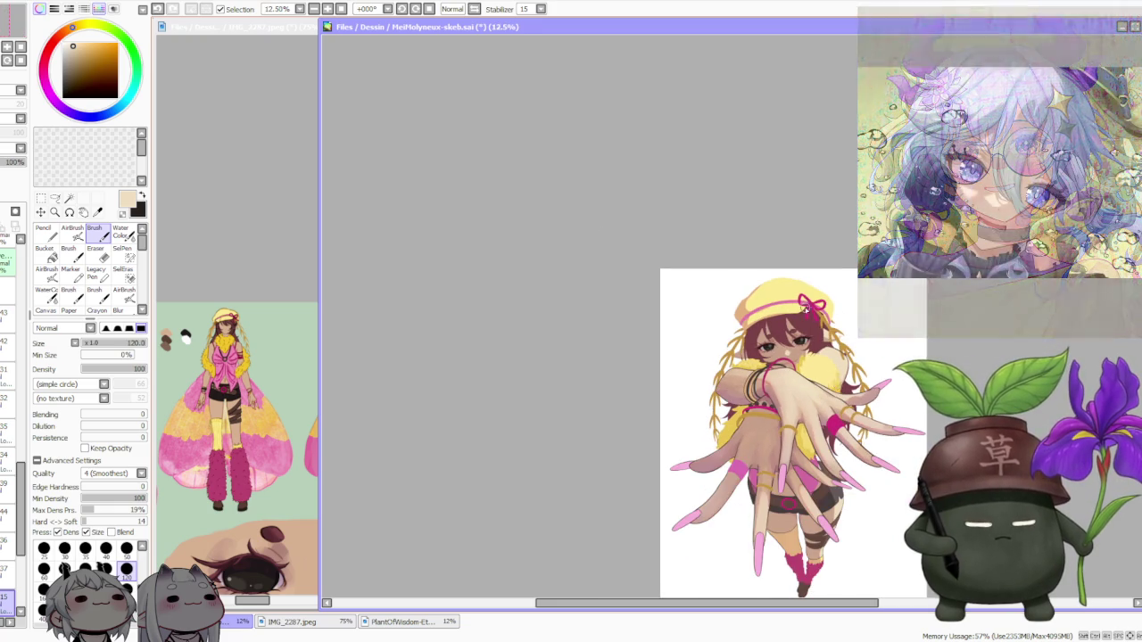
scroll(802, 347, "up", 1)
scroll(793, 343, "up", 1)
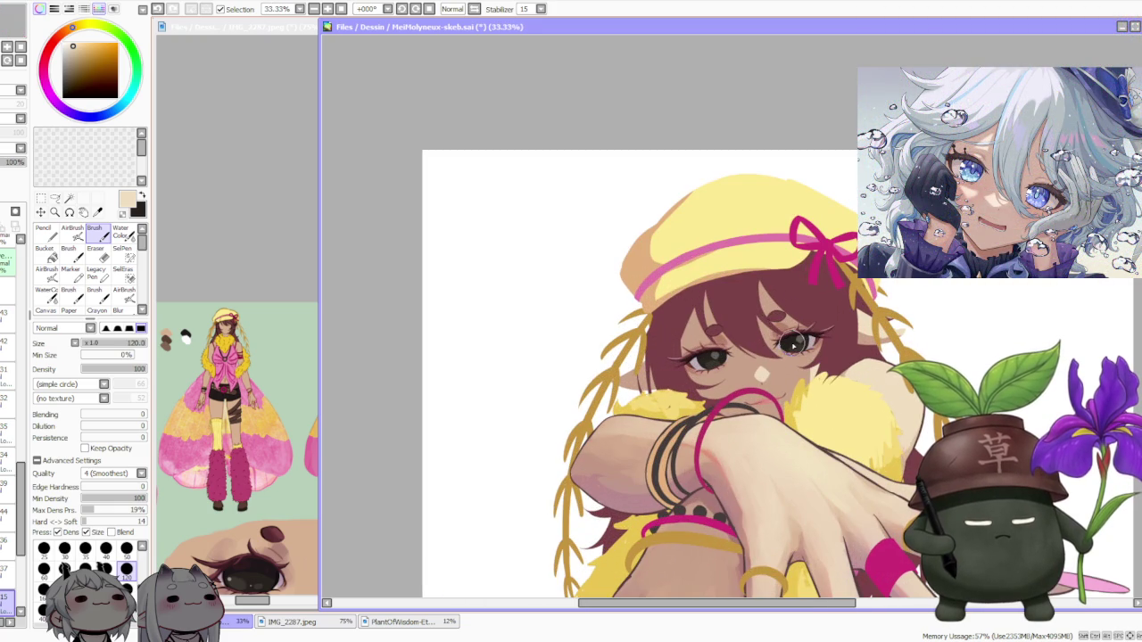
scroll(831, 318, "down", 2)
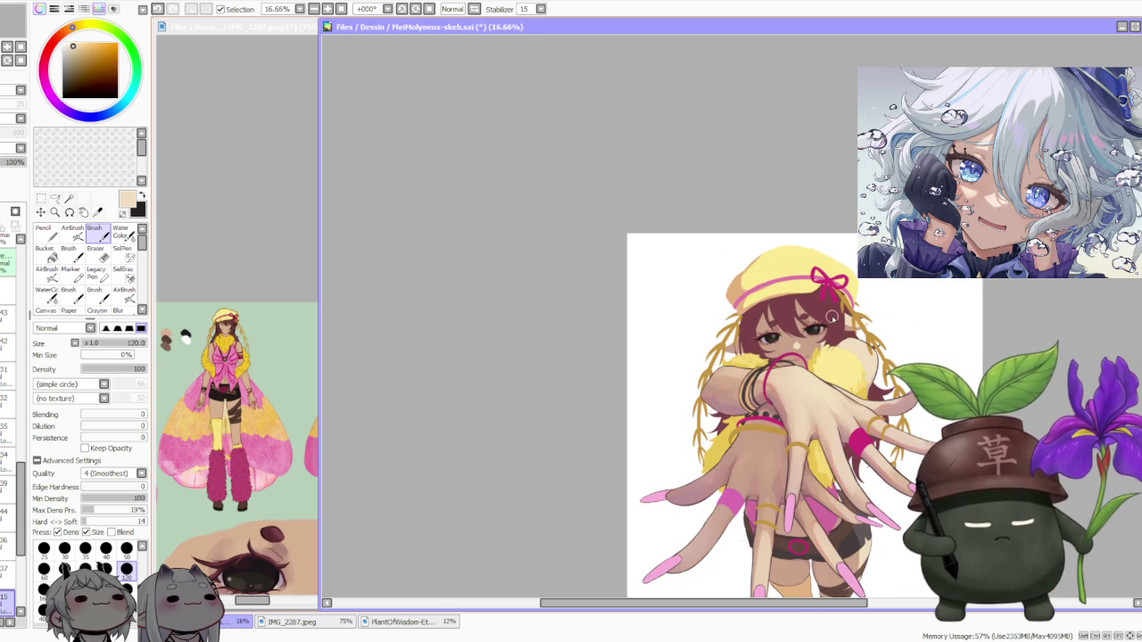
scroll(855, 376, "up", 1)
scroll(898, 329, "down", 1)
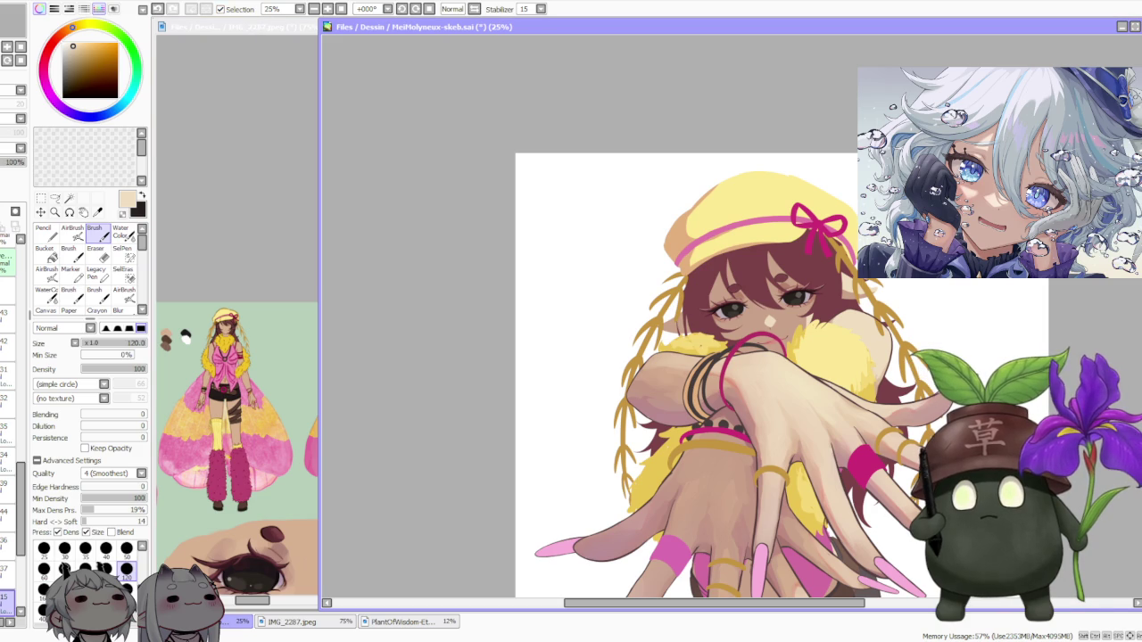
key("alt+Tab")
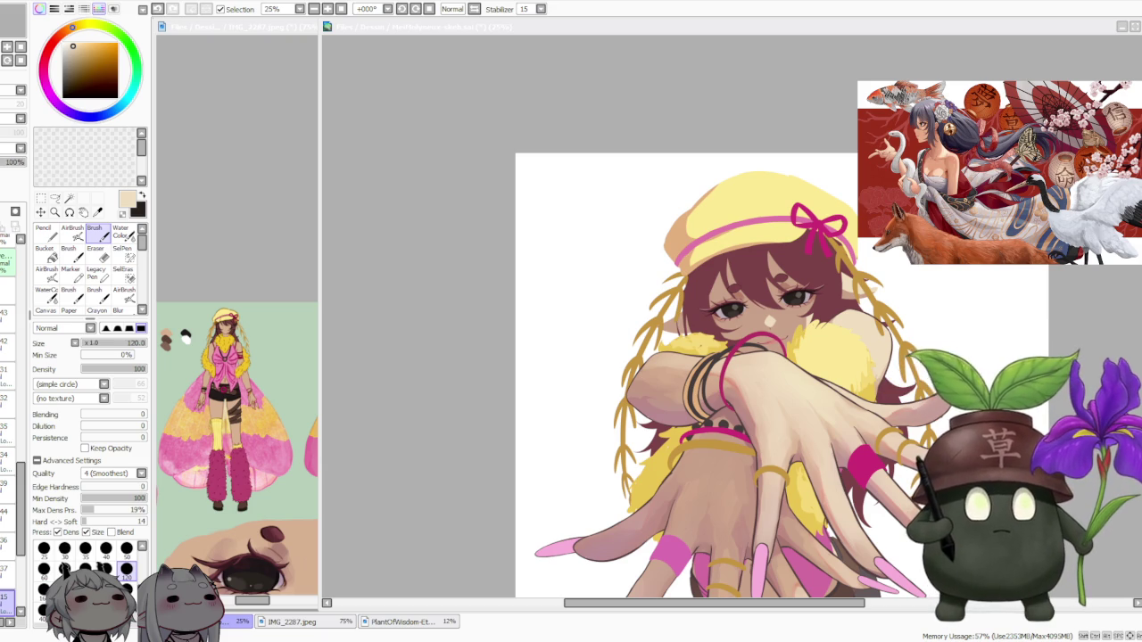
left_click(444, 192)
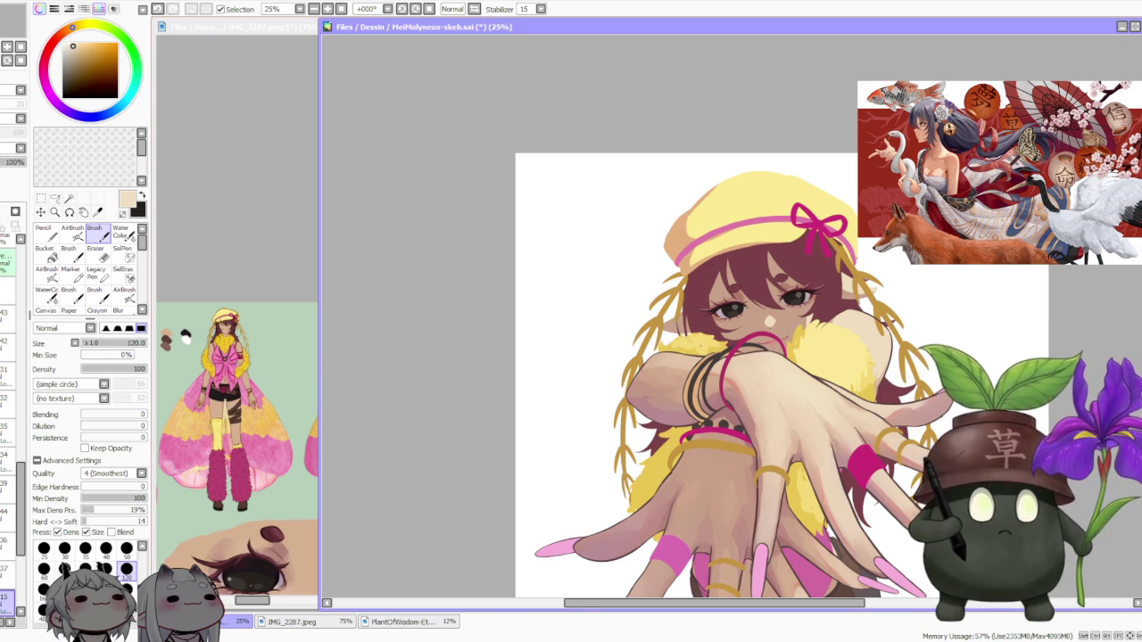
scroll(509, 235, "down", 2)
scroll(635, 268, "up", 1)
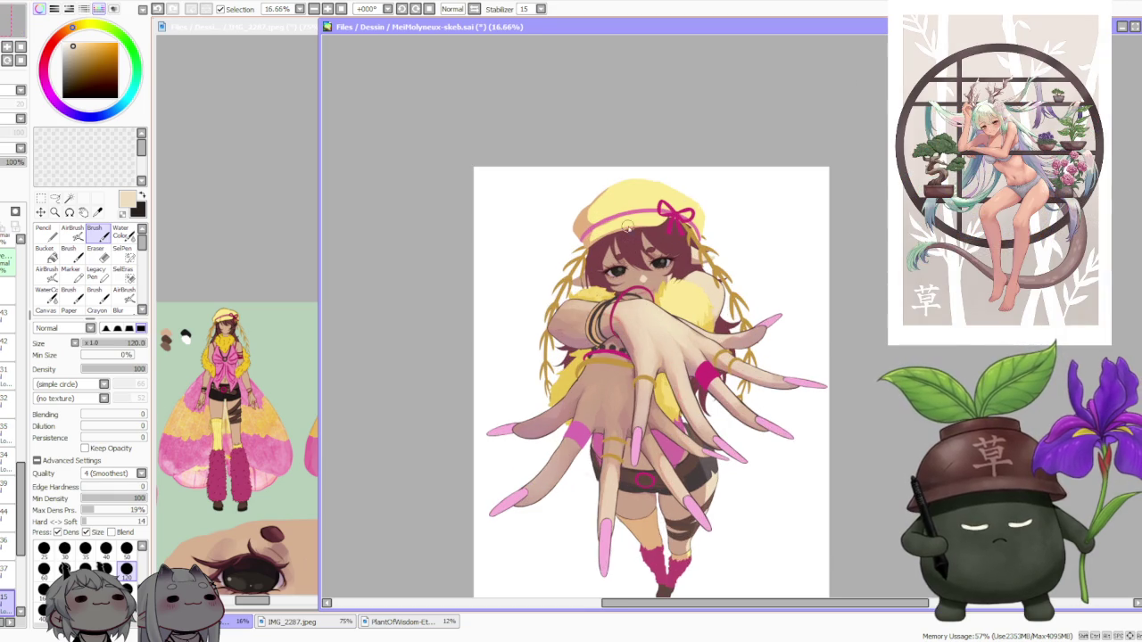
scroll(628, 230, "down", 1)
scroll(689, 257, "up", 1)
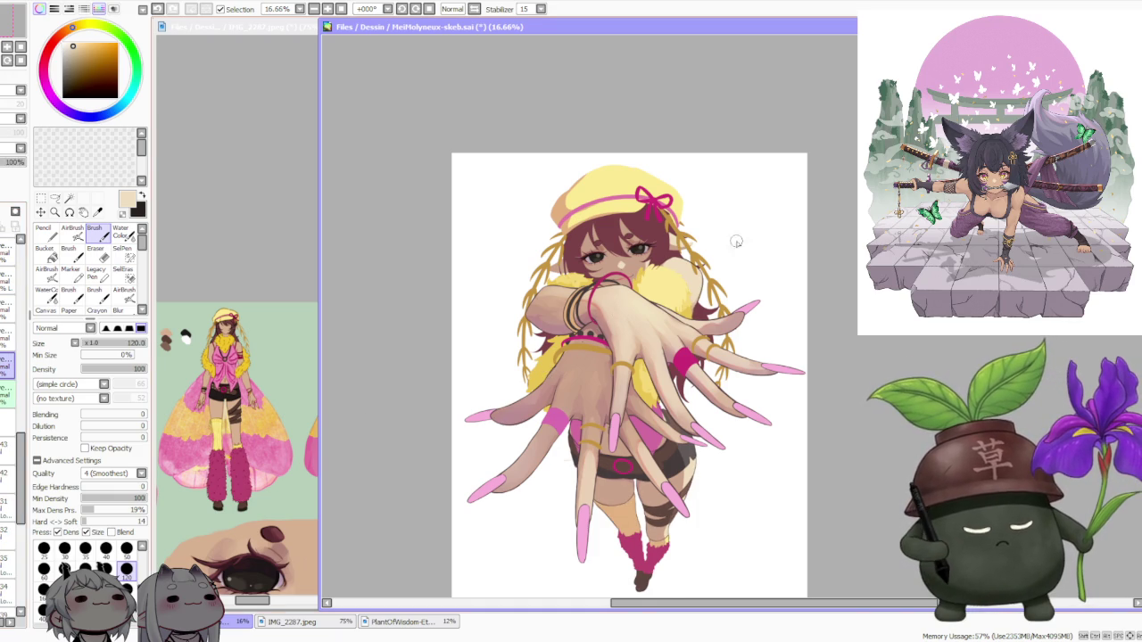
Shift the hue through orange-brown and golden yellow toward red, then eyedrop the hair's dark maroon
scroll(736, 242, "up", 2)
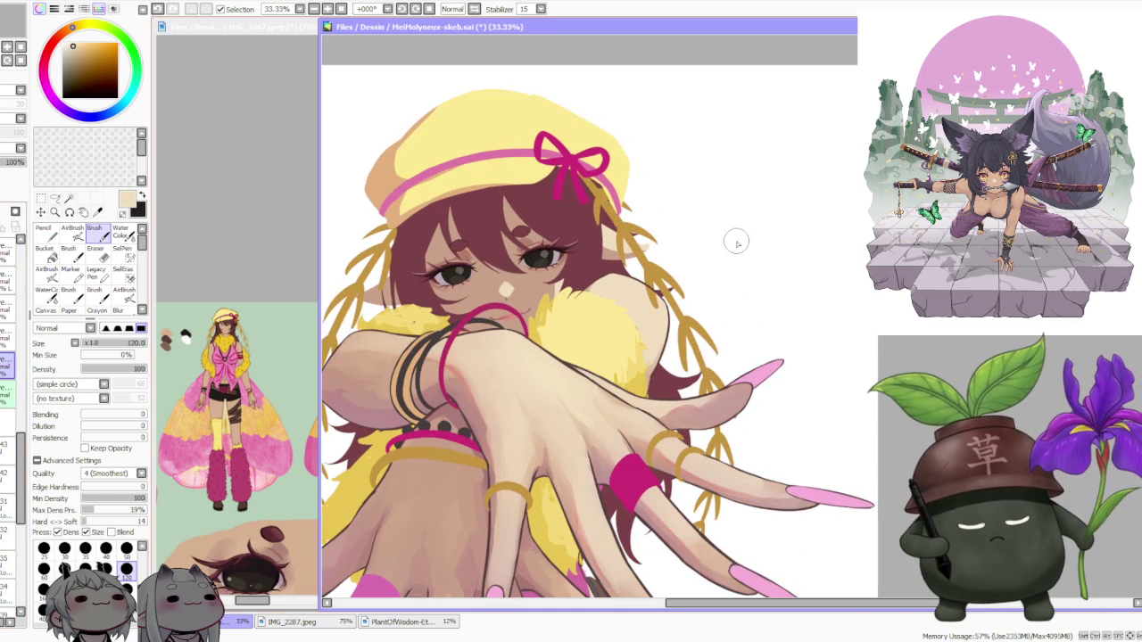
scroll(581, 281, "up", 2)
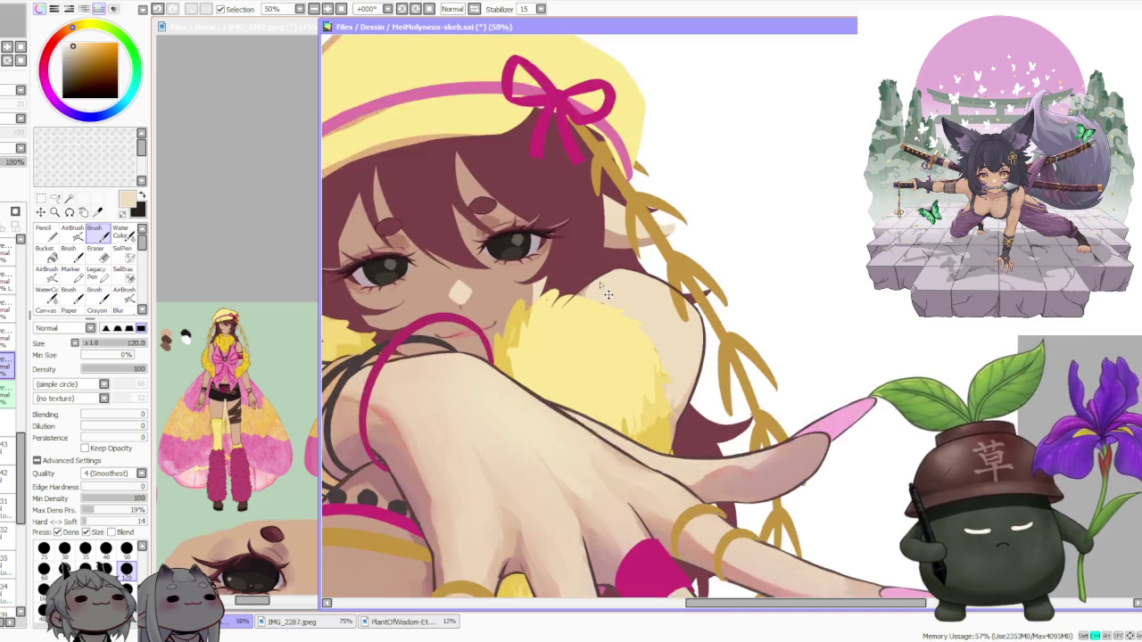
scroll(584, 268, "up", 1)
left_click(591, 255, "alt")
scroll(589, 252, "down", 2)
scroll(480, 326, "up", 1)
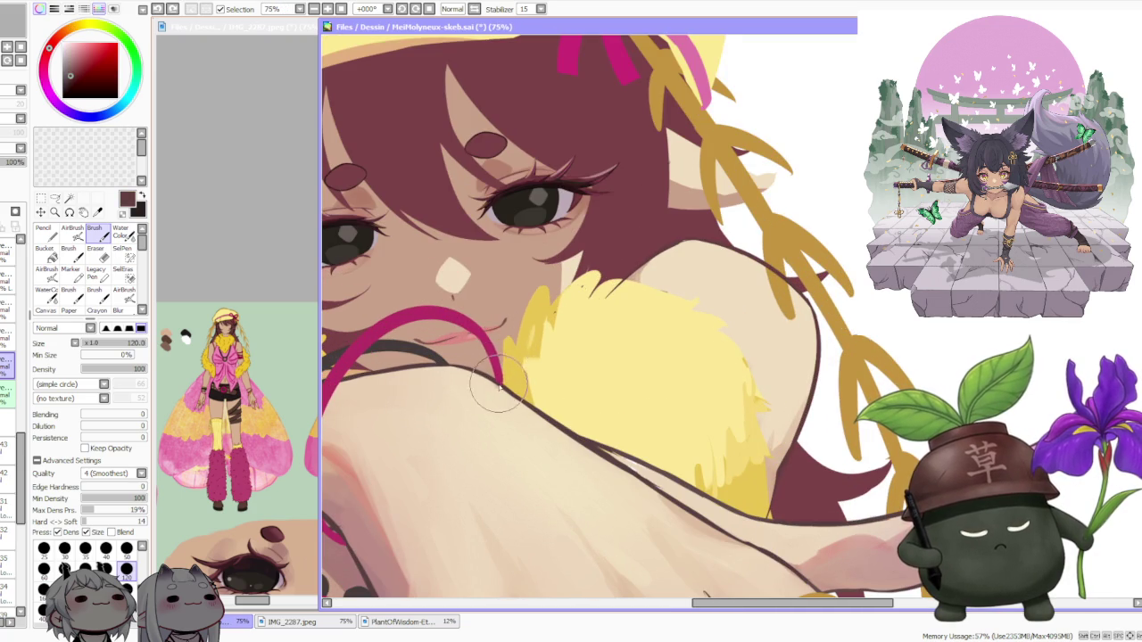
left_click(65, 33)
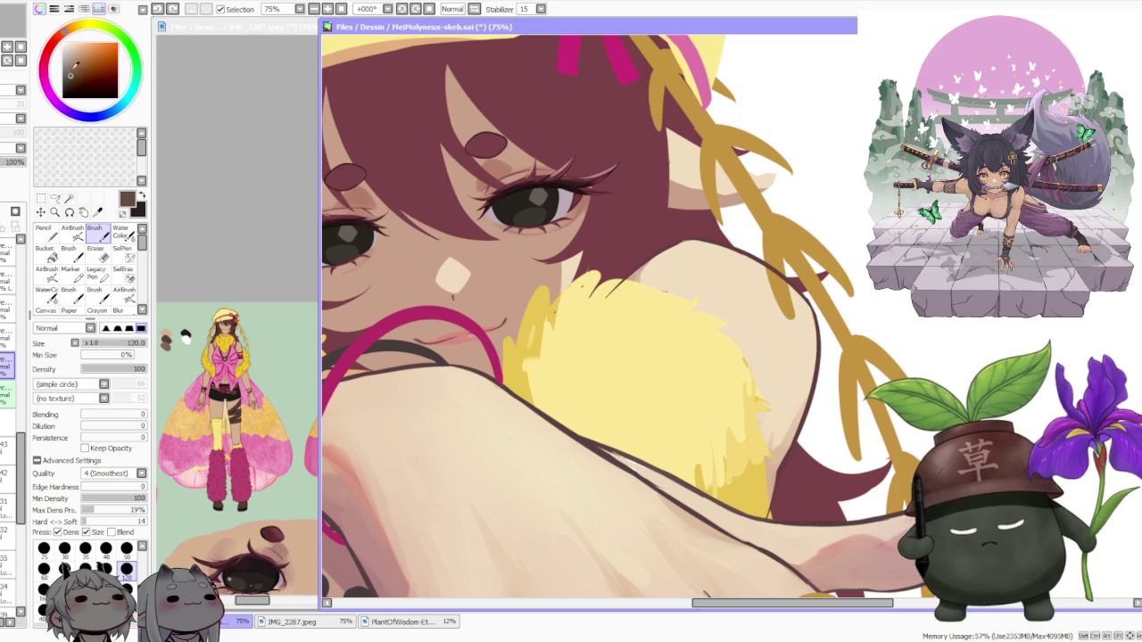
left_click(516, 336, "alt")
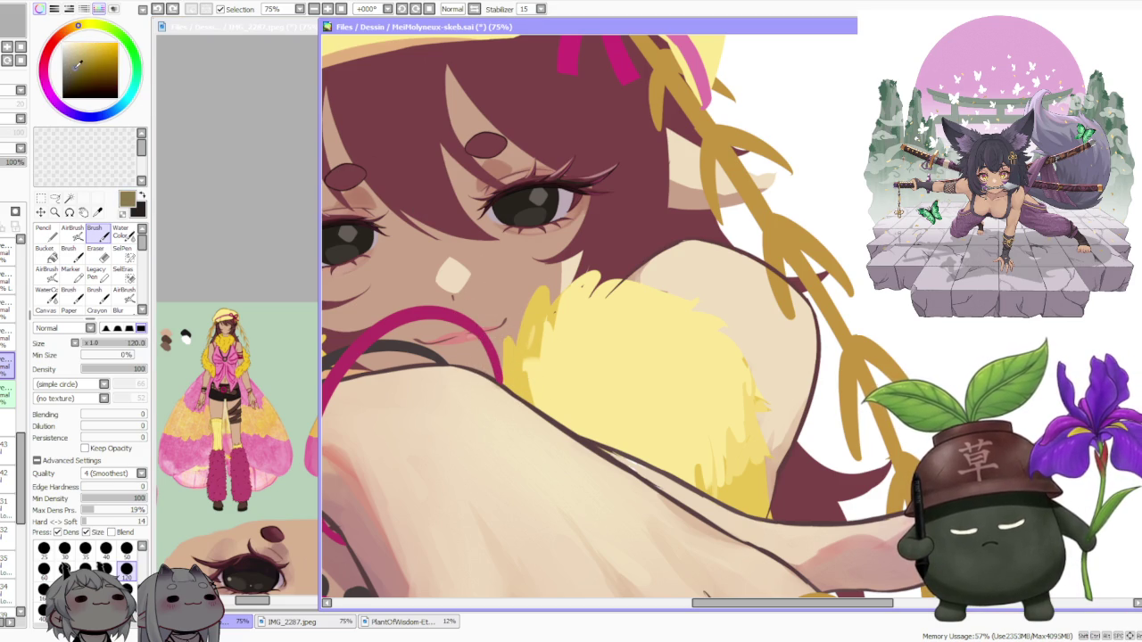
left_click(60, 33)
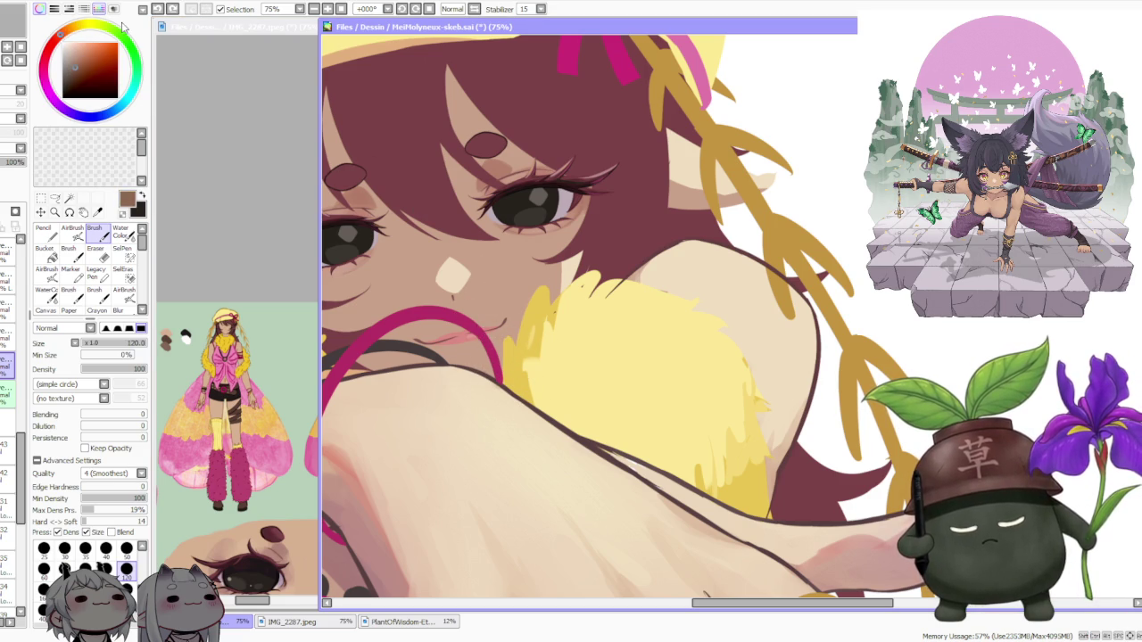
left_click(642, 257, "alt")
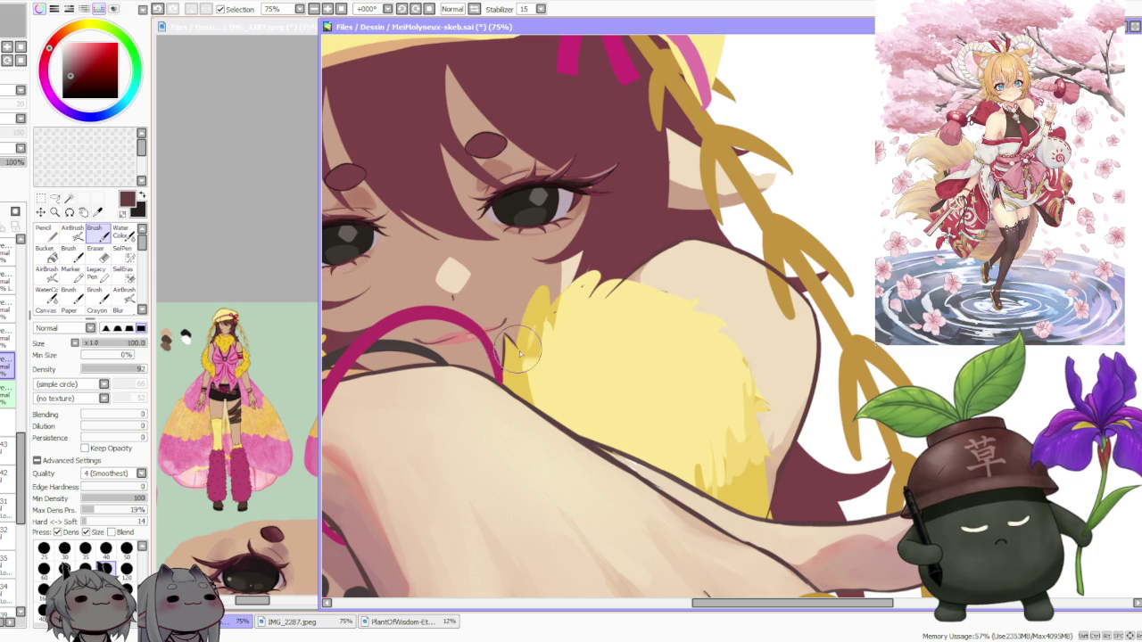
In maroon, add fuzzy strokes along the boa's top edge by the pink strap and a jagged outline
mouse_move(522, 351)
left_mouse_down()
mouse_move(535, 296)
mouse_move(519, 306)
left_mouse_up()
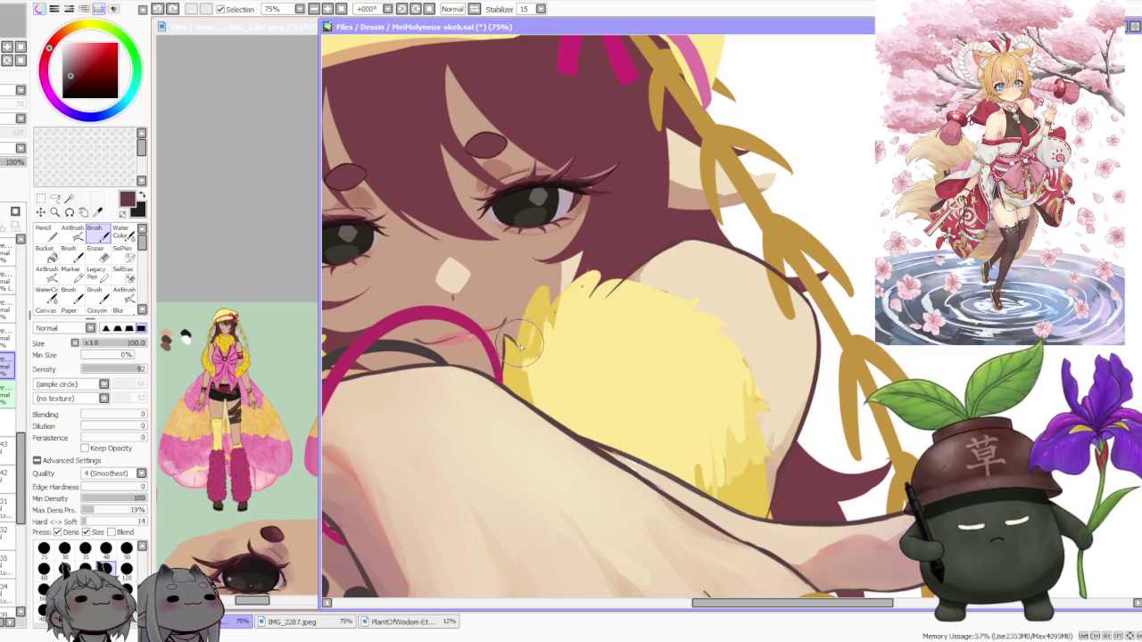
mouse_move(522, 332)
left_mouse_down()
mouse_move(550, 289)
mouse_move(569, 292)
left_mouse_up()
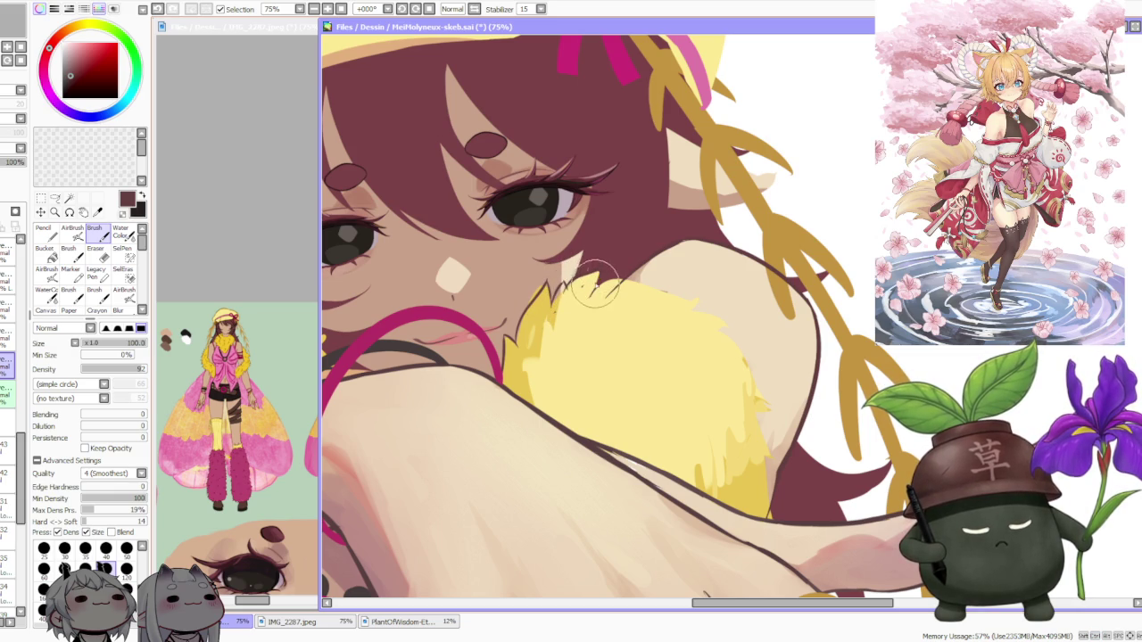
mouse_move(575, 294)
left_mouse_down()
mouse_move(595, 290)
mouse_move(602, 272)
left_mouse_up()
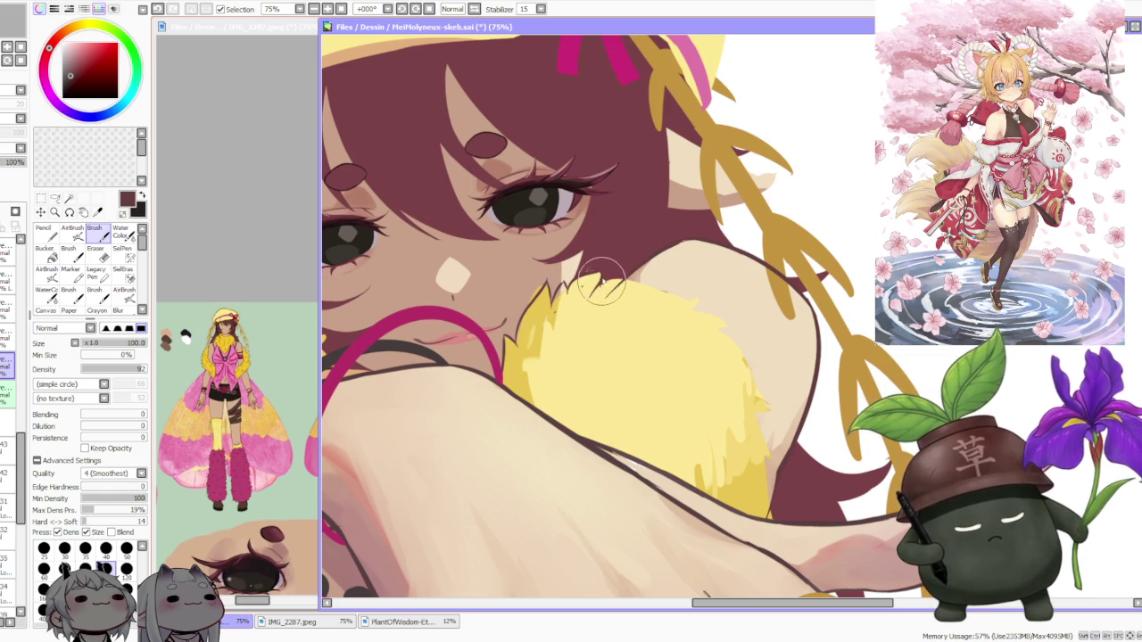
scroll(602, 232, "down", 2)
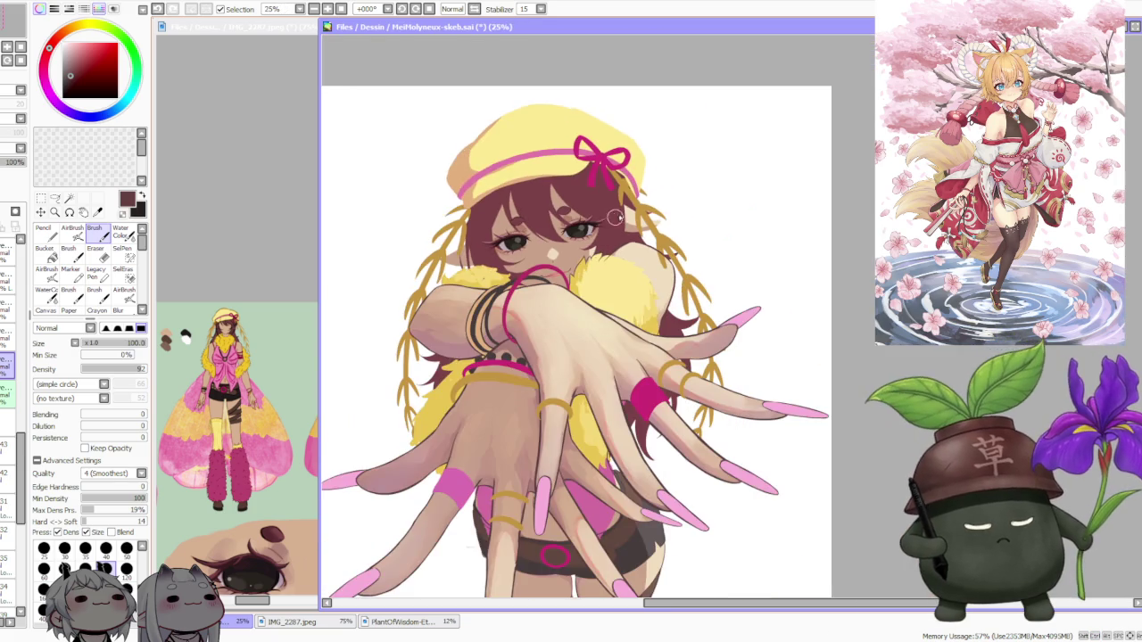
scroll(628, 212, "up", 1)
scroll(628, 212, "up", 1)
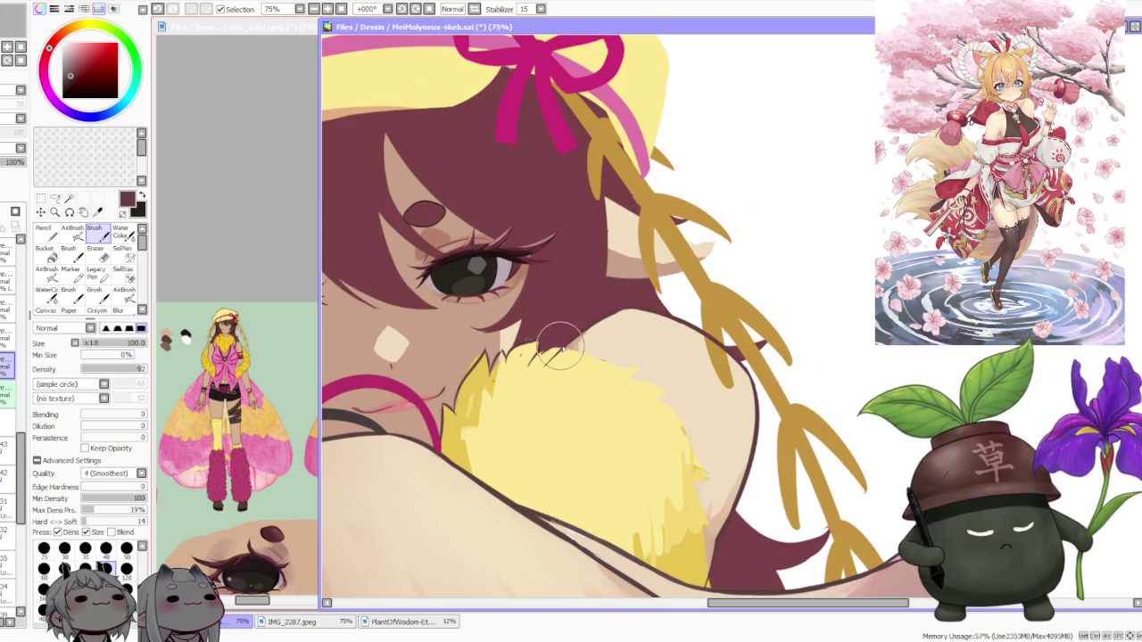
left_click_drag(540, 359, 579, 341)
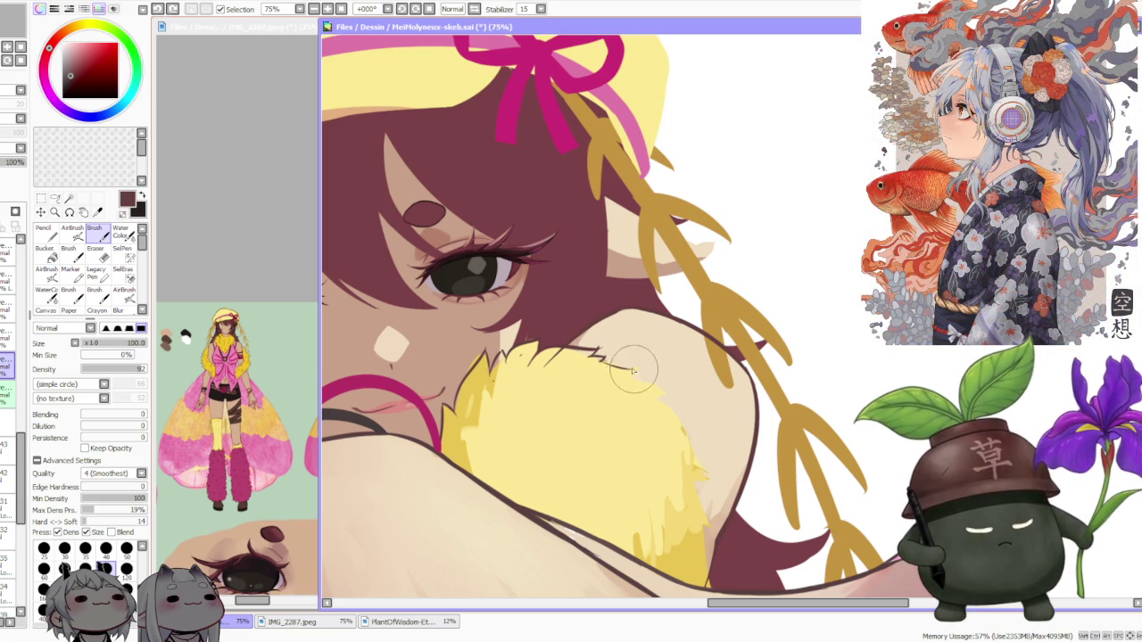
mouse_move(611, 366)
left_mouse_down()
mouse_move(649, 381)
mouse_move(644, 393)
left_mouse_up()
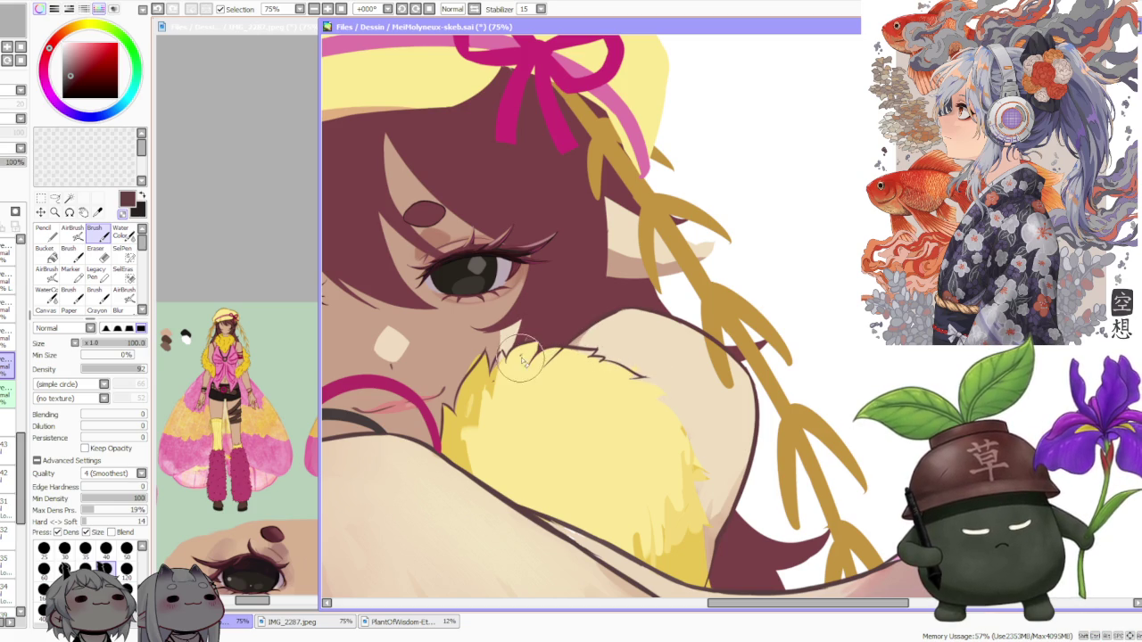
scroll(504, 379, "down", 1)
Extend the dark jagged outline along the top of the fur boa
scroll(517, 366, "down", 1)
scroll(557, 348, "down", 1)
scroll(527, 352, "up", 1)
scroll(482, 368, "up", 2)
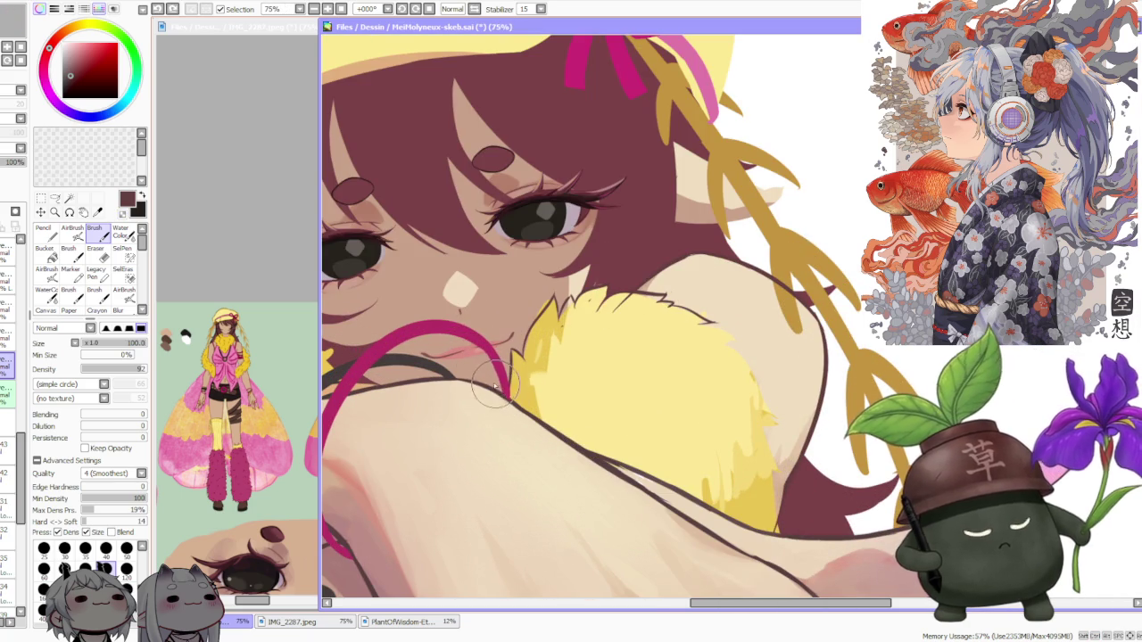
scroll(502, 385, "down", 1)
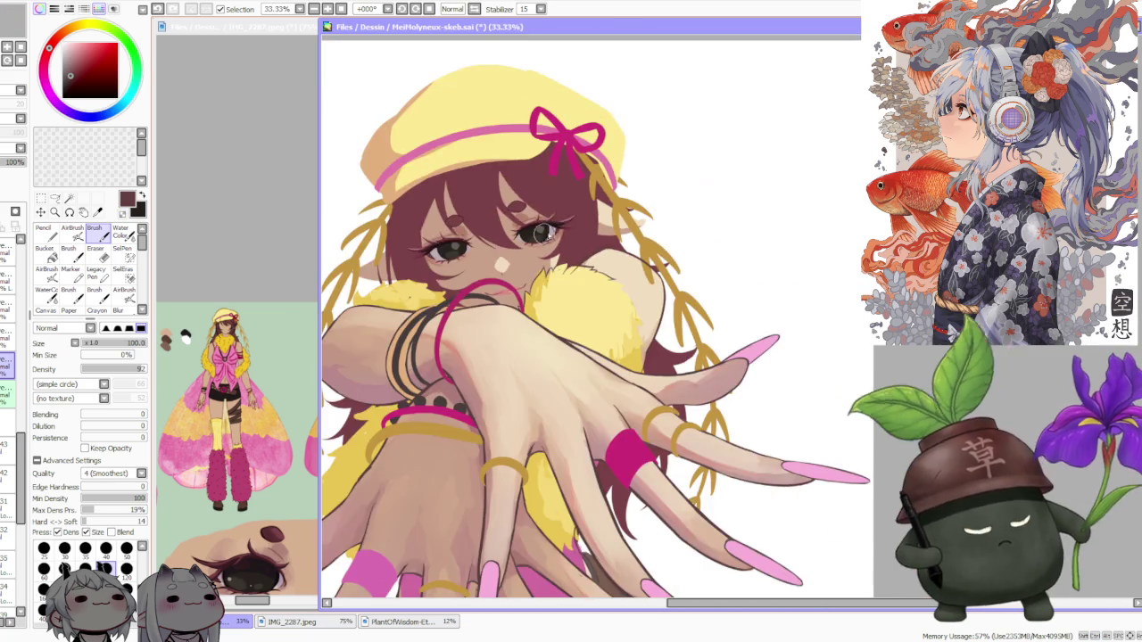
scroll(509, 357, "down", 1)
scroll(517, 223, "up", 1)
scroll(521, 179, "up", 1)
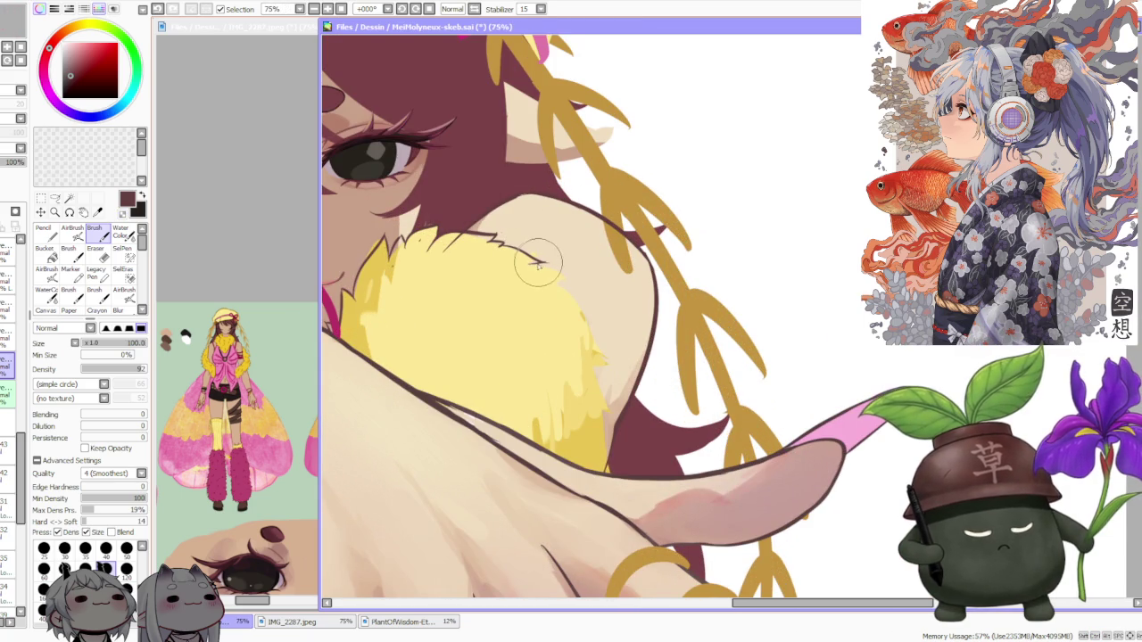
left_click_drag(535, 261, 571, 279)
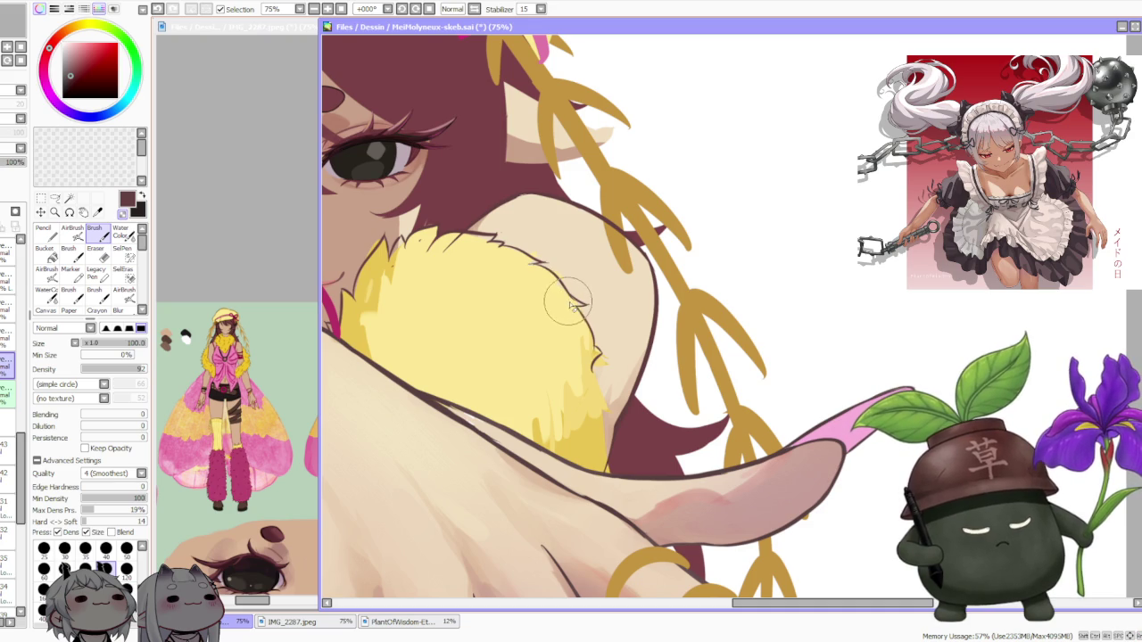
Try small jagged outline strokes on the boa's fur edge, undoing the bad one
scroll(570, 299, "up", 1)
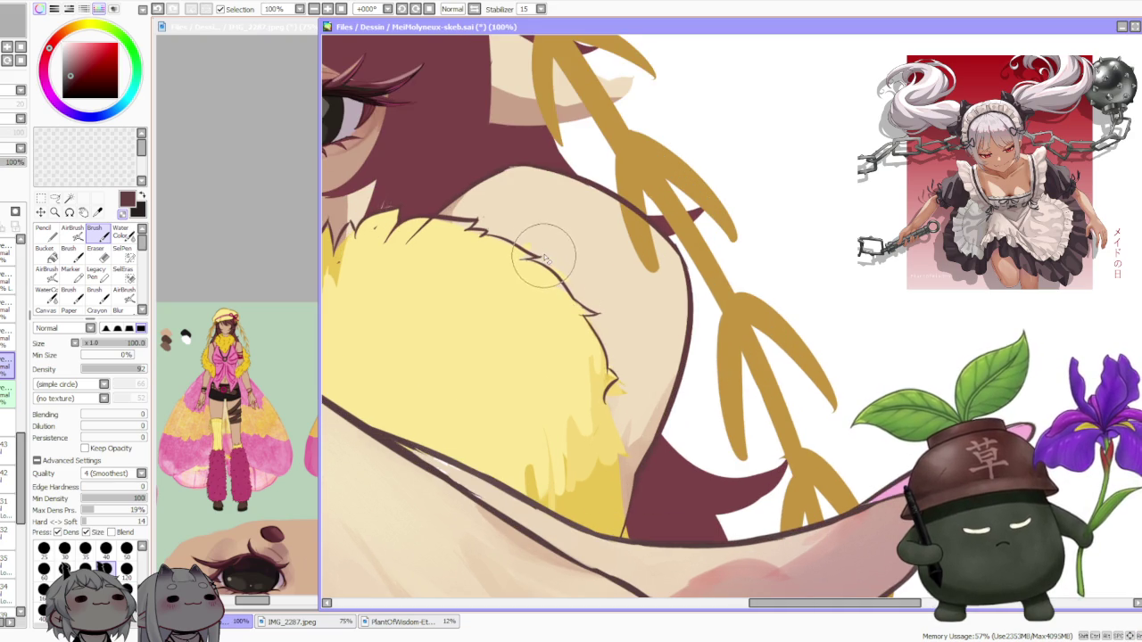
scroll(531, 258, "down", 1)
scroll(472, 199, "up", 1)
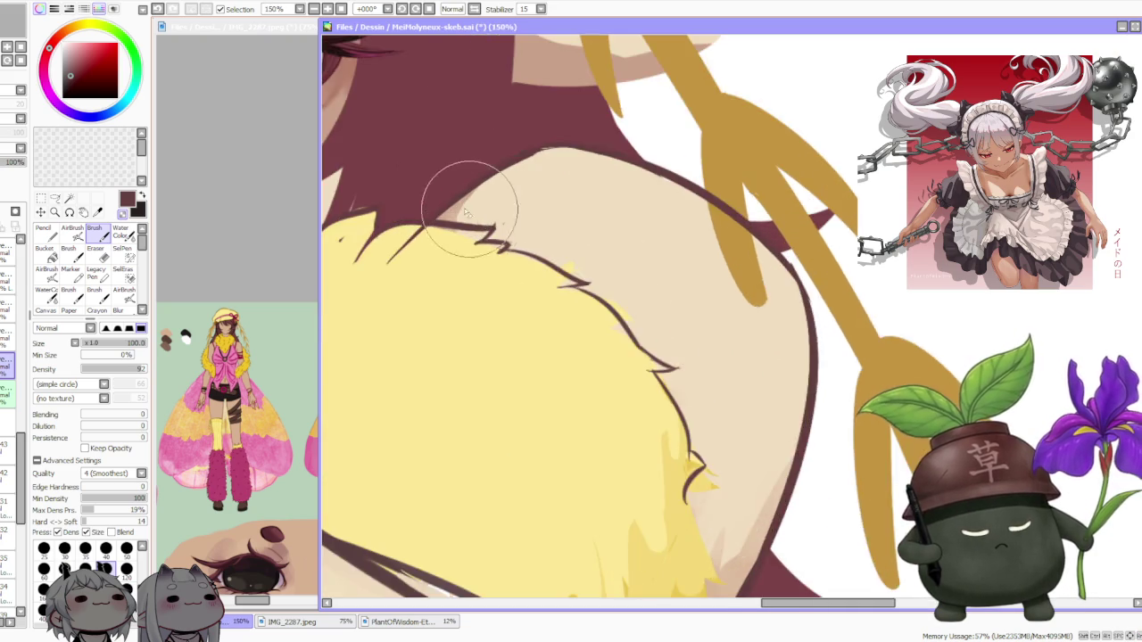
scroll(471, 199, "down", 1)
scroll(466, 226, "up", 1)
left_click_drag(446, 268, 473, 263)
key("ctrl+z")
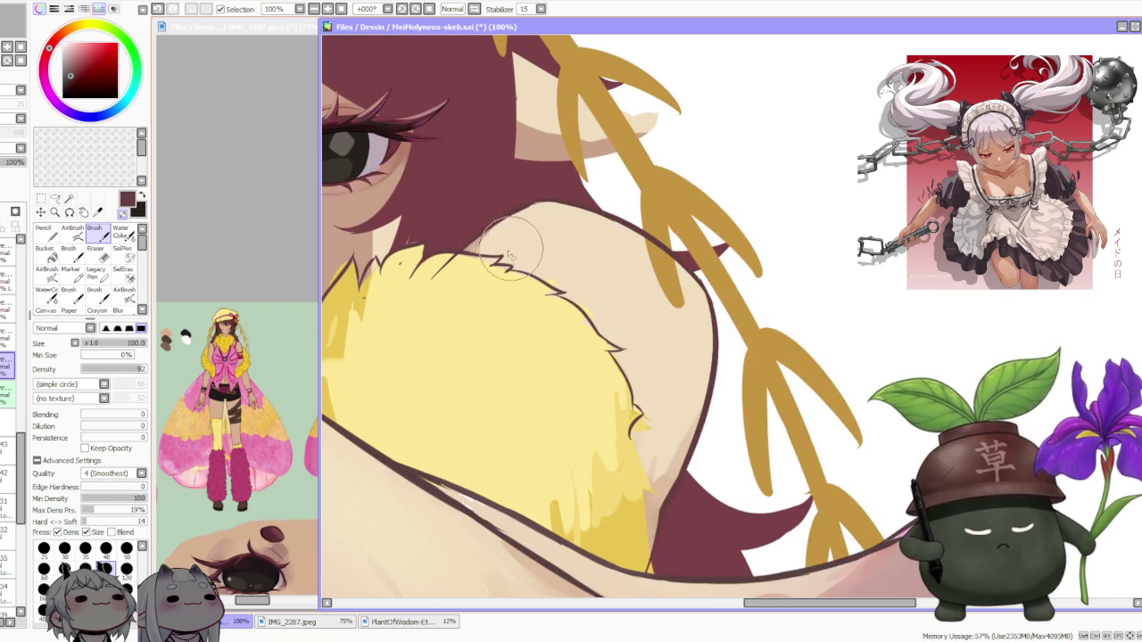
Redraw the dark fur outline down the boa's right edge toward the shoulder, ending in a hook
scroll(504, 274, "up", 1)
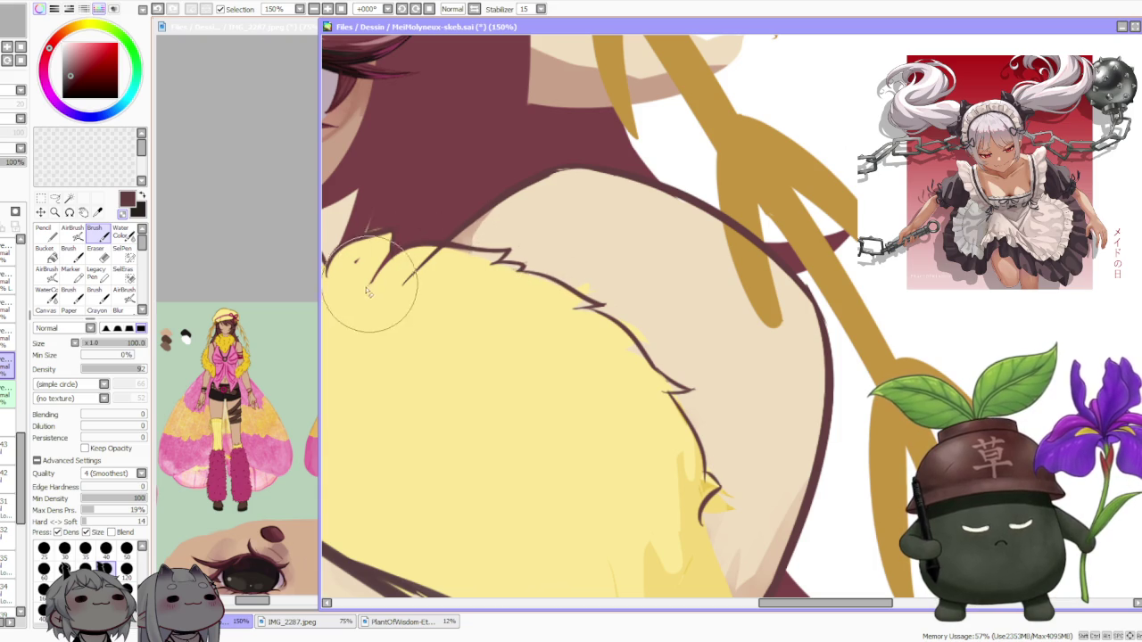
scroll(408, 275, "down", 3)
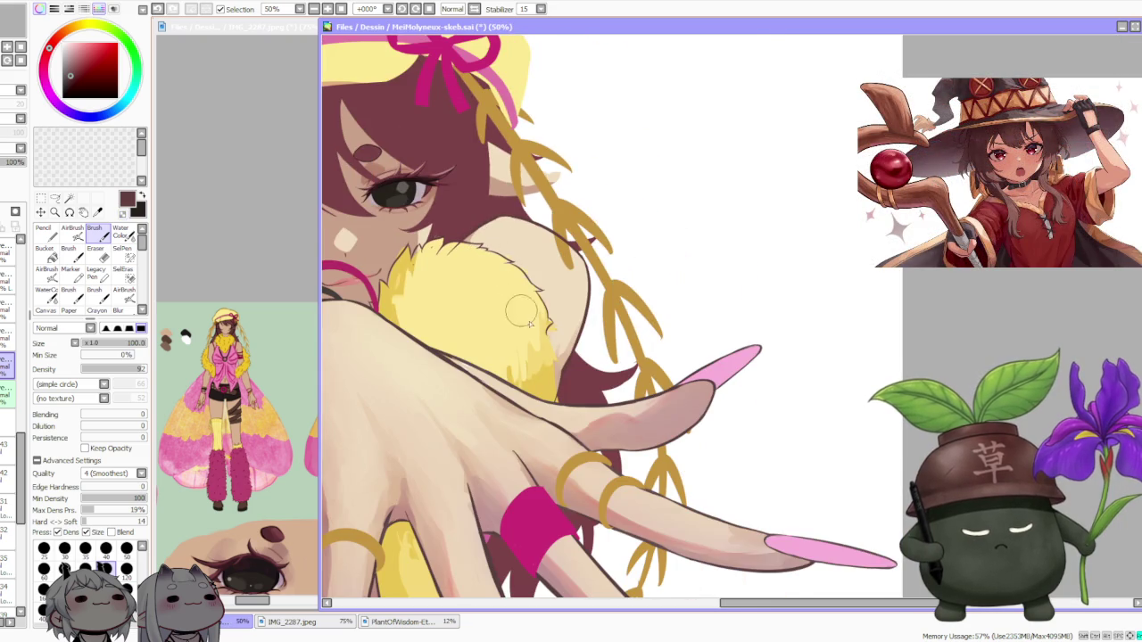
scroll(517, 308, "up", 2)
scroll(544, 319, "up", 1)
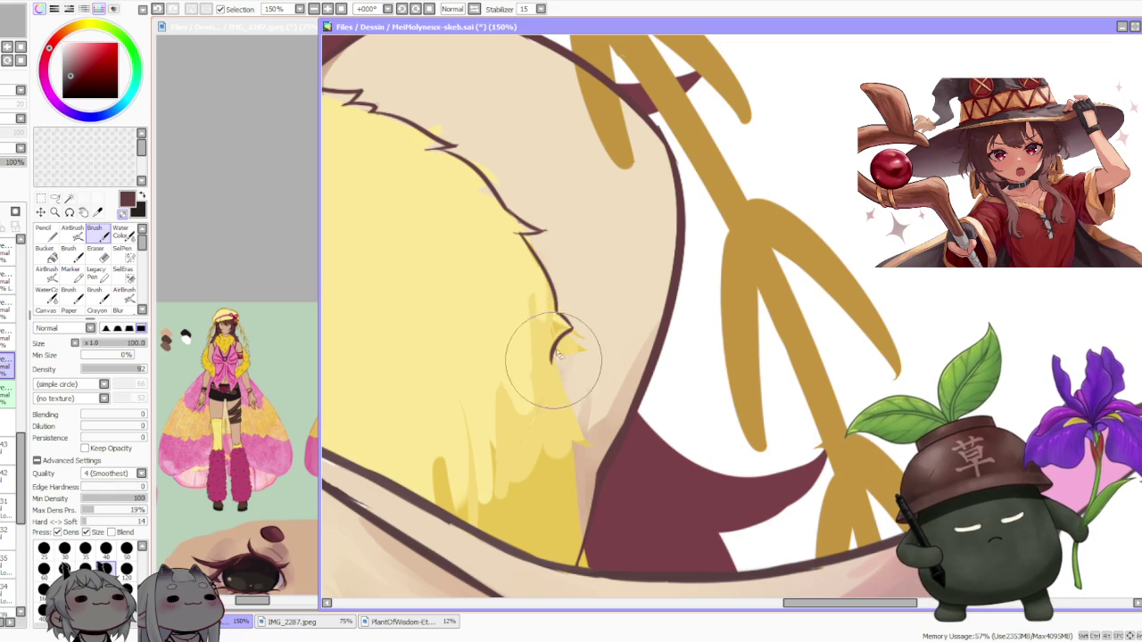
left_click_drag(554, 361, 576, 408)
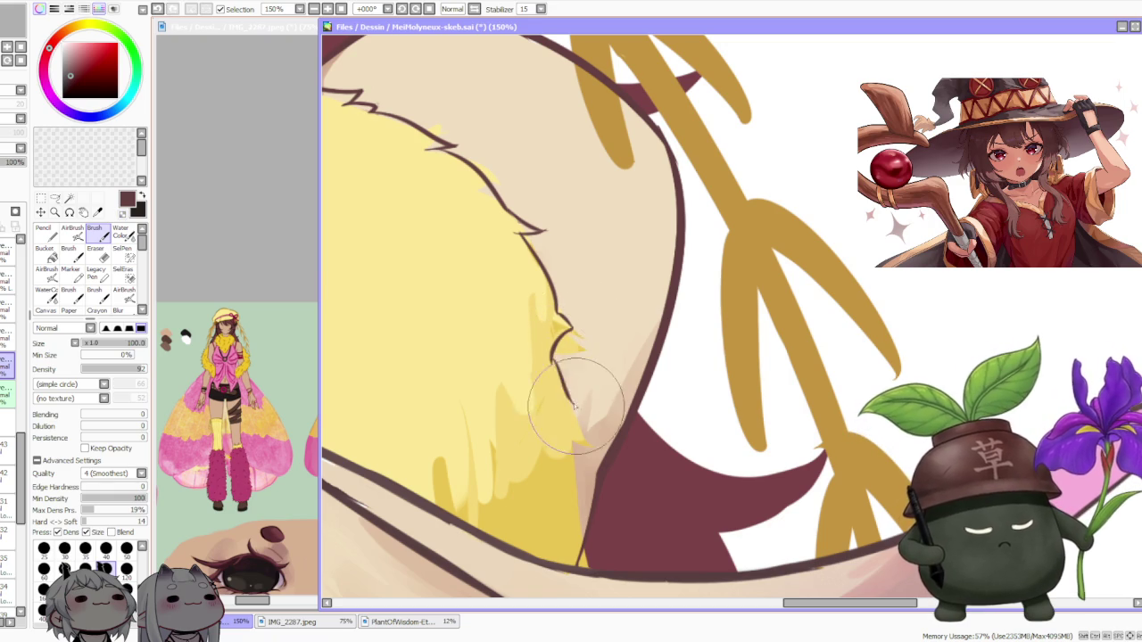
key("ctrl+z")
left_click_drag(548, 361, 580, 419)
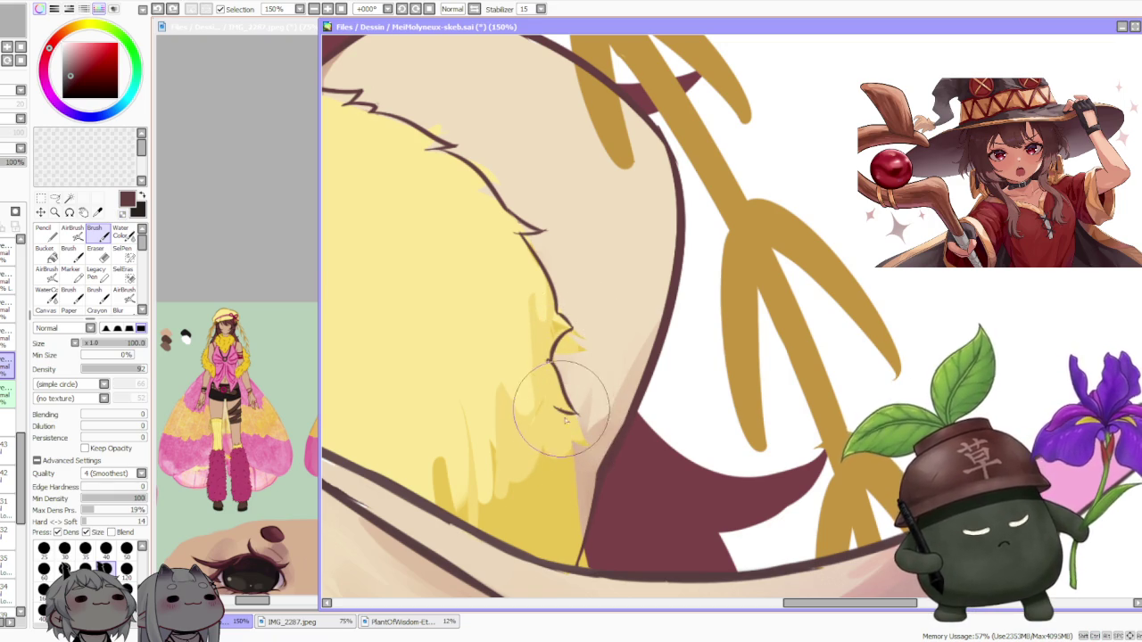
left_click_drag(569, 415, 582, 488)
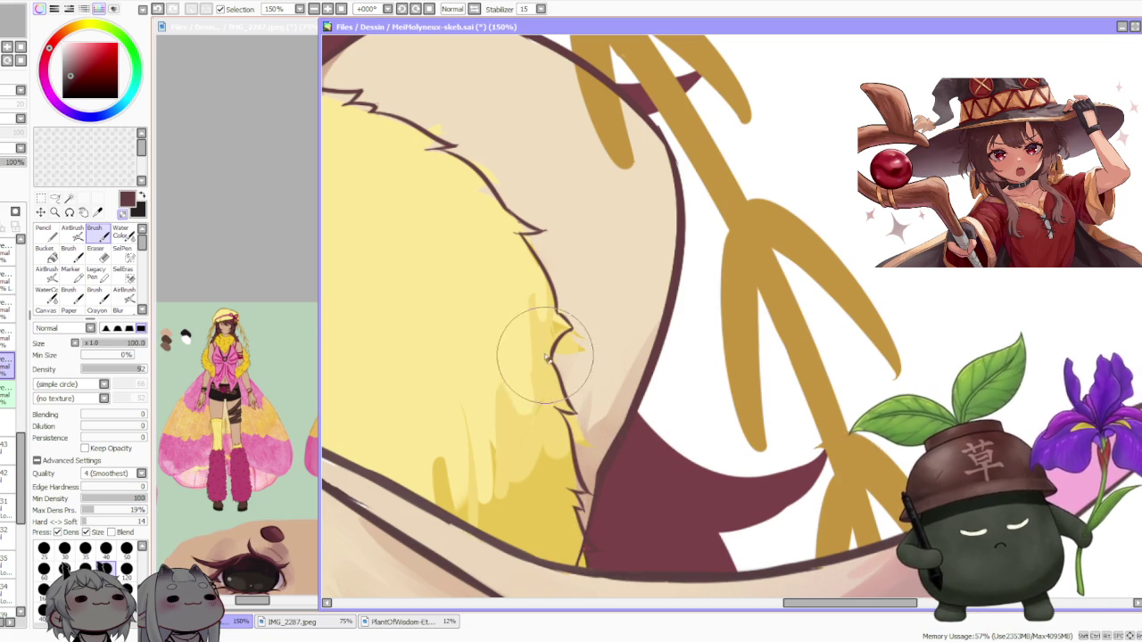
scroll(553, 348, "down", 2)
scroll(562, 330, "down", 2)
scroll(575, 307, "down", 2)
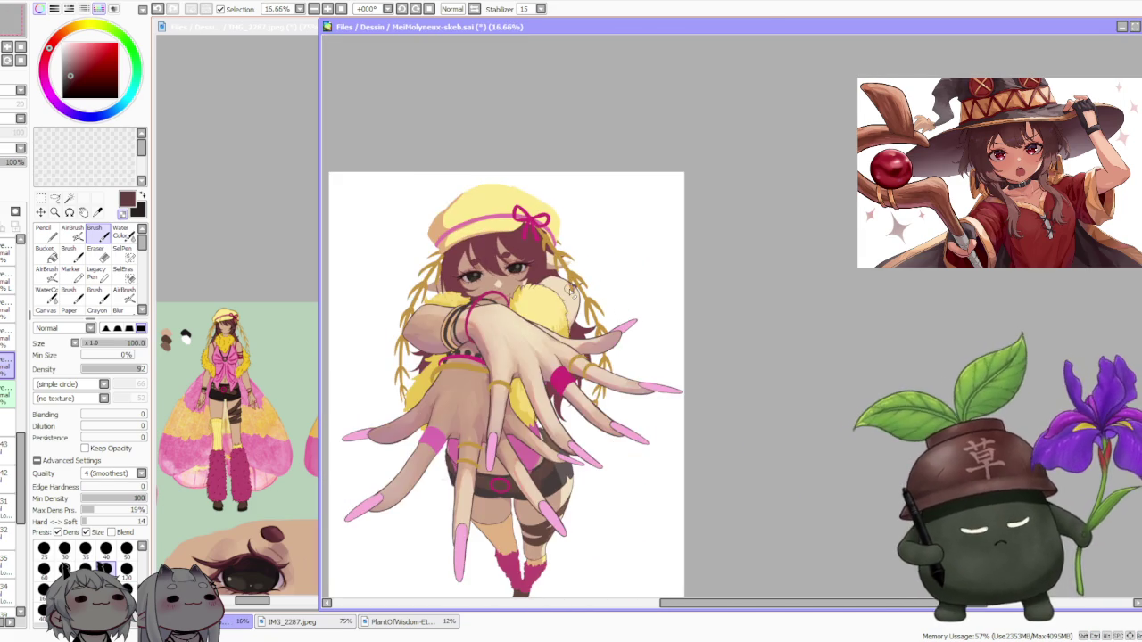
scroll(567, 347, "up", 1)
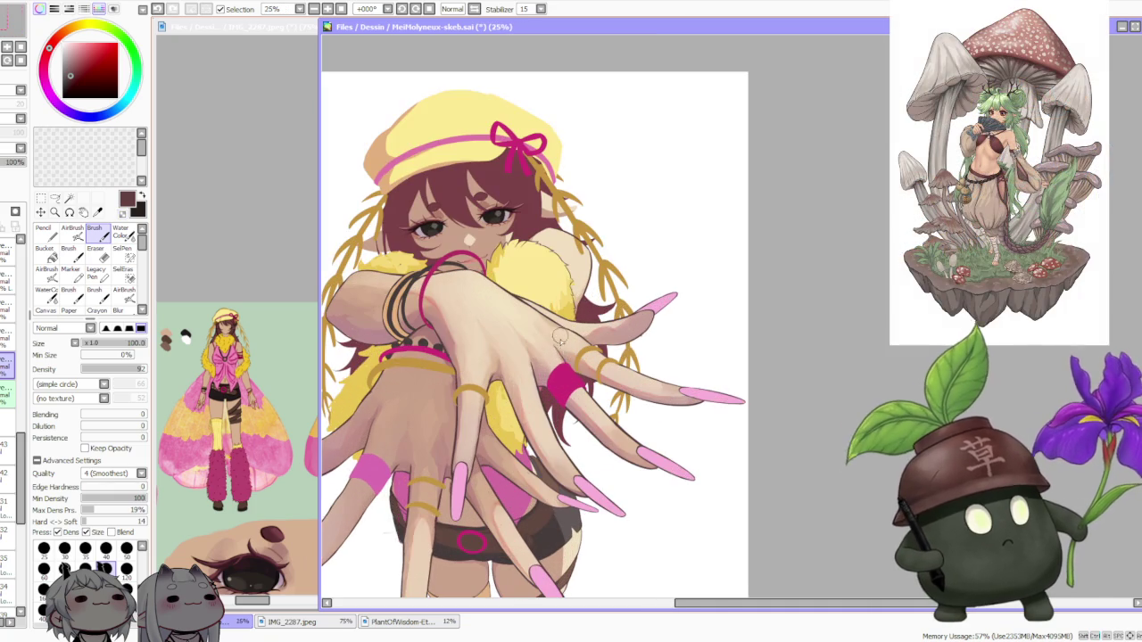
scroll(577, 312, "up", 1)
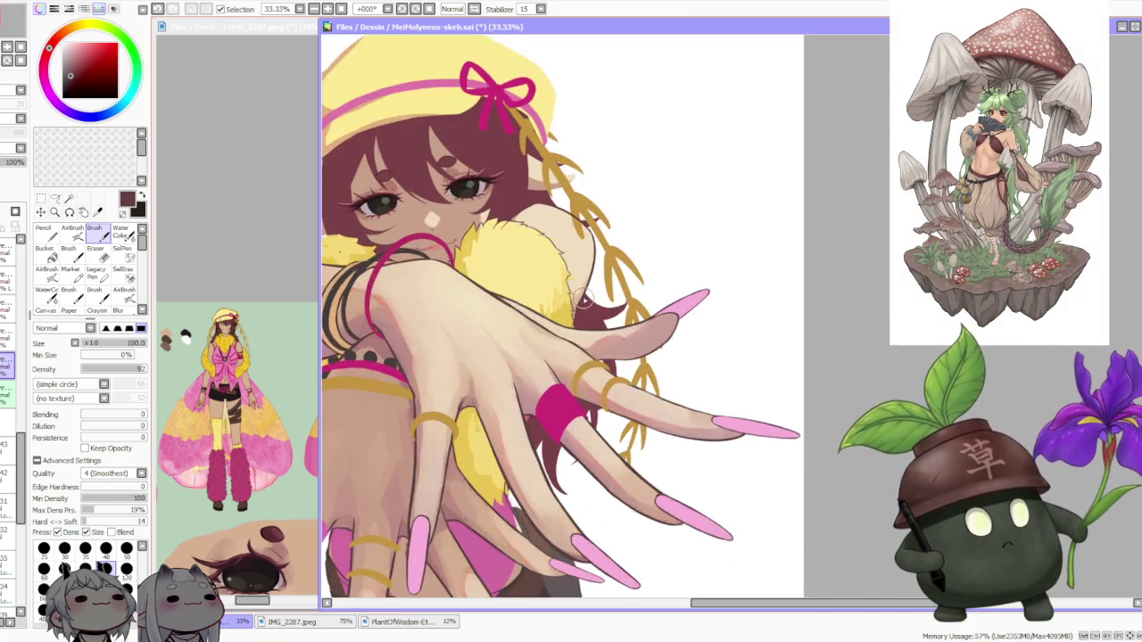
scroll(576, 317, "up", 1)
scroll(574, 330, "up", 1)
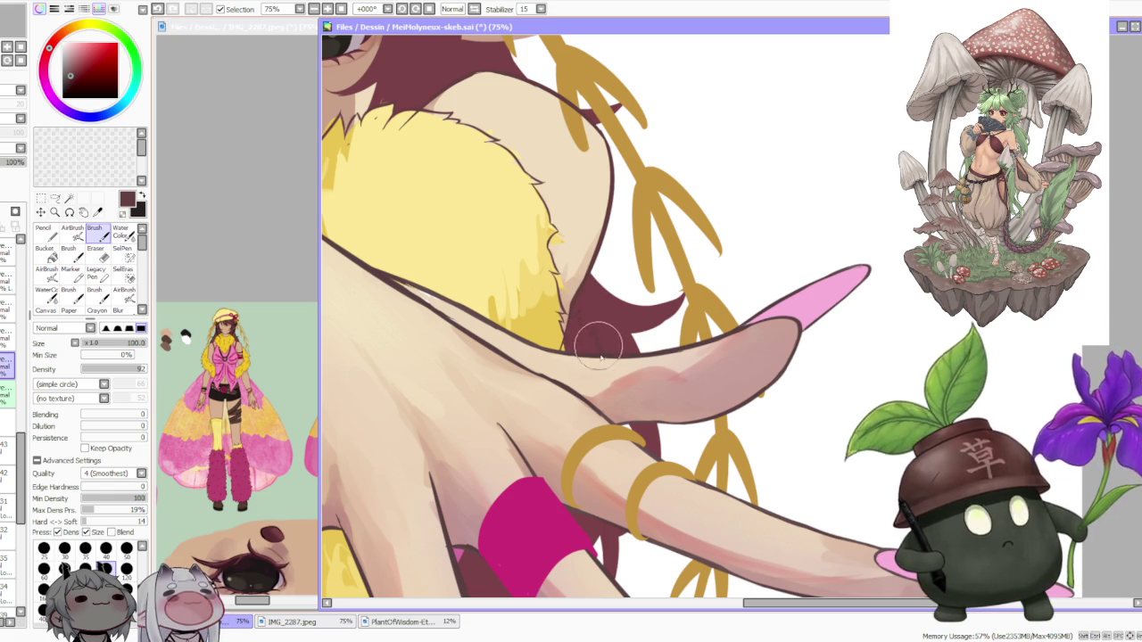
scroll(600, 350, "up", 2)
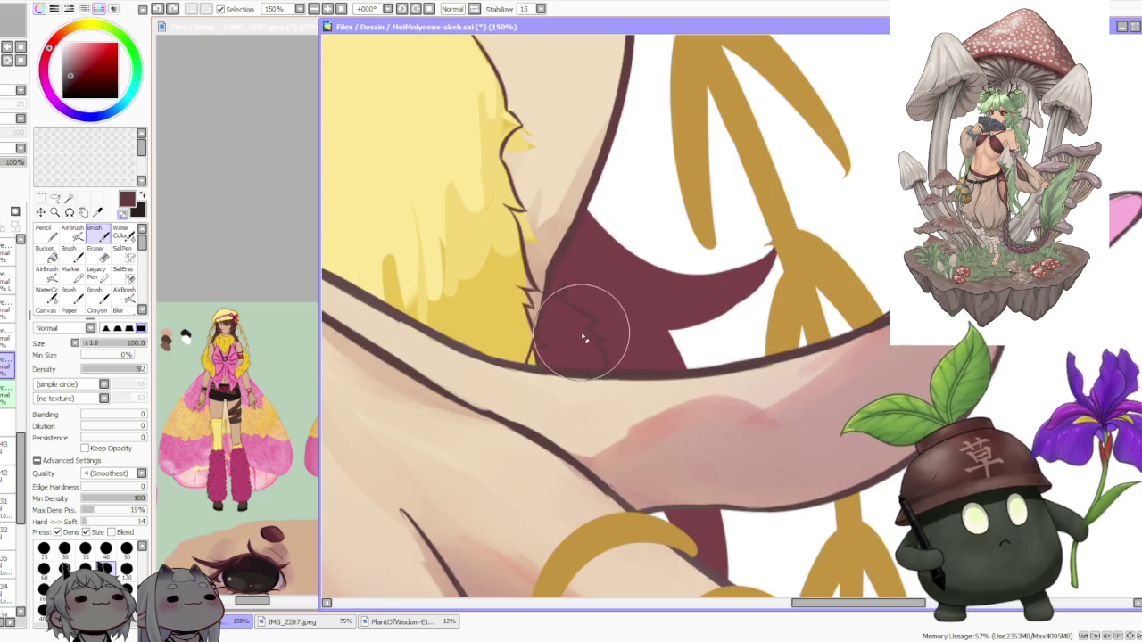
scroll(581, 337, "down", 1)
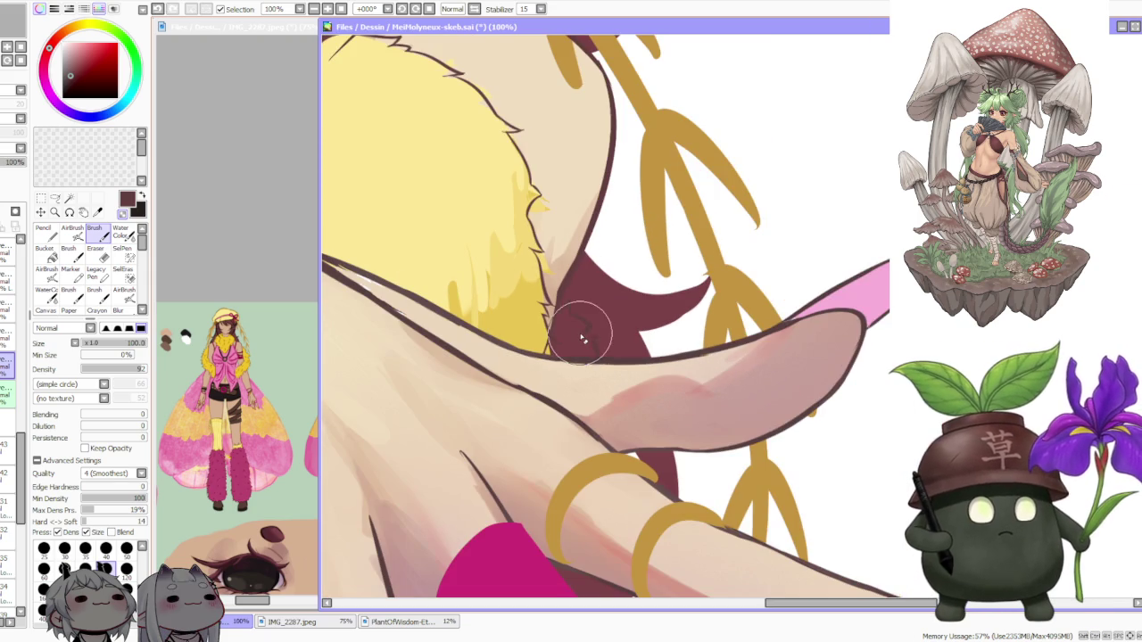
left_click_drag(581, 337, 548, 306)
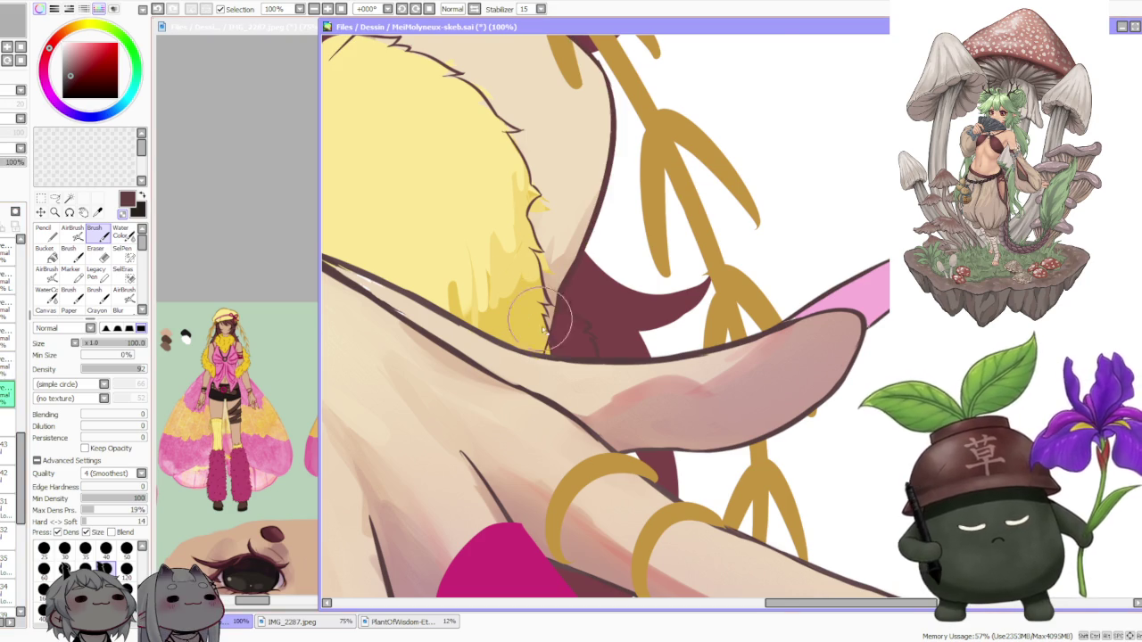
scroll(550, 348, "up", 1)
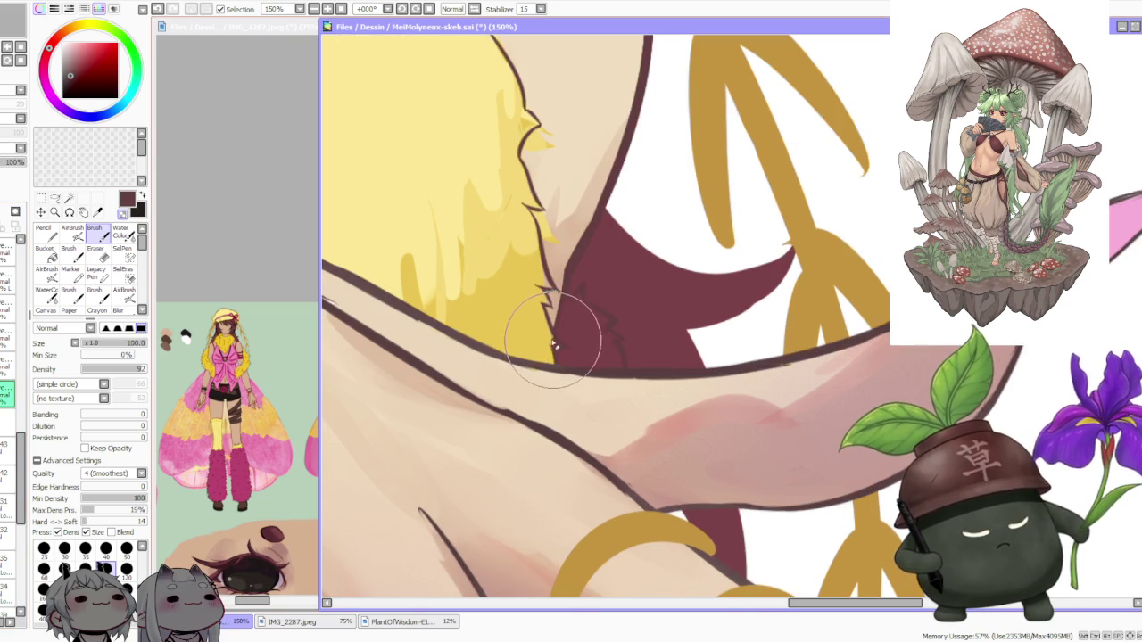
scroll(550, 348, "down", 3)
scroll(576, 165, "down", 1)
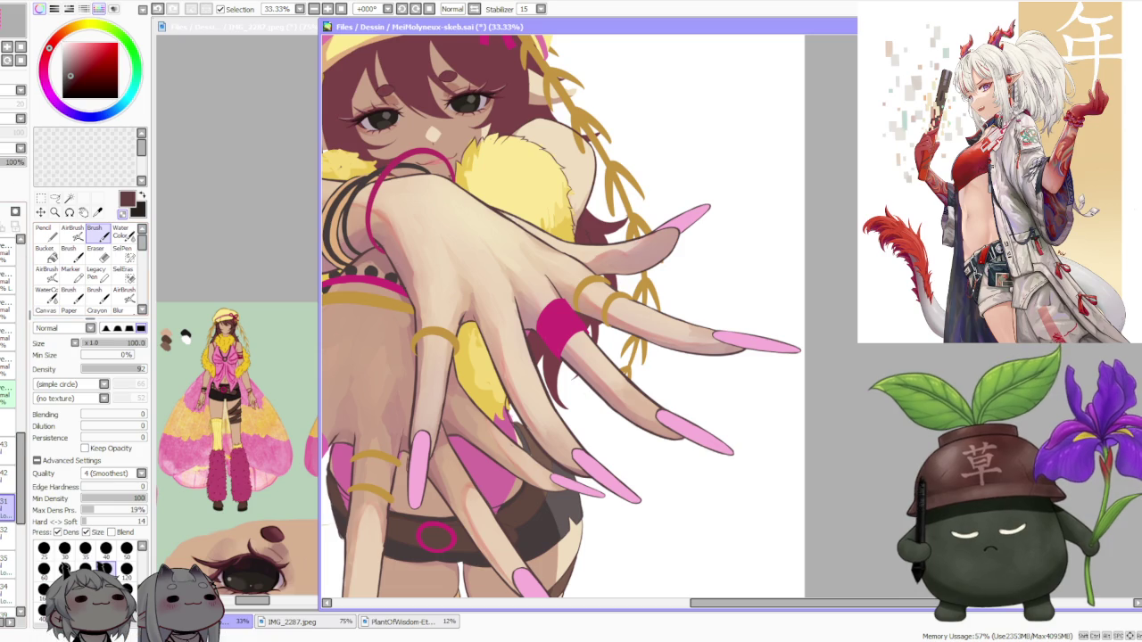
Pick the boa's golden yellow and paint a short fur stroke along its edge above the hand
scroll(527, 234, "up", 4)
left_click(548, 242, "alt")
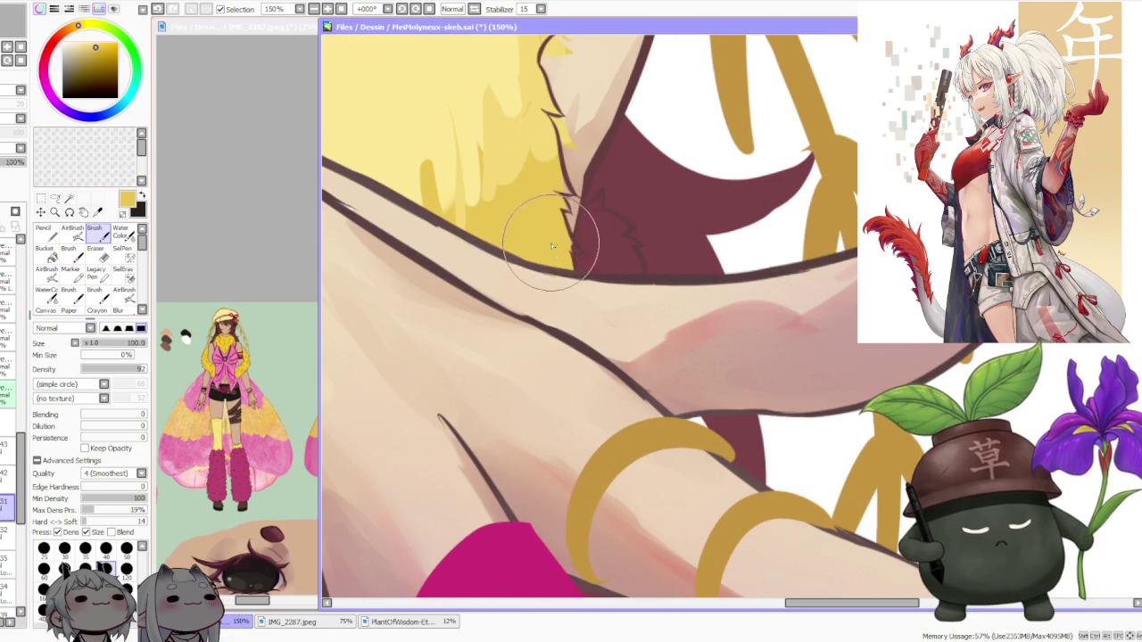
mouse_move(584, 264)
left_mouse_down()
mouse_move(614, 268)
mouse_move(603, 202)
mouse_move(594, 212)
mouse_move(632, 206)
mouse_move(637, 255)
mouse_move(625, 234)
mouse_move(596, 230)
left_mouse_up()
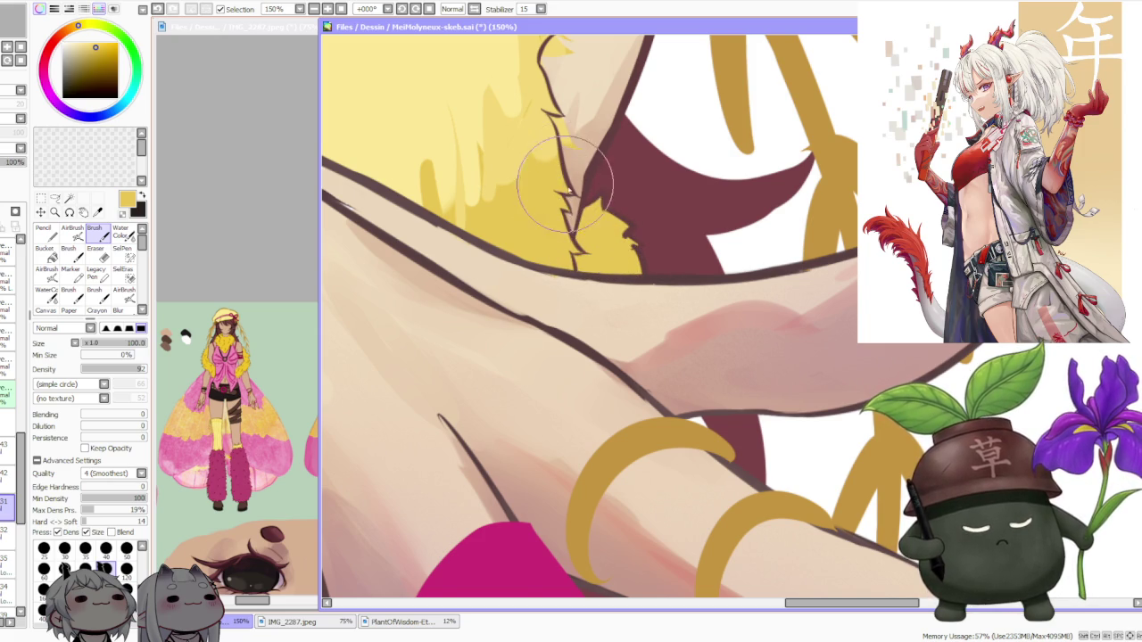
scroll(565, 192, "down", 1)
scroll(562, 178, "down", 2)
scroll(560, 169, "up", 1)
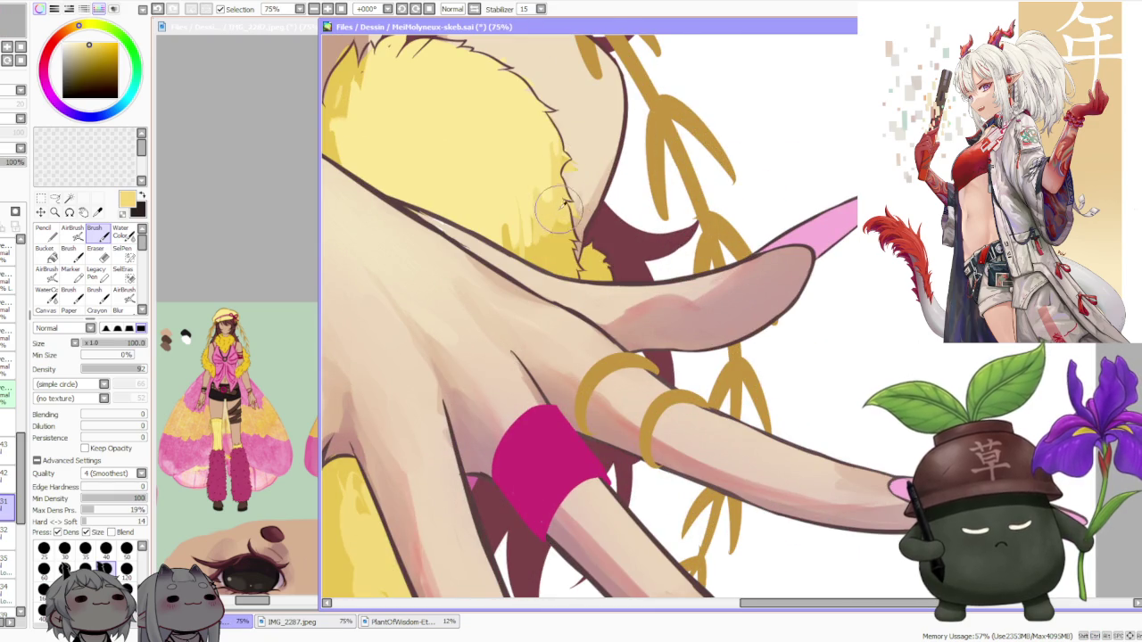
scroll(552, 234, "down", 2)
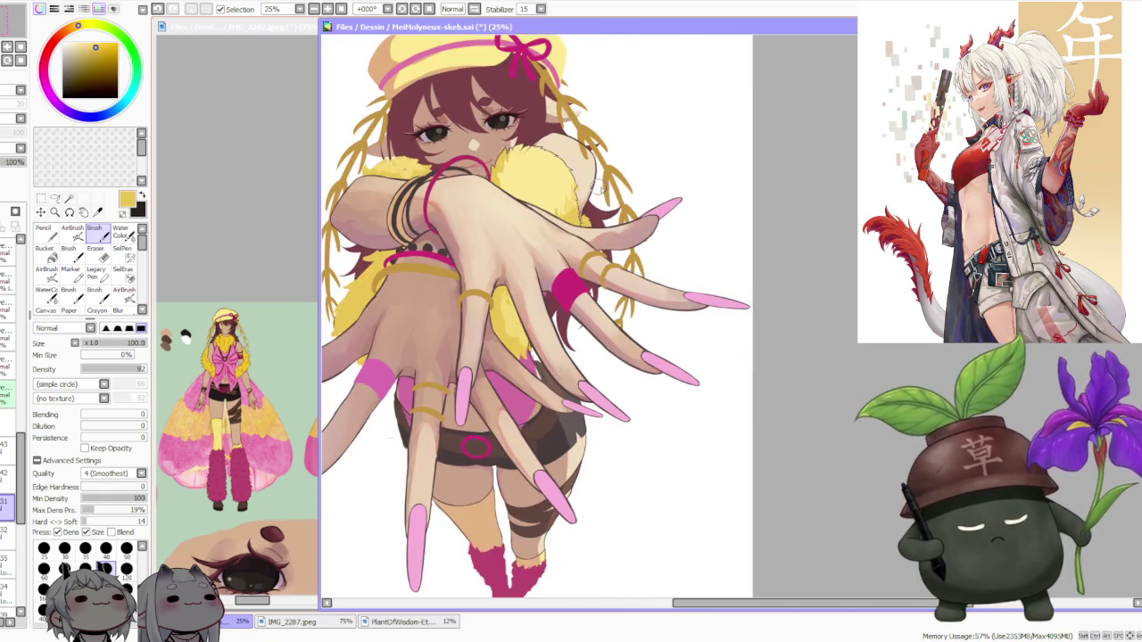
Undo the last yellow fur stroke on the boa tip
scroll(552, 234, "down", 1)
scroll(552, 234, "down", 1)
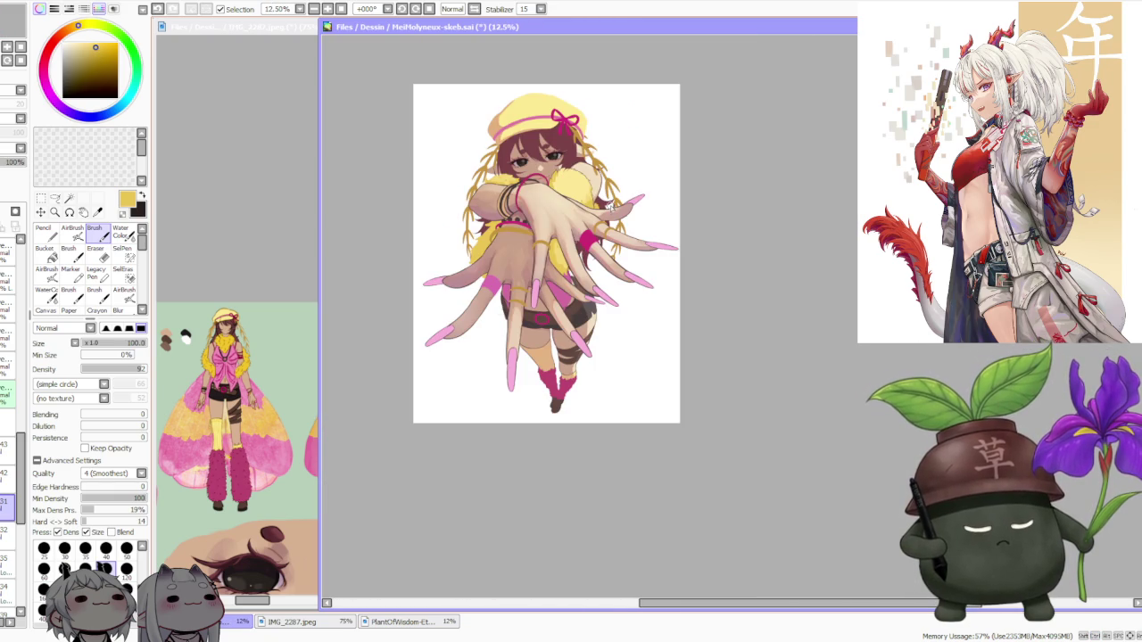
scroll(612, 209, "up", 4)
scroll(597, 200, "up", 1)
scroll(571, 183, "down", 1)
scroll(553, 171, "down", 1)
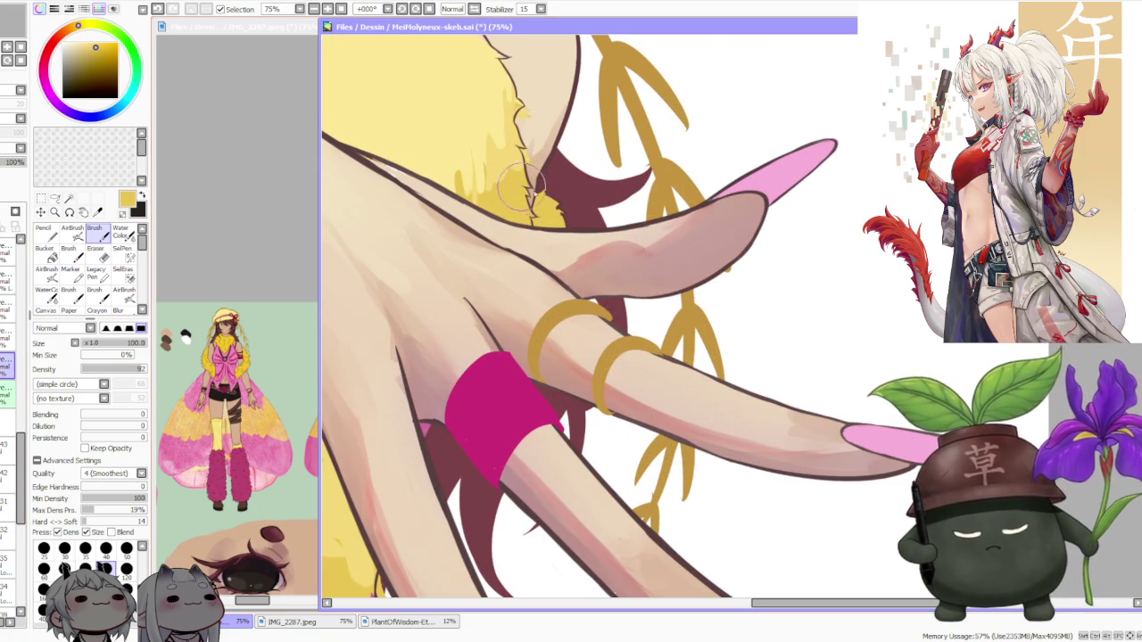
scroll(529, 228, "up", 1)
key("ctrl+z")
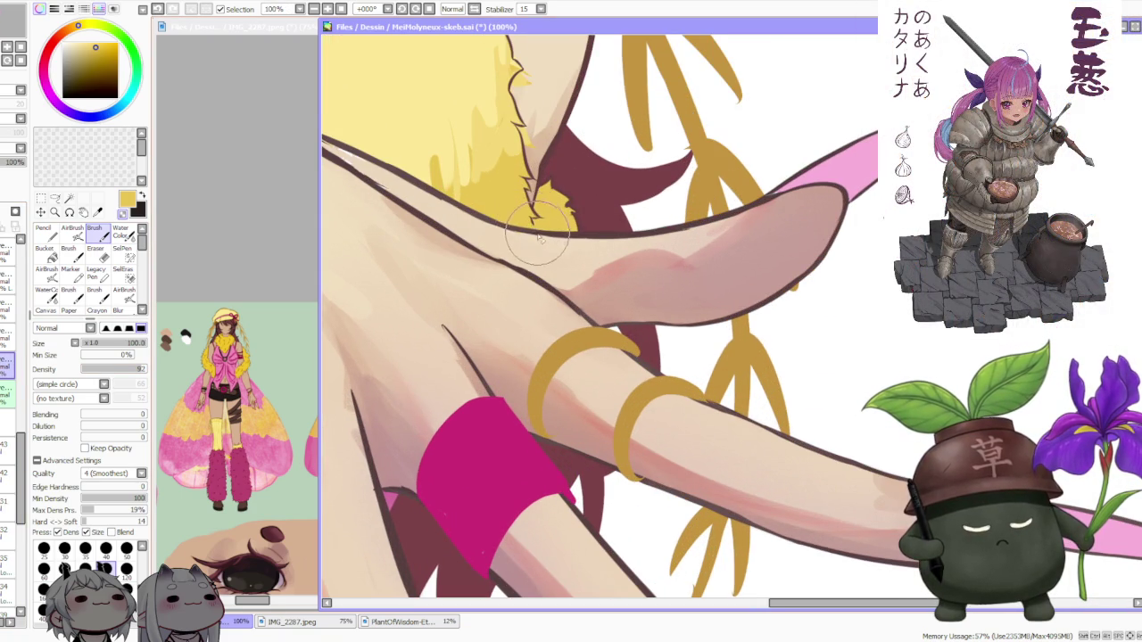
scroll(578, 227, "up", 1)
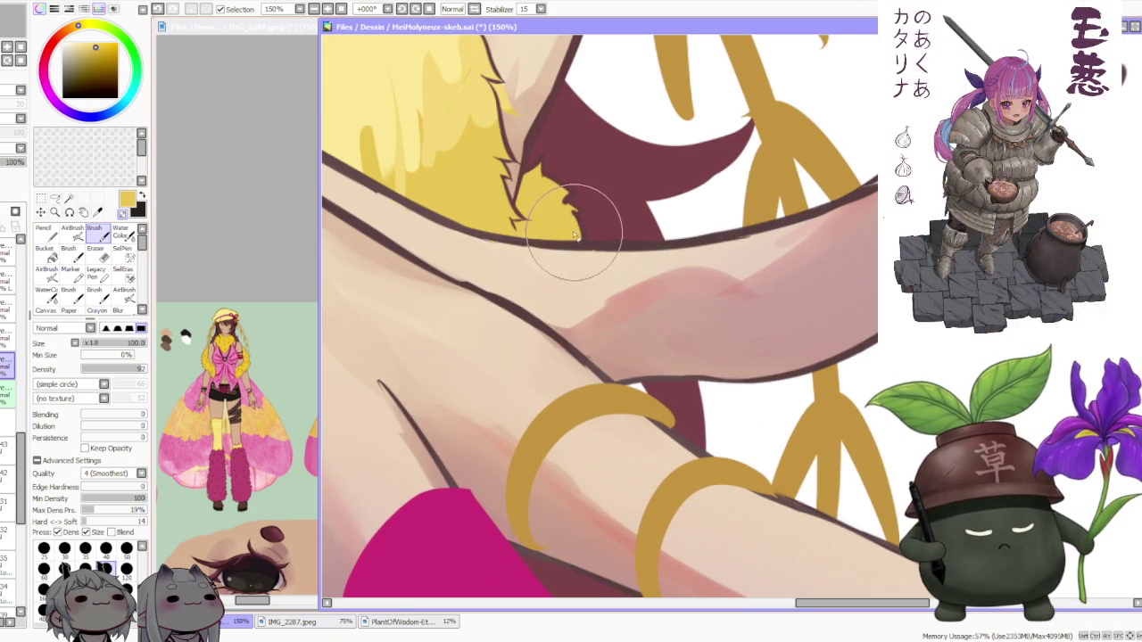
Fill the maroon gap with yellow fur, then carve maroon notches back into the fur edge
left_click_drag(581, 230, 566, 205)
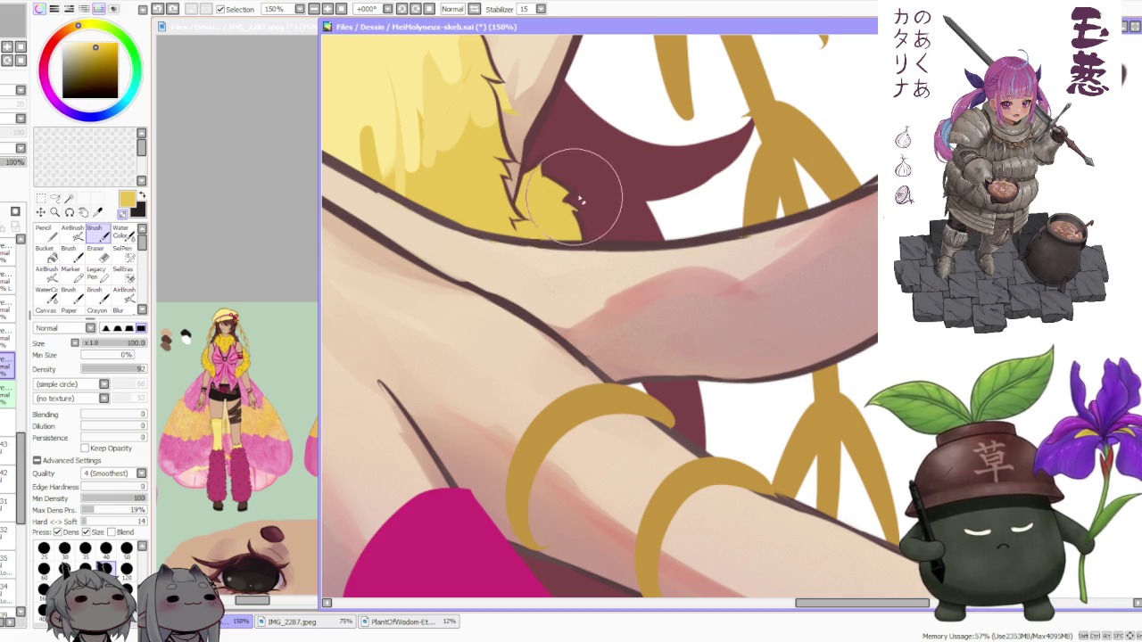
left_click_drag(586, 184, 566, 173)
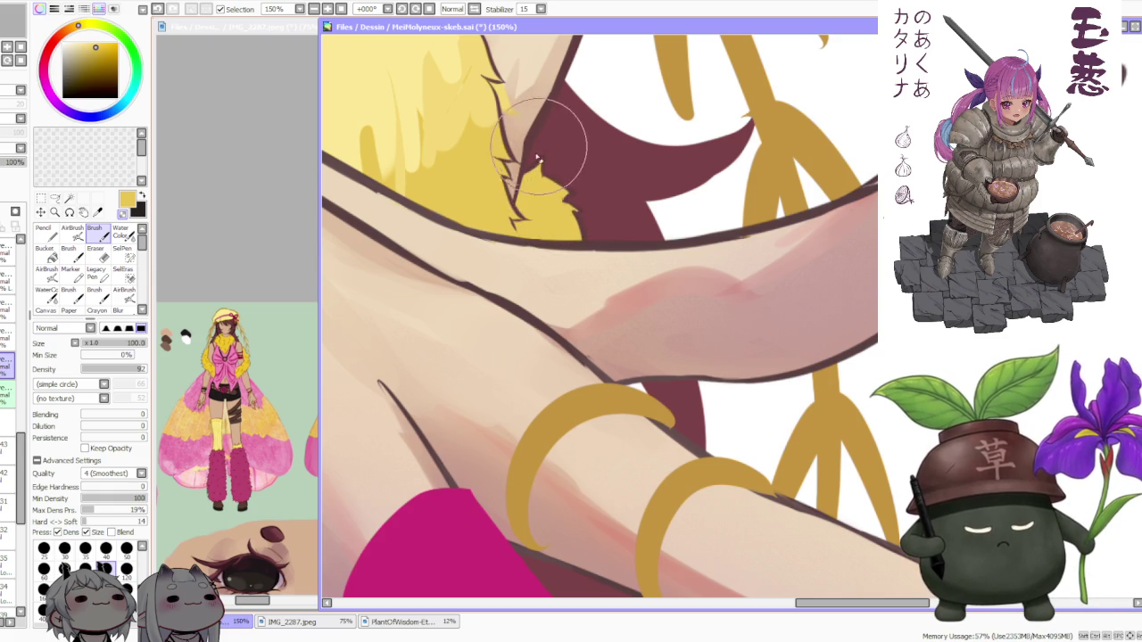
left_click(531, 167, "alt")
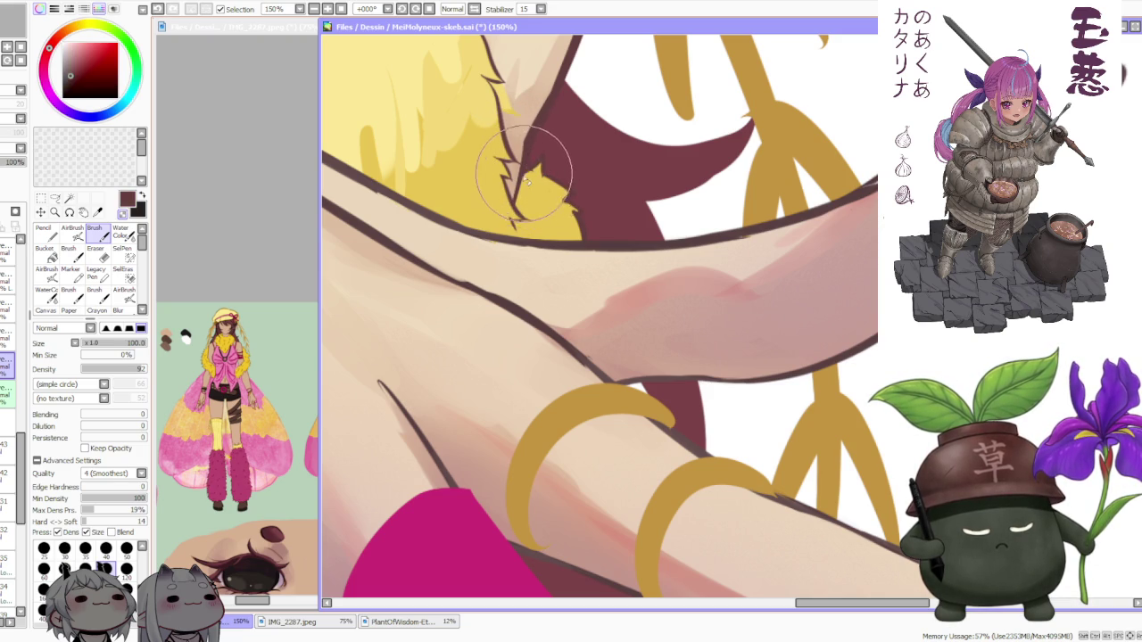
mouse_move(538, 178)
left_mouse_down()
mouse_move(560, 173)
mouse_move(580, 235)
mouse_move(571, 210)
left_mouse_up()
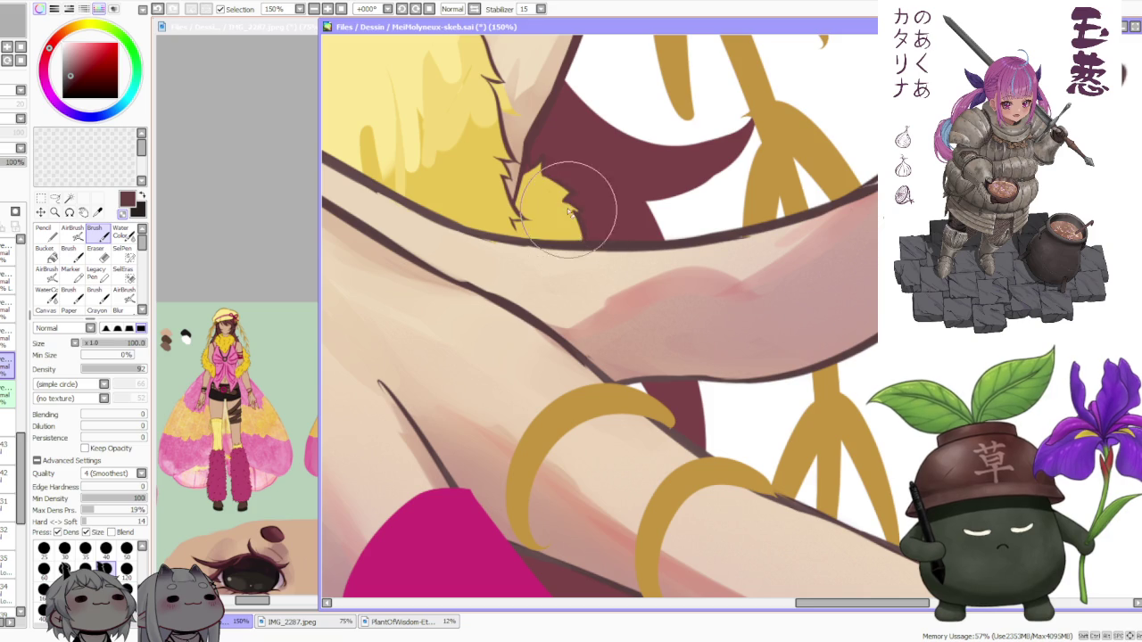
Pick the boa's golden yellow as the brush colour again and zoom out over the full canvas
scroll(562, 207, "down", 2)
scroll(554, 204, "down", 2)
scroll(557, 143, "down", 2)
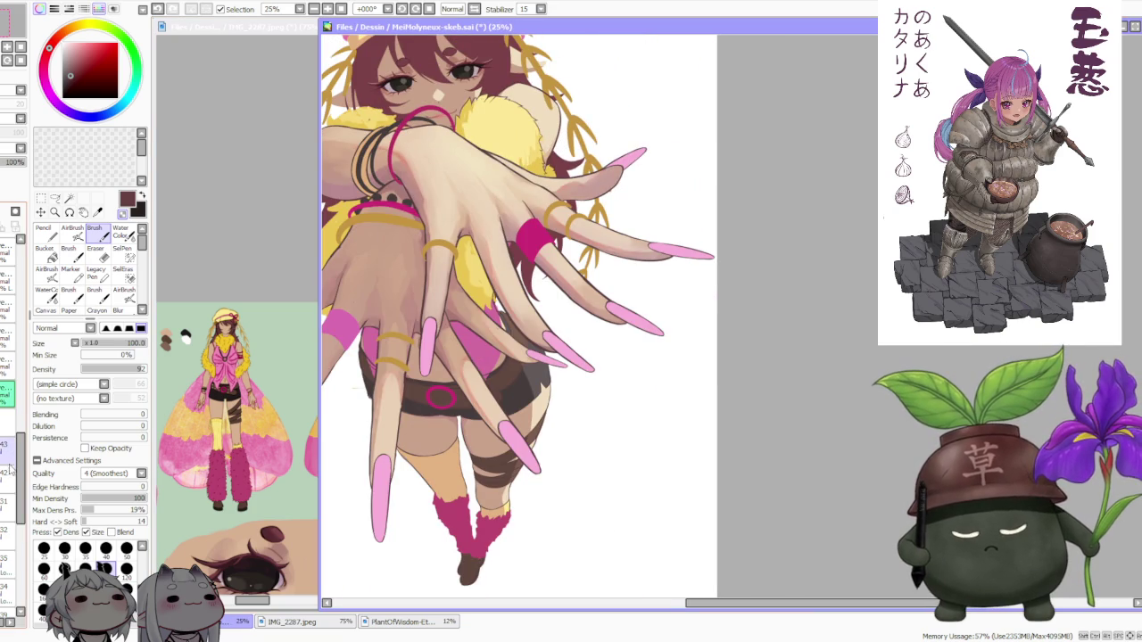
scroll(553, 156, "up", 3)
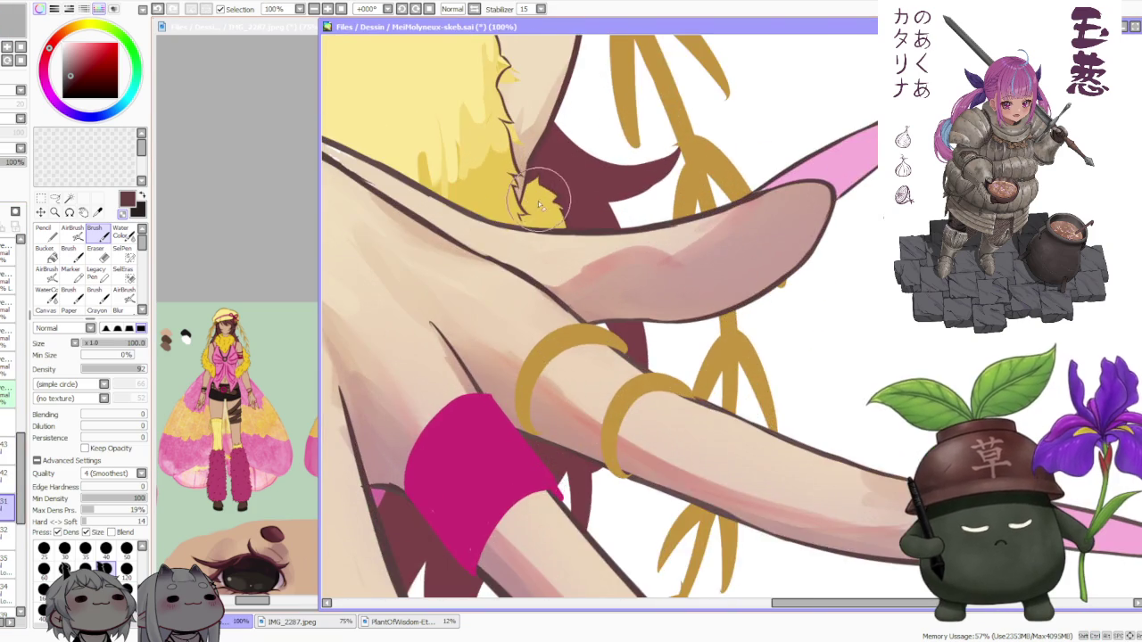
left_click(529, 173, "alt")
scroll(529, 173, "up", 2)
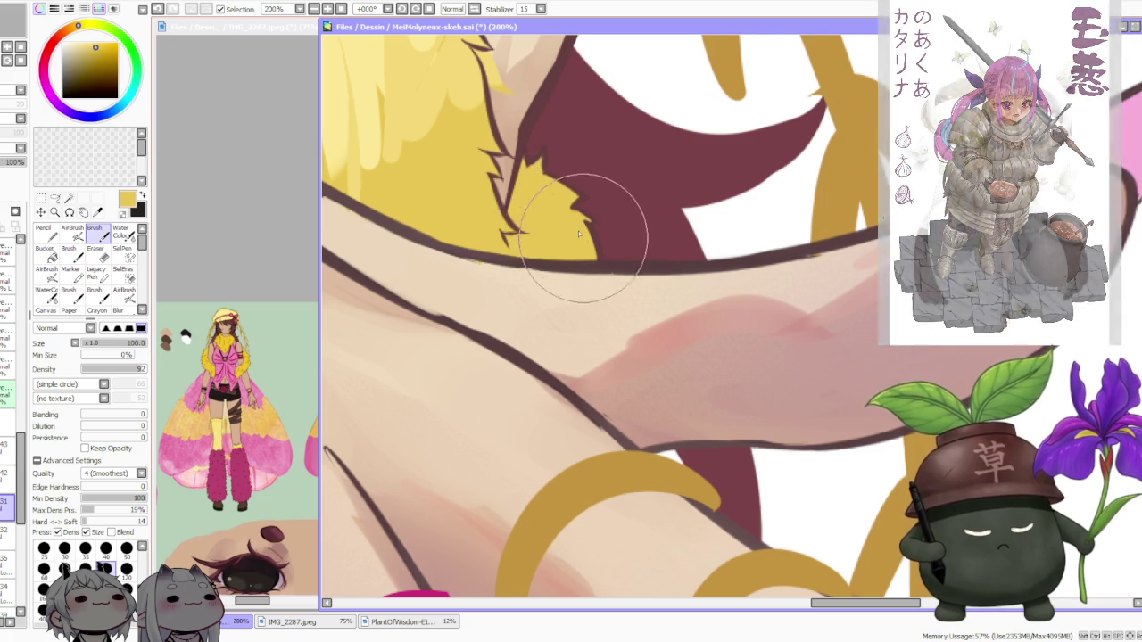
scroll(579, 234, "down", 4)
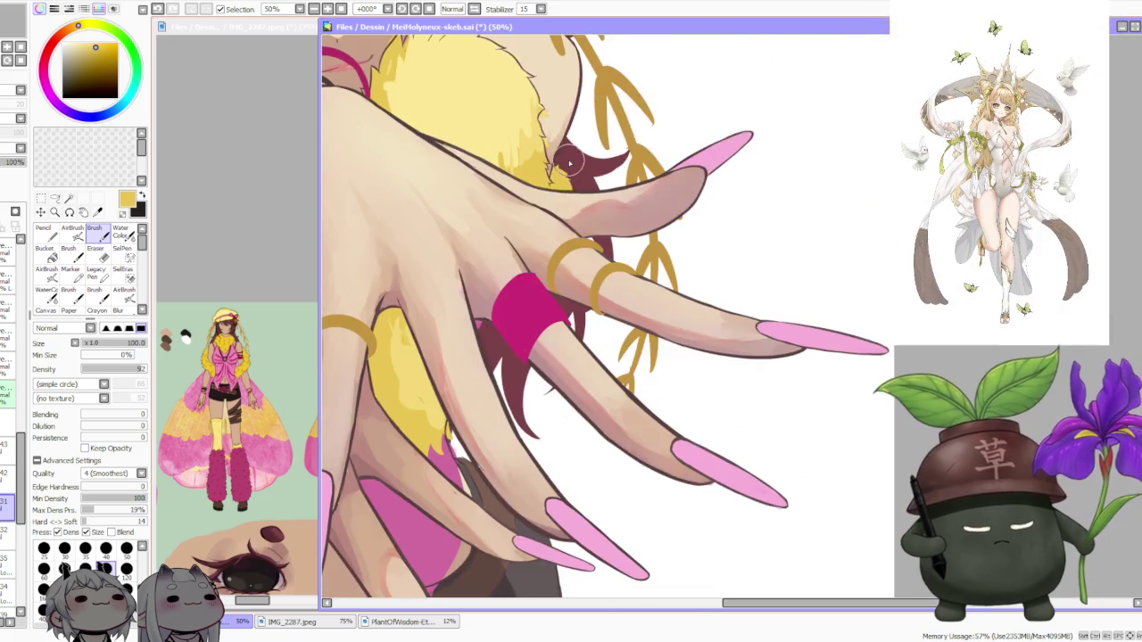
scroll(492, 317, "down", 2)
scroll(571, 107, "down", 1)
scroll(546, 151, "down", 1)
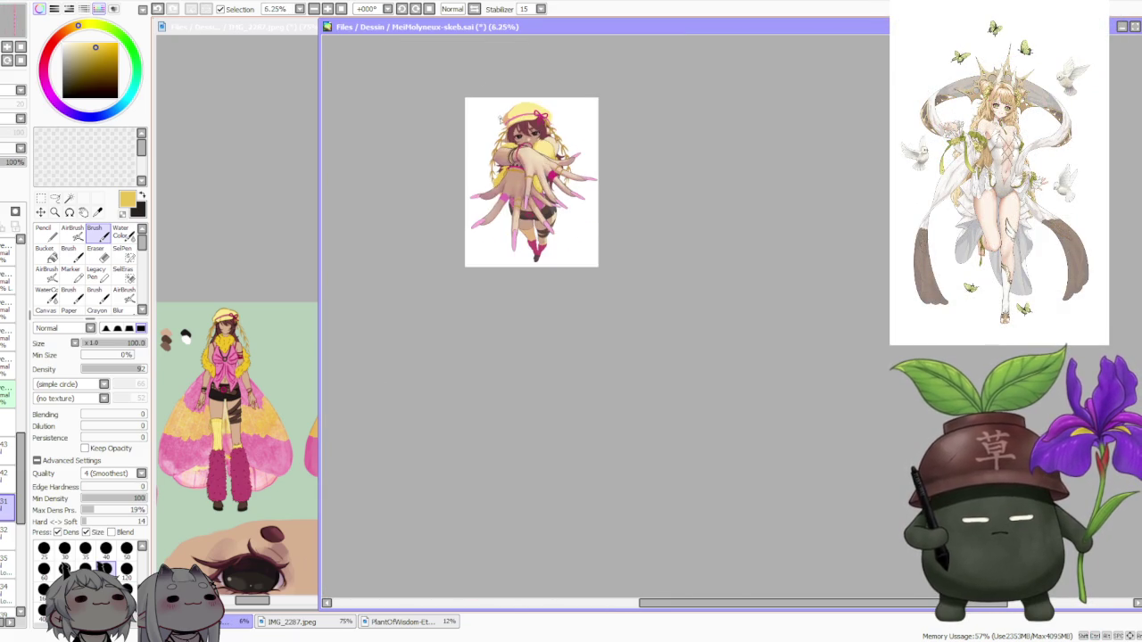
scroll(480, 82, "up", 1)
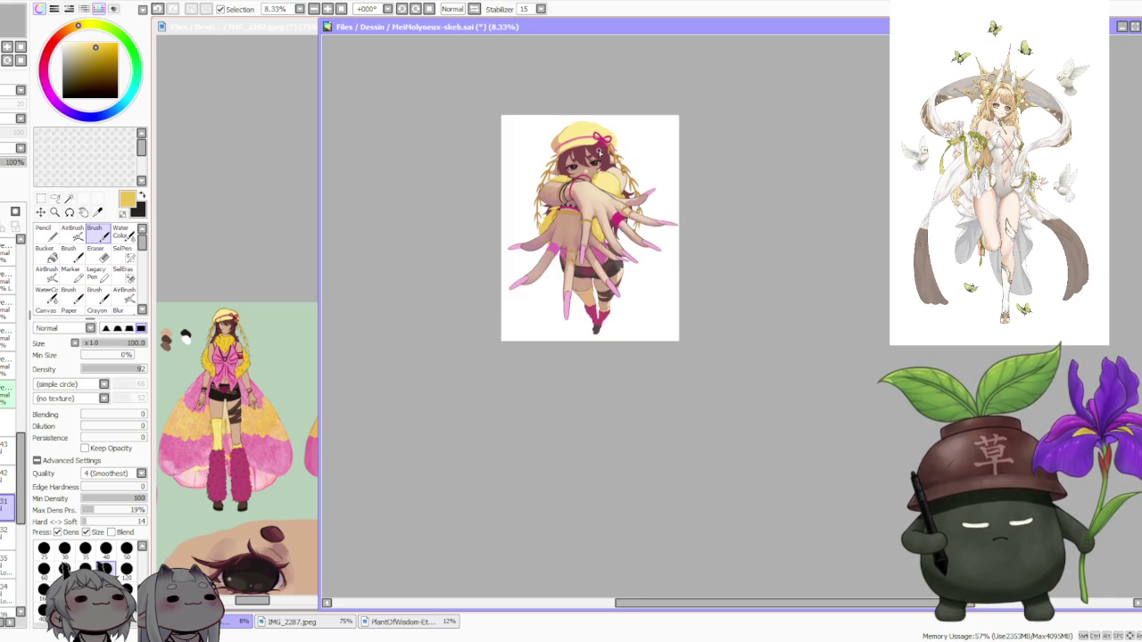
scroll(604, 153, "up", 1)
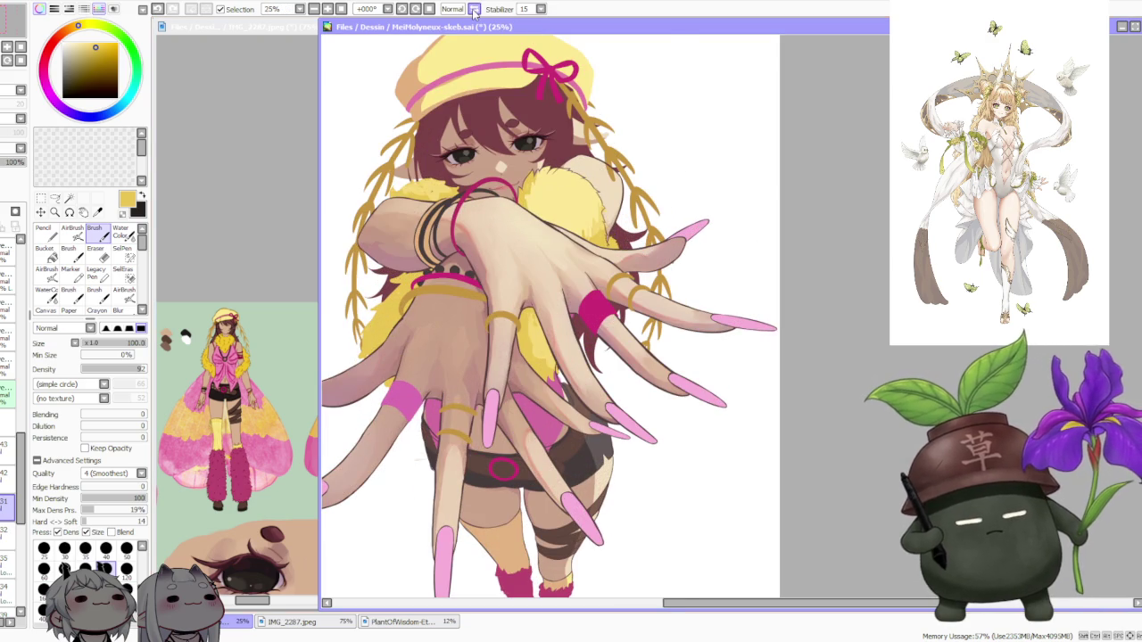
key("h")
scroll(568, 204, "down", 1)
scroll(568, 205, "down", 1)
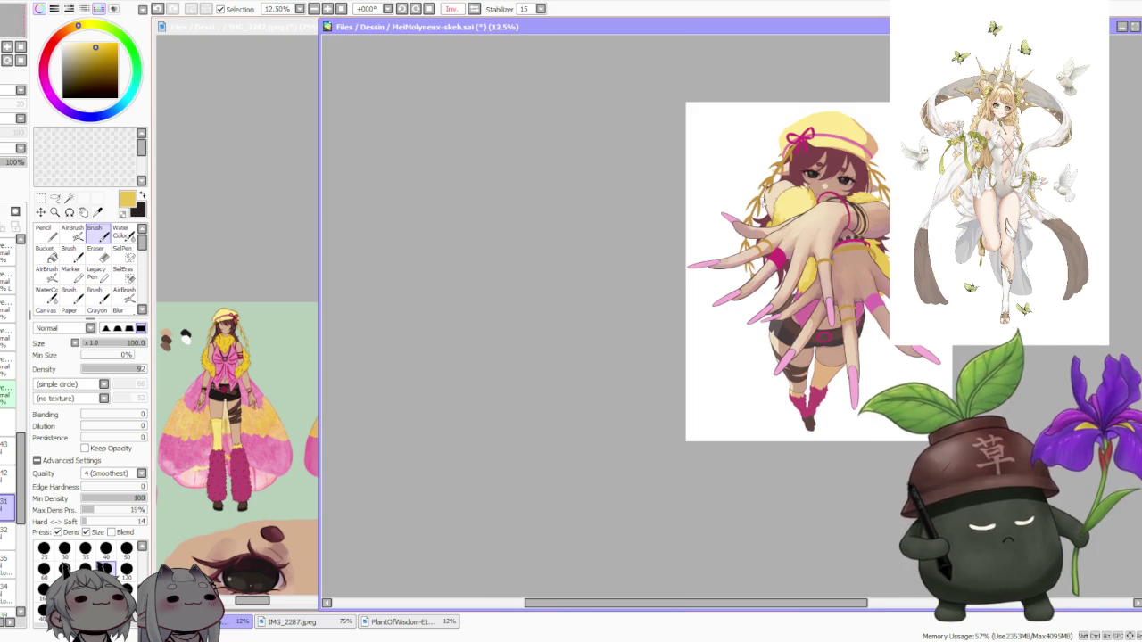
key("h")
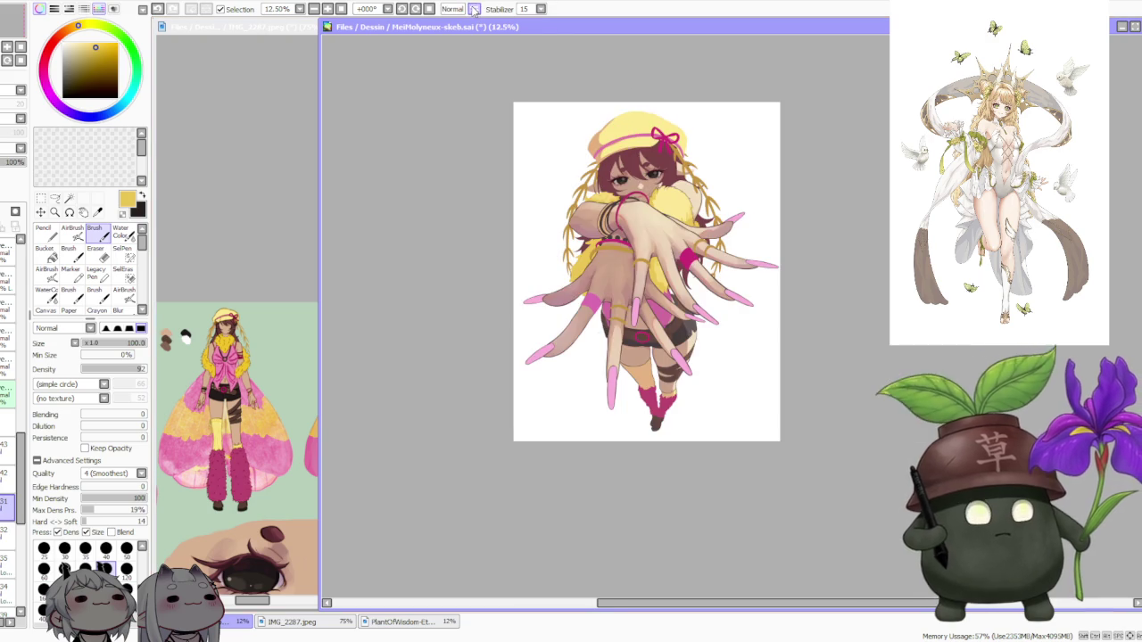
scroll(548, 204, "down", 1)
scroll(477, 254, "up", 2)
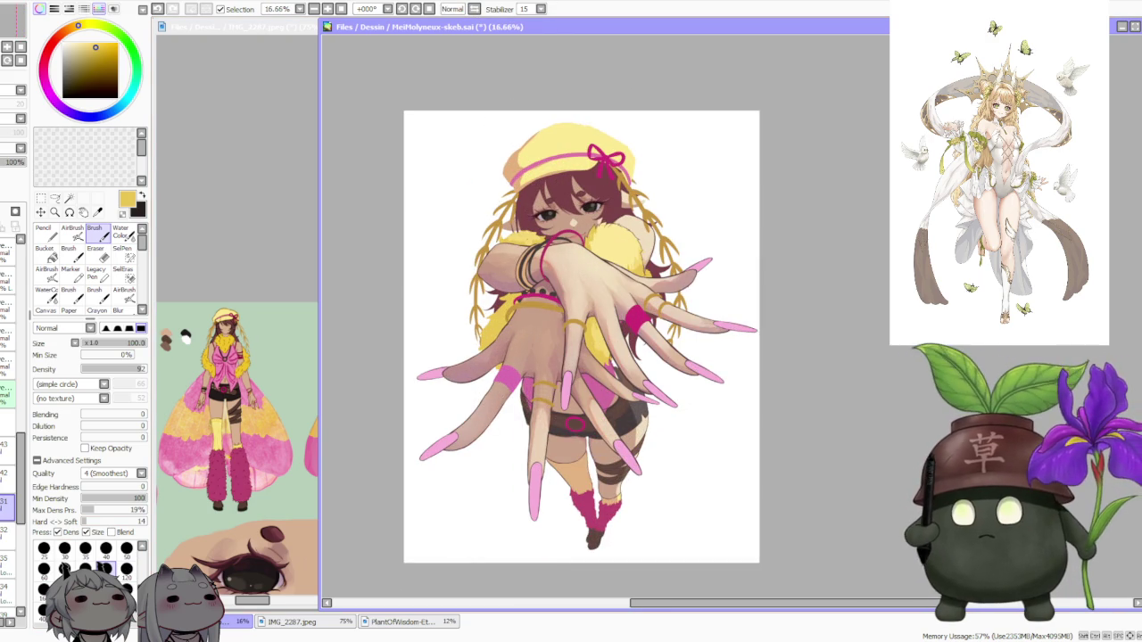
key("alt+Tab")
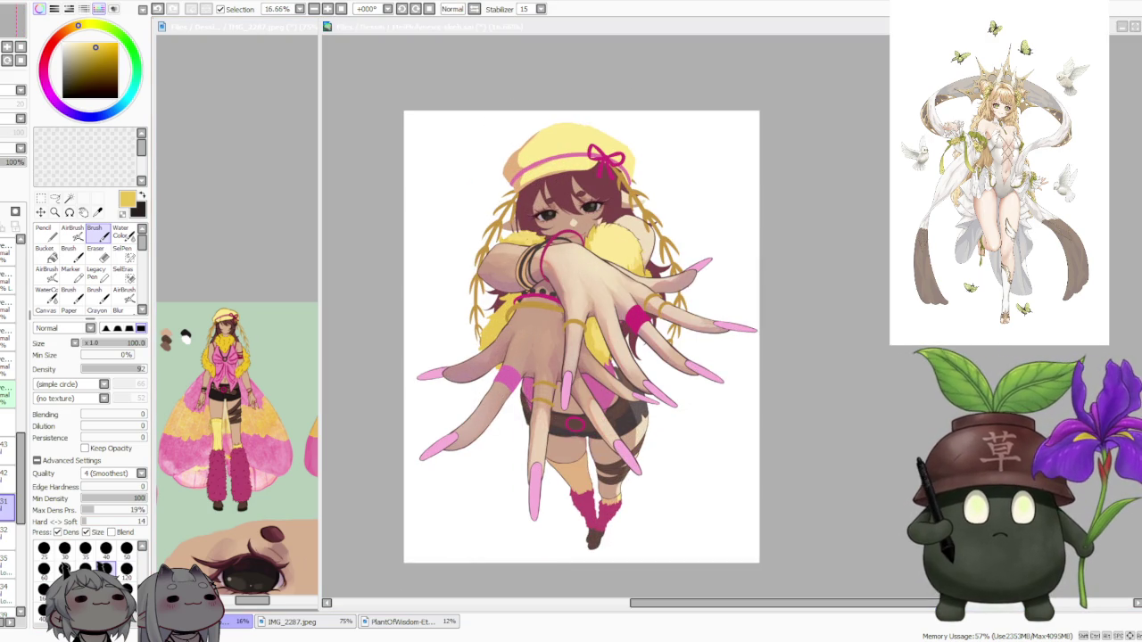
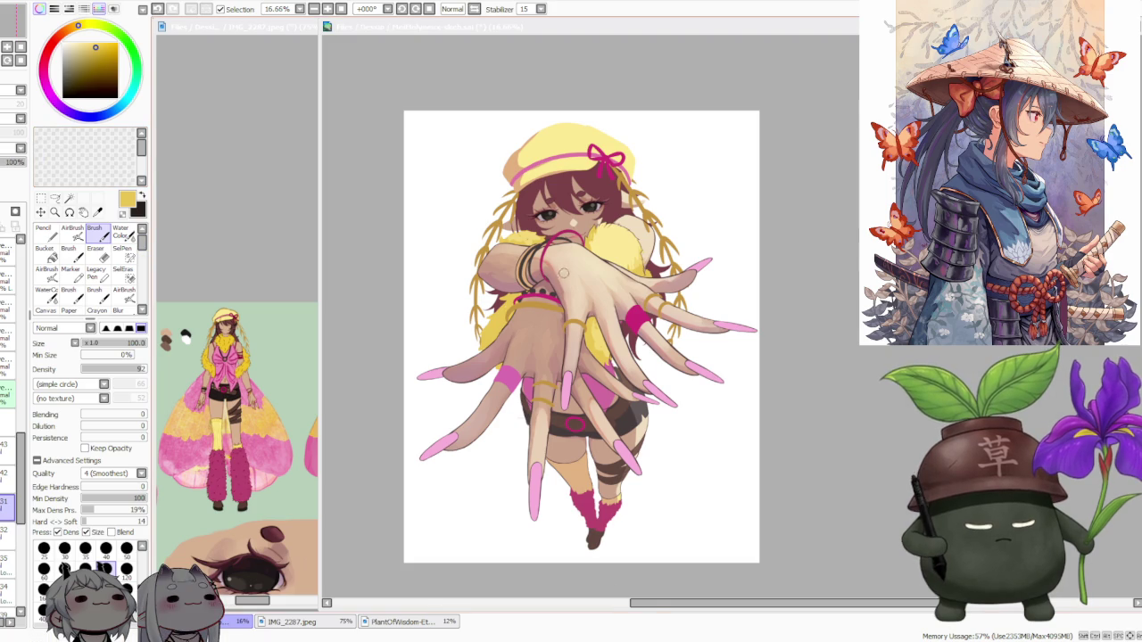
Zoom in and out to look over the girl's upper body and fur collar
scroll(625, 357, "up", 1)
scroll(625, 303, "up", 1)
scroll(627, 304, "down", 1)
scroll(627, 304, "down", 1)
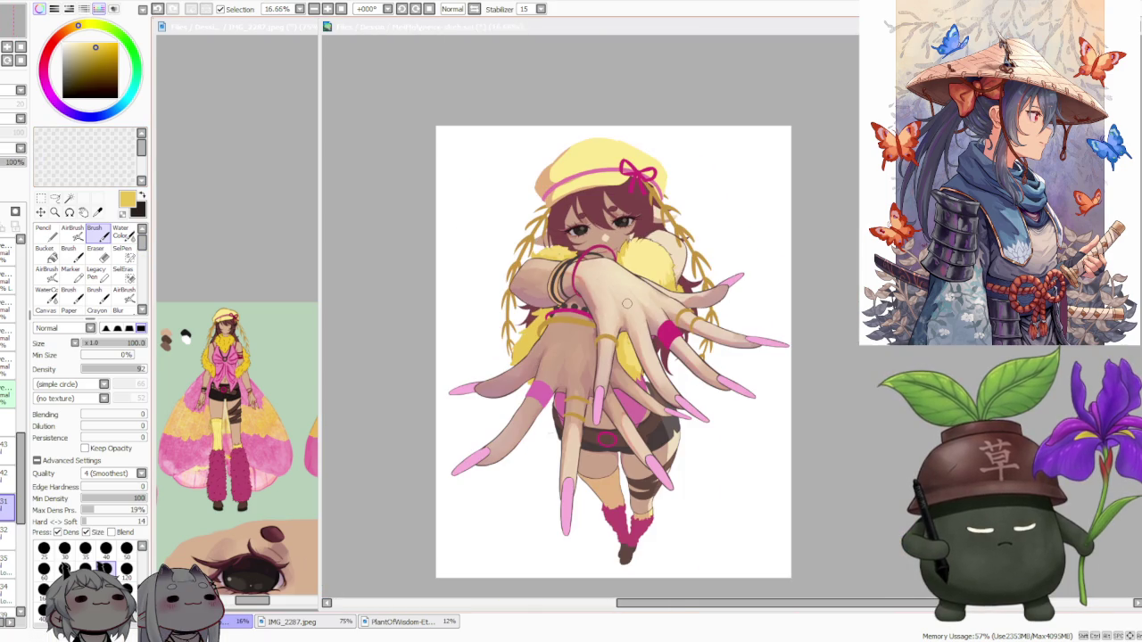
scroll(627, 304, "up", 1)
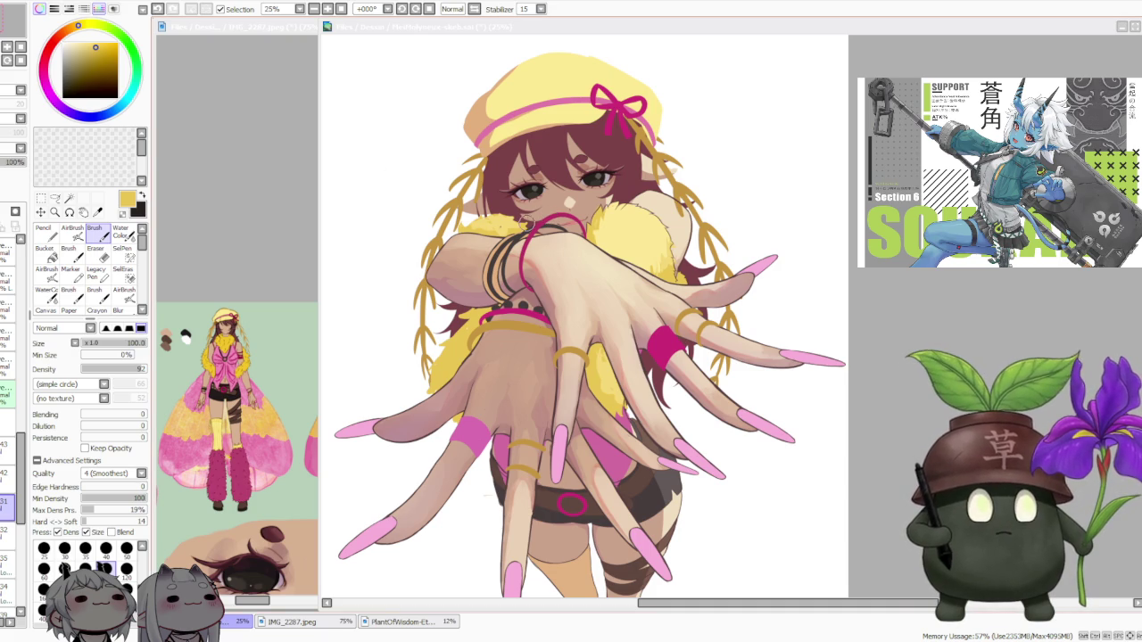
scroll(570, 237, "down", 1)
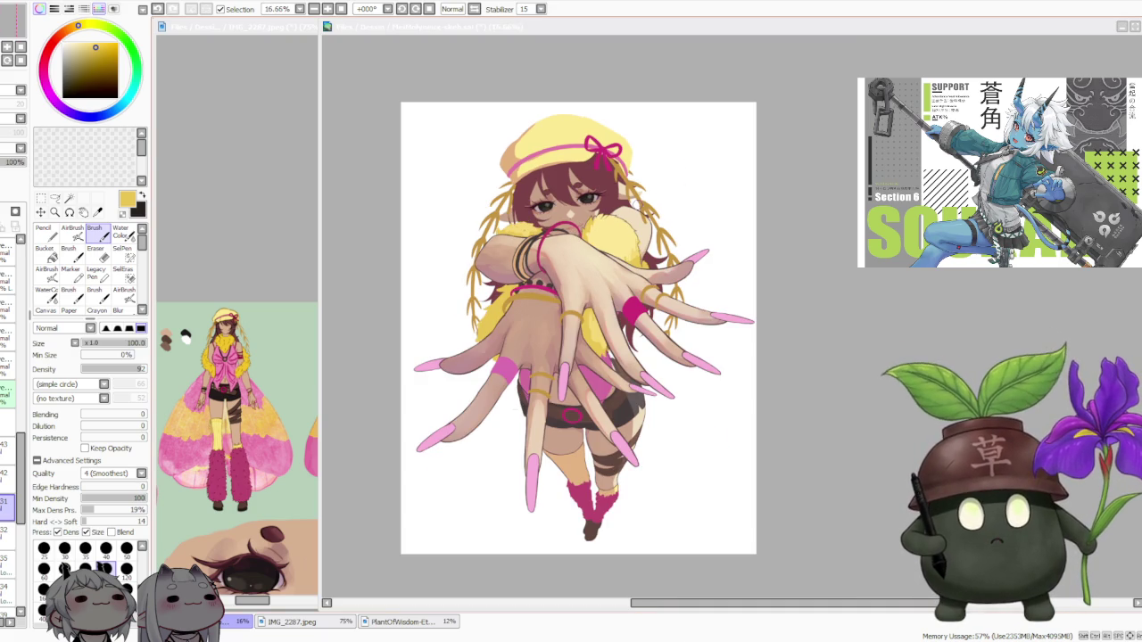
Zoom the IMG_2287 reference to 200%, then set the main canvas to 33%
left_click(529, 207)
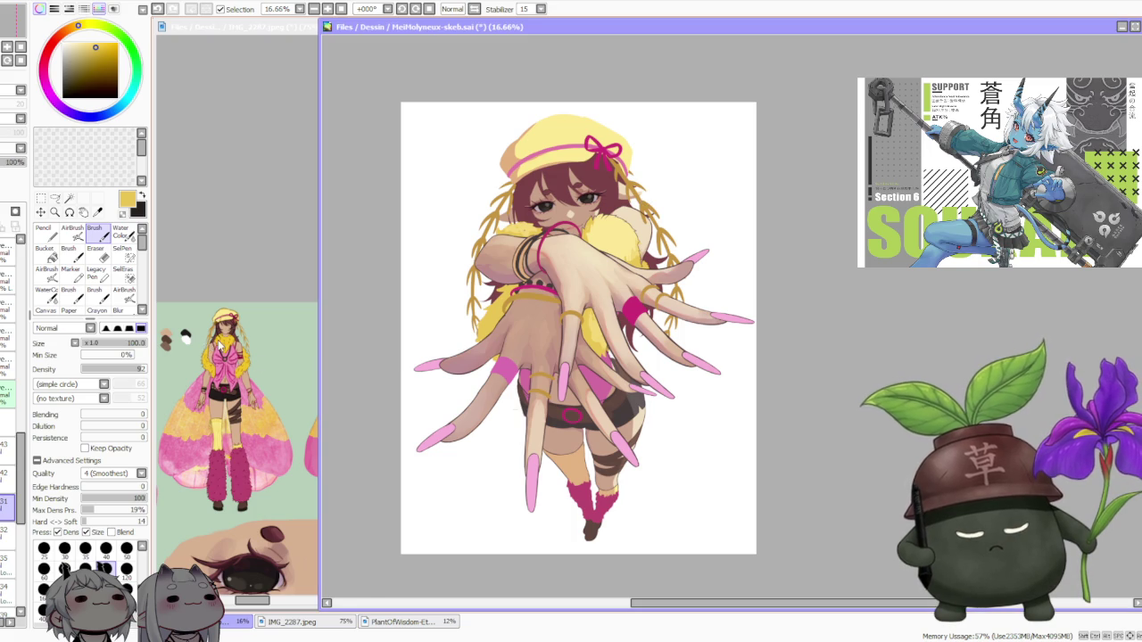
left_click(292, 622)
scroll(309, 379, "up", 2)
scroll(310, 379, "up", 1)
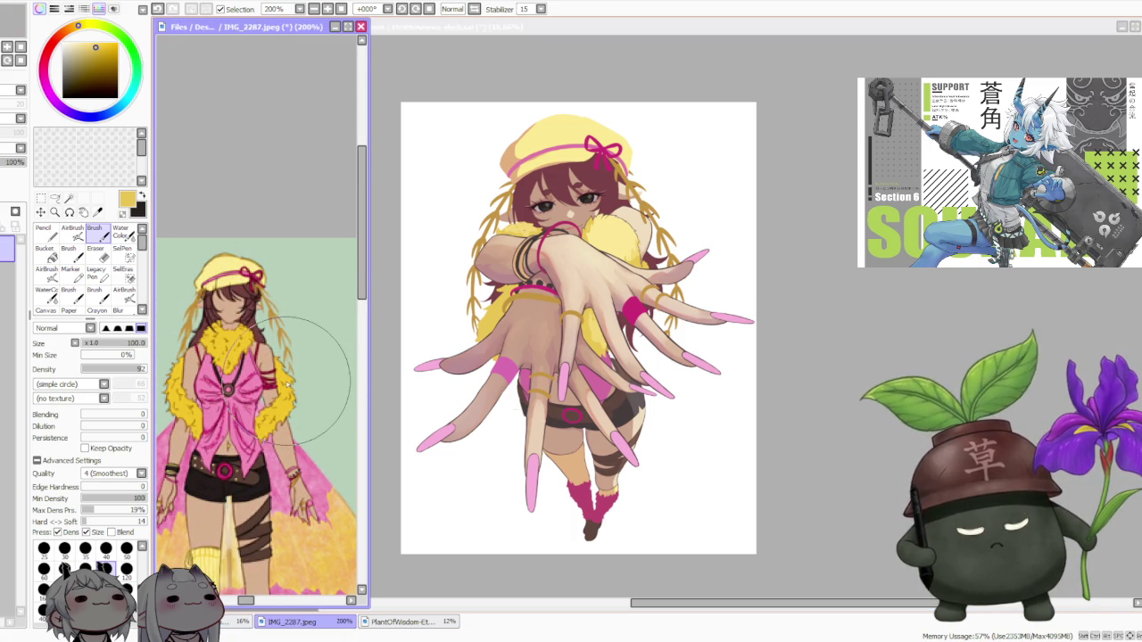
left_click(882, 271)
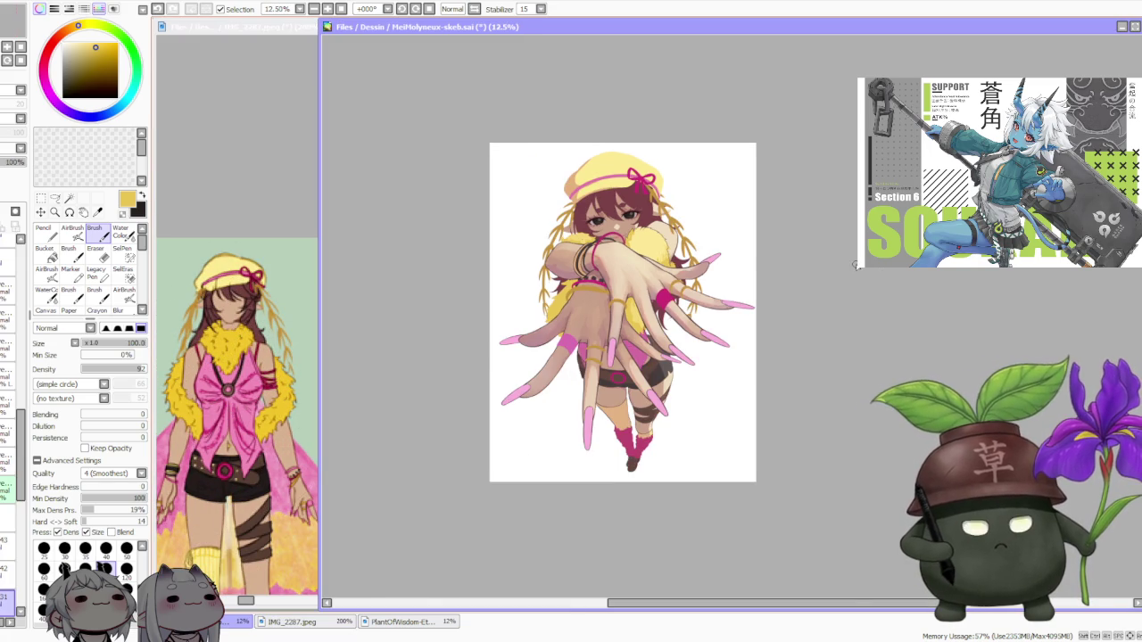
scroll(811, 193, "up", 3)
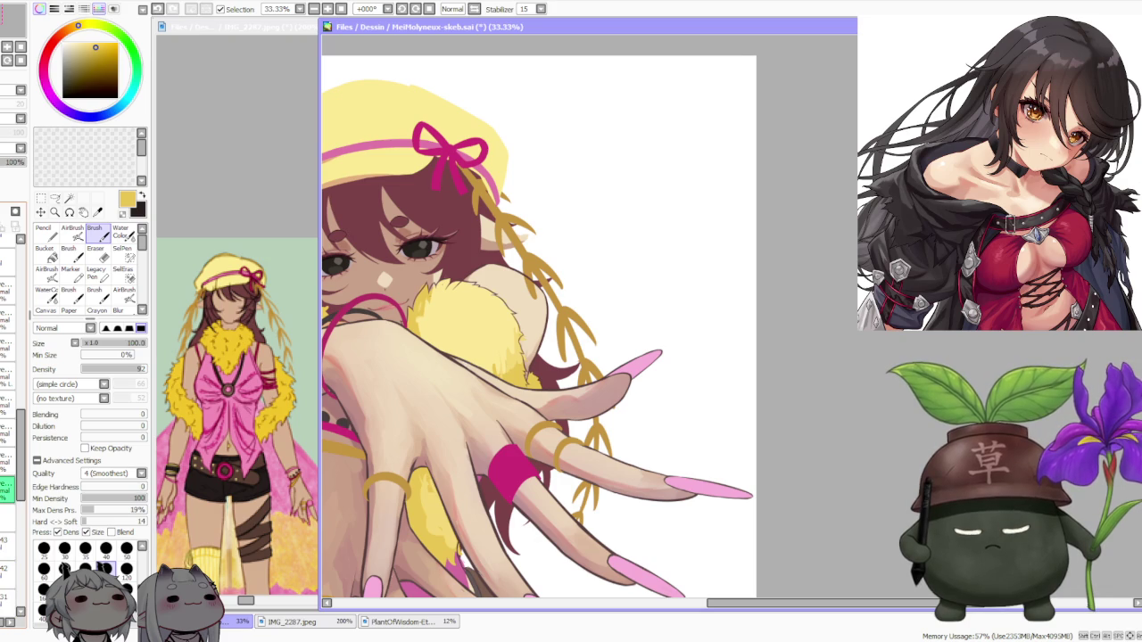
Paint two yellow fur tufts on the collar and pick up the dark red-brown outline colour
left_click_drag(473, 295, 531, 379)
left_click_drag(471, 264, 531, 383)
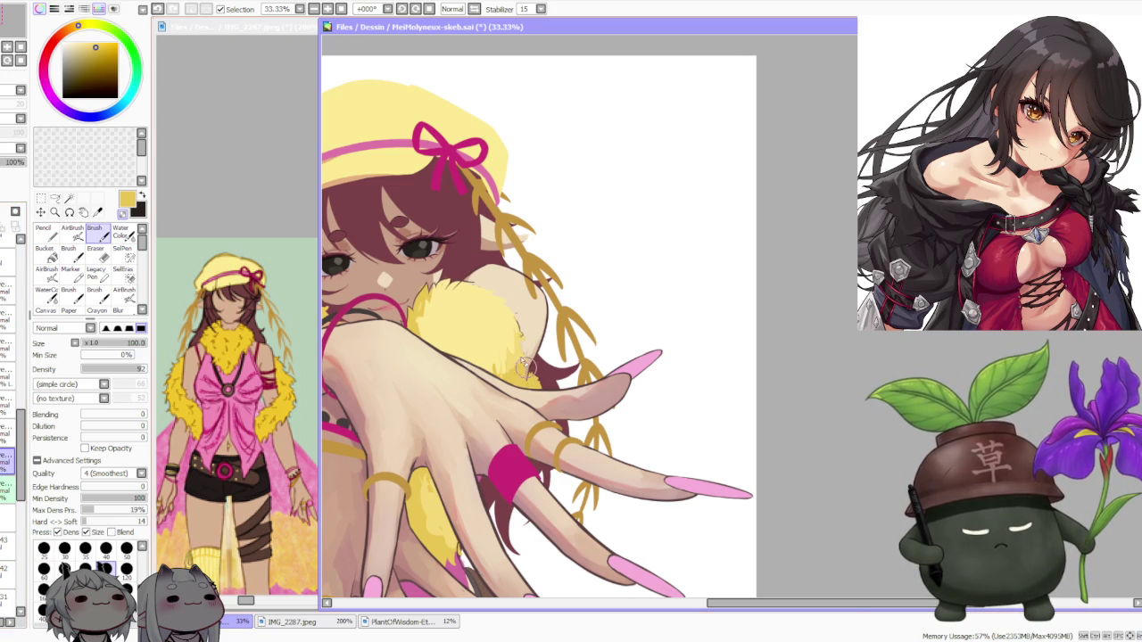
scroll(495, 285, "up", 2)
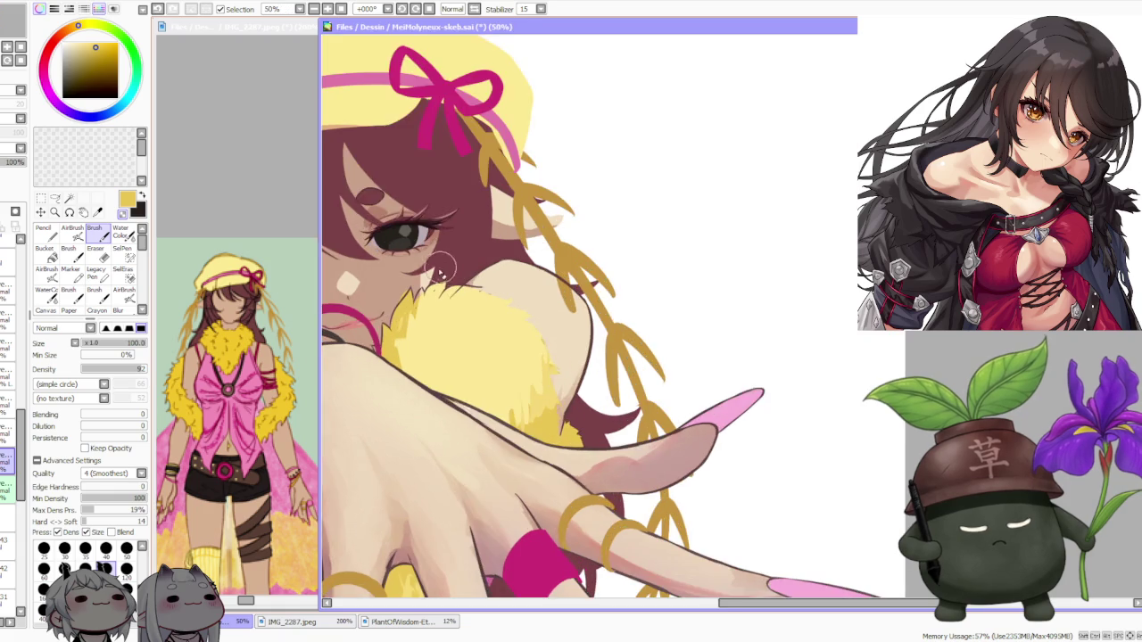
scroll(482, 286, "up", 1)
left_click(469, 284, "alt")
scroll(477, 283, "down", 2)
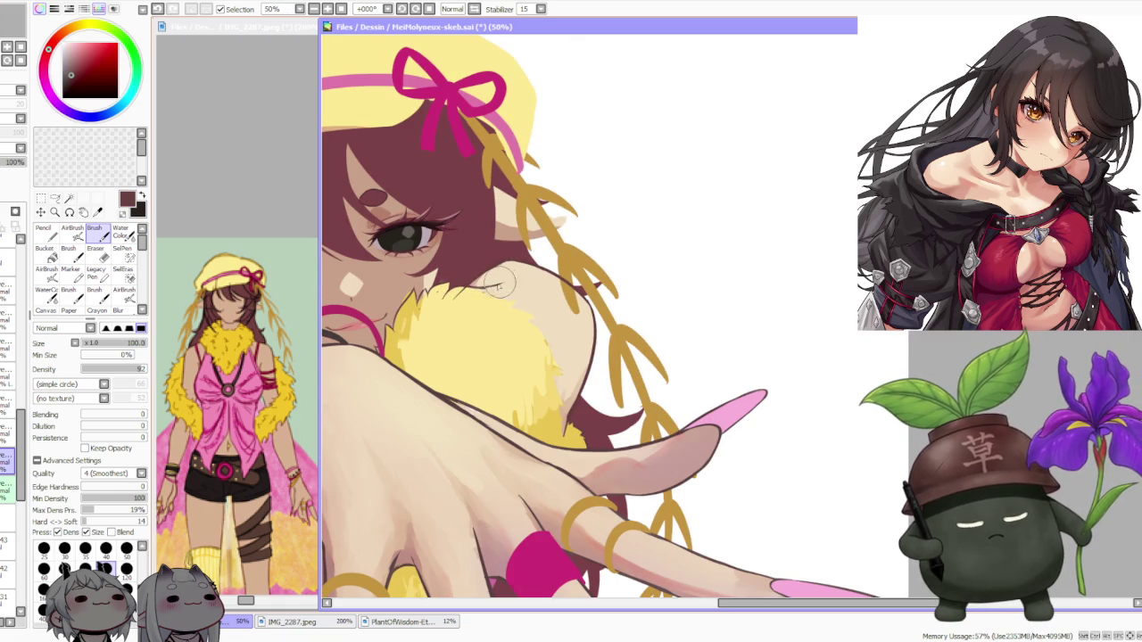
Redraw the short dark fur strokes on the collar, replacing the previous attempts
key("ctrl+z")
left_click_drag(489, 287, 504, 282)
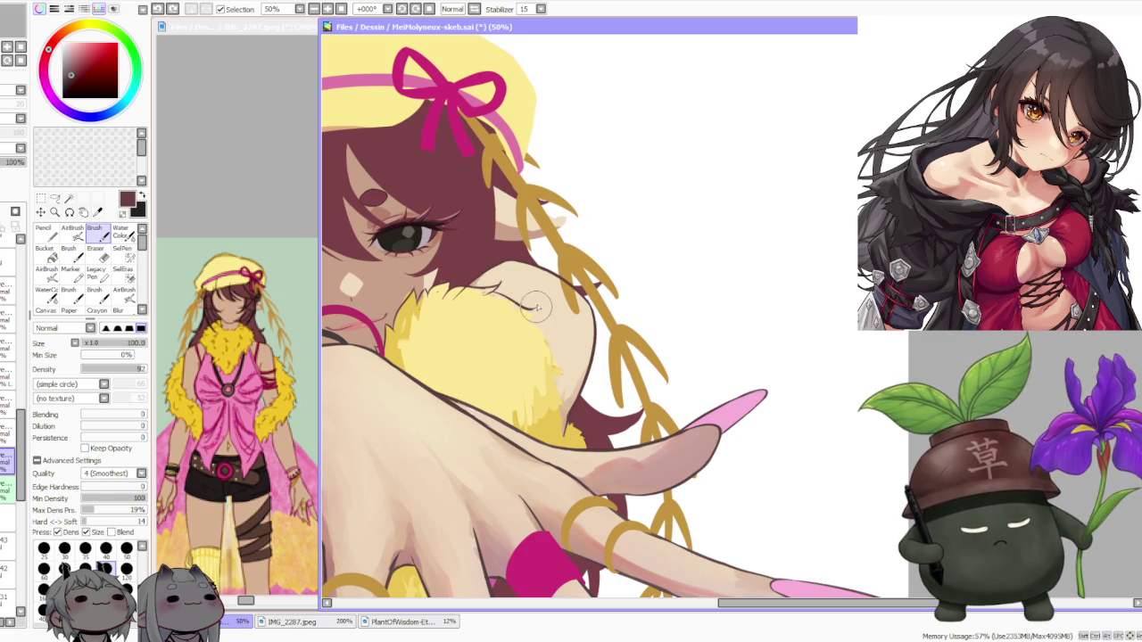
key("ctrl+z")
left_click_drag(486, 294, 529, 314)
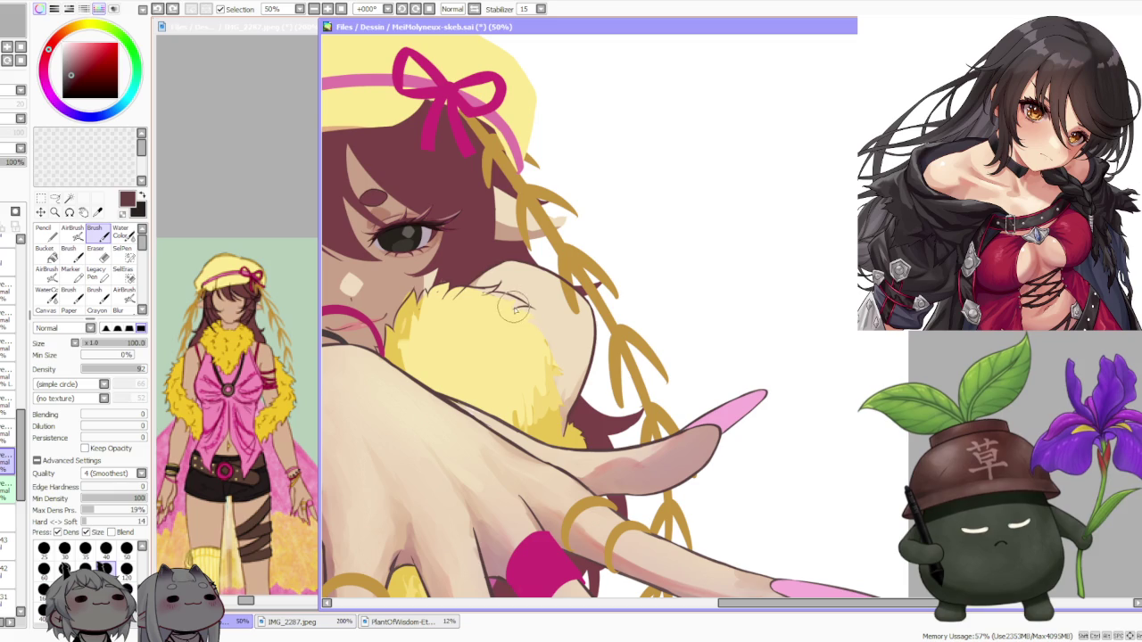
Toggle undo/redo to compare the collar with and without the small fur stroke
key("ctrl+z")
key("ctrl+y")
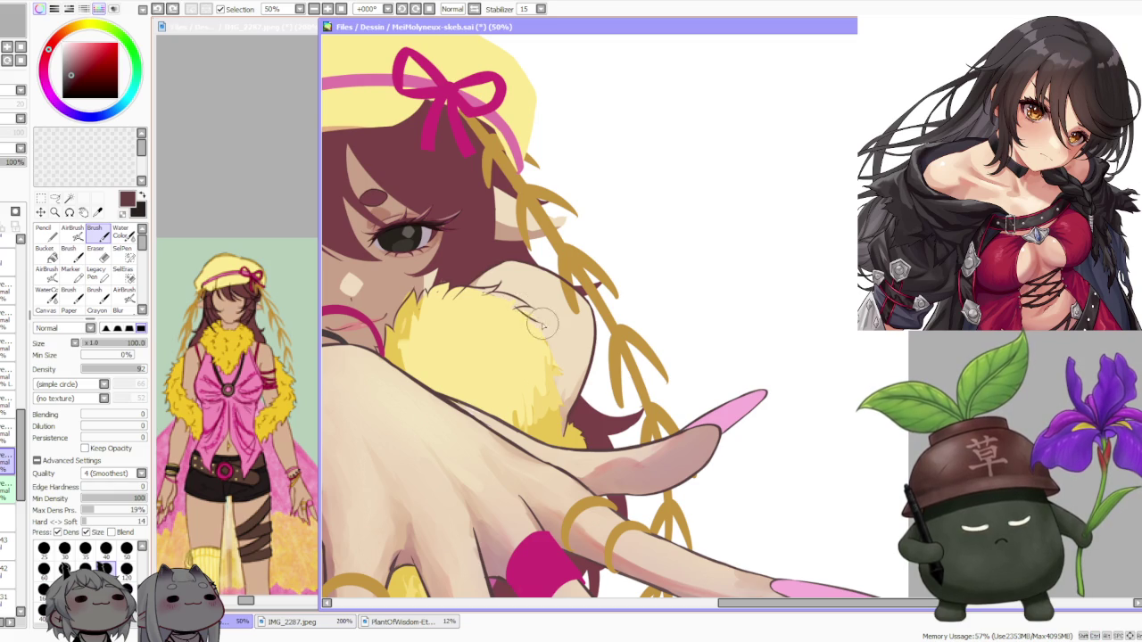
key("ctrl+z")
key("ctrl+y")
key("ctrl+z")
key("ctrl+y")
key("ctrl+z")
key("ctrl+y")
key("ctrl+z")
key("ctrl+y")
key("ctrl+z")
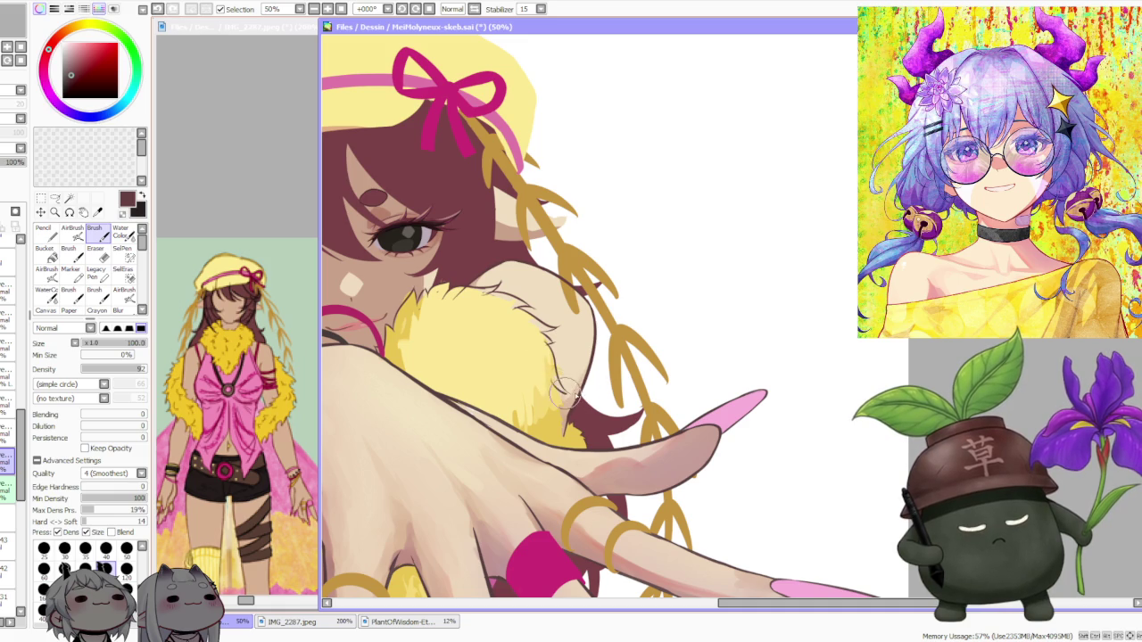
Drop the last fur stroke after comparing, and extend the collar outline toward the shoulder
key("ctrl+z")
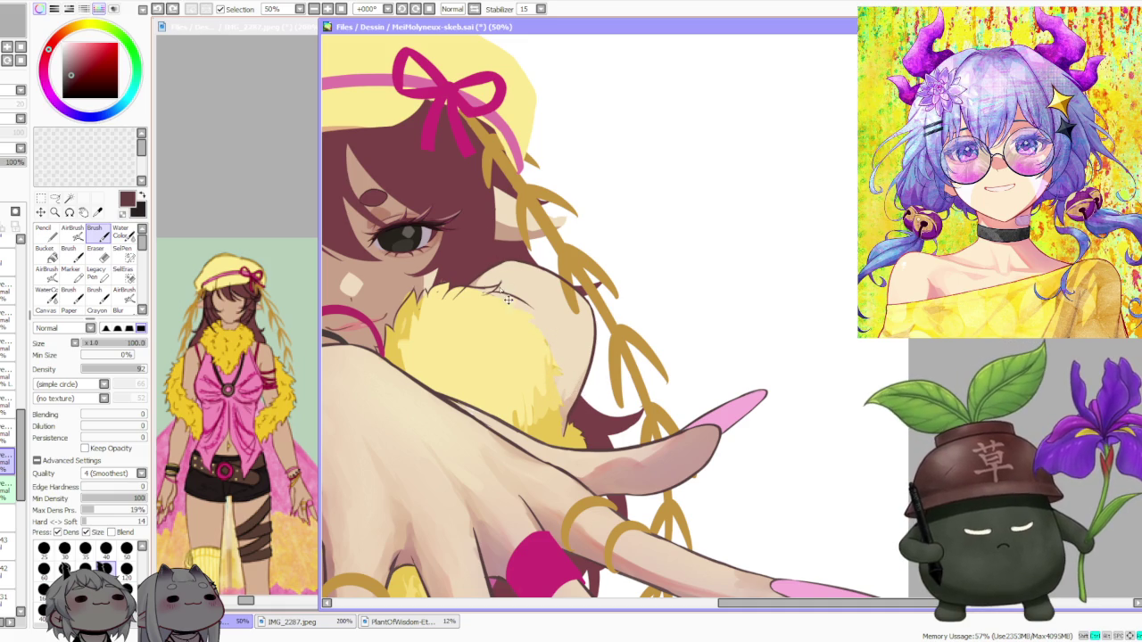
key("ctrl+y")
key("ctrl+z")
key("ctrl+y")
key("ctrl+z")
key("ctrl+y")
key("ctrl+z")
key("ctrl+y")
key("ctrl+z")
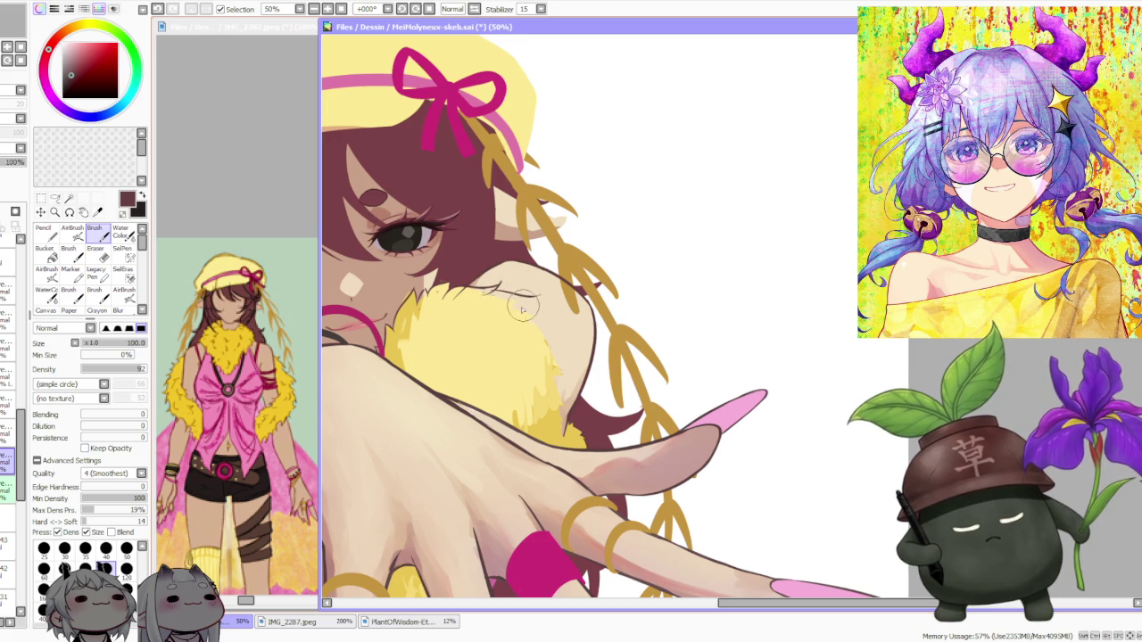
left_click_drag(489, 296, 531, 300)
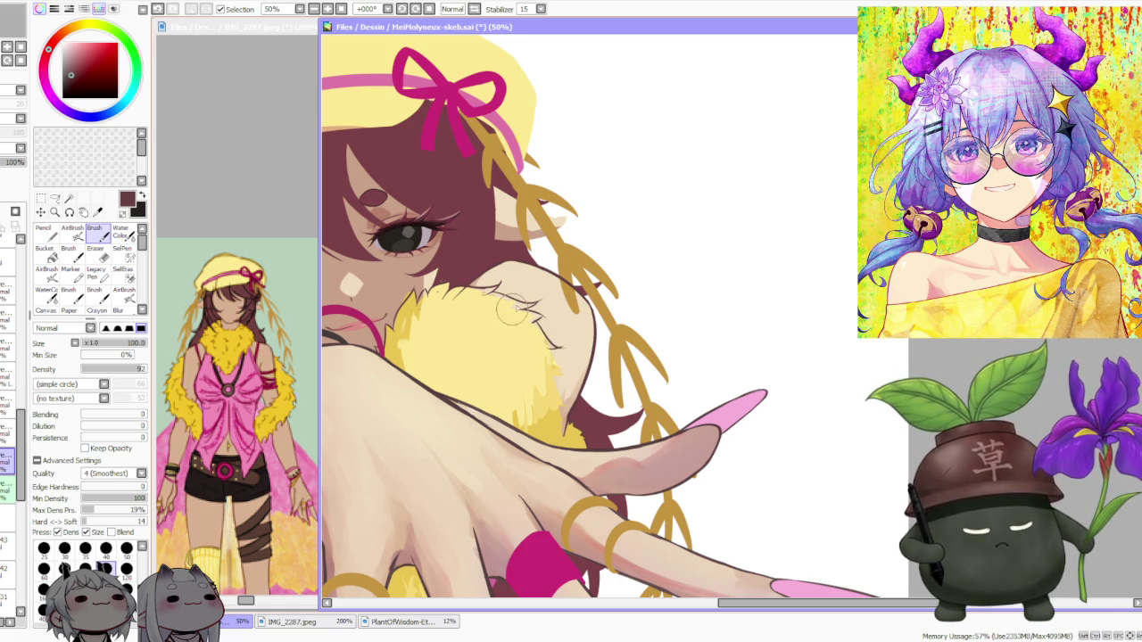
Redraw the dark fur strands along the collar's lower edge next to the shoulder
scroll(512, 311, "down", 1)
scroll(526, 321, "down", 2)
scroll(539, 332, "up", 1)
scroll(553, 343, "up", 2)
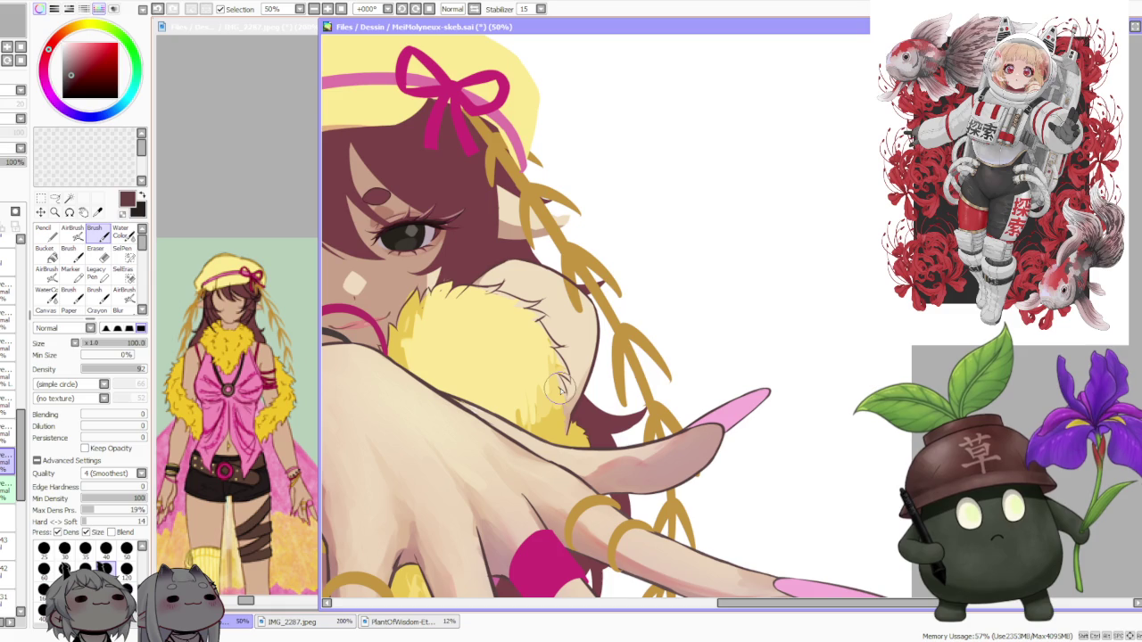
left_click_drag(553, 373, 566, 392)
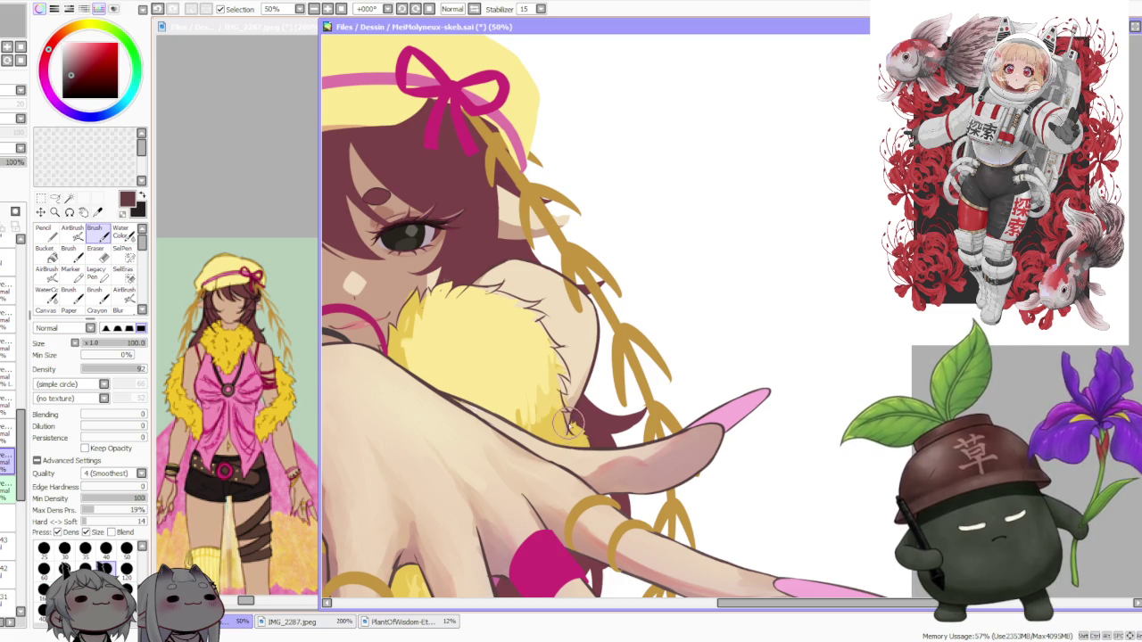
scroll(571, 406, "down", 1)
scroll(584, 412, "up", 3)
scroll(594, 424, "down", 3)
scroll(545, 406, "up", 3)
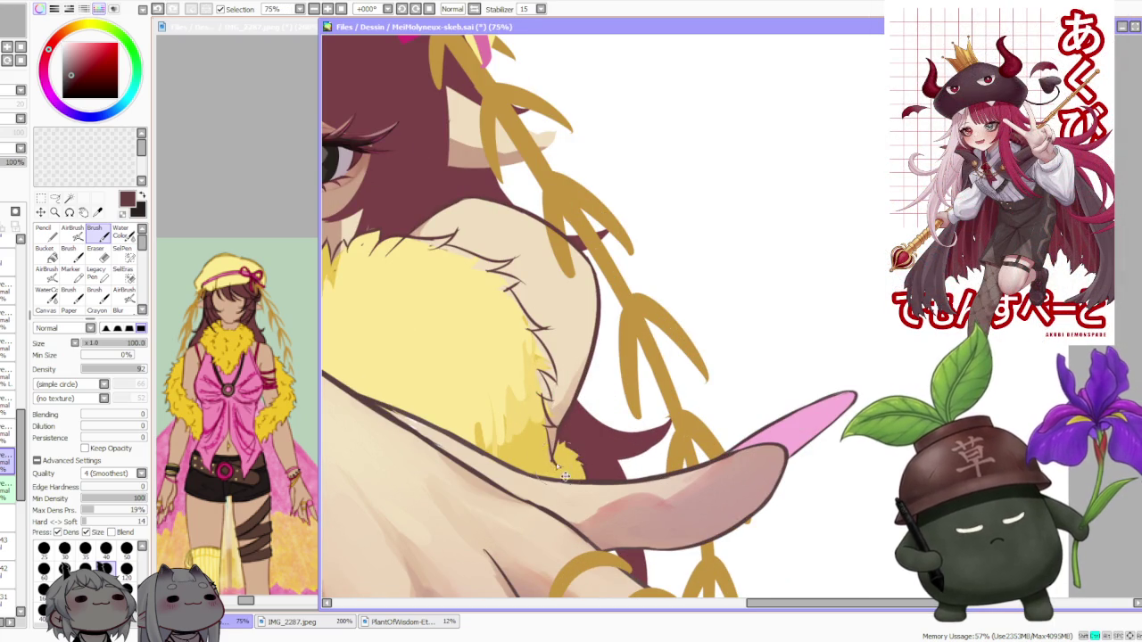
Zoom the view to 150% on the yellow collar's edge beside the shoulder
scroll(551, 461, "down", 1)
scroll(551, 357, "down", 2)
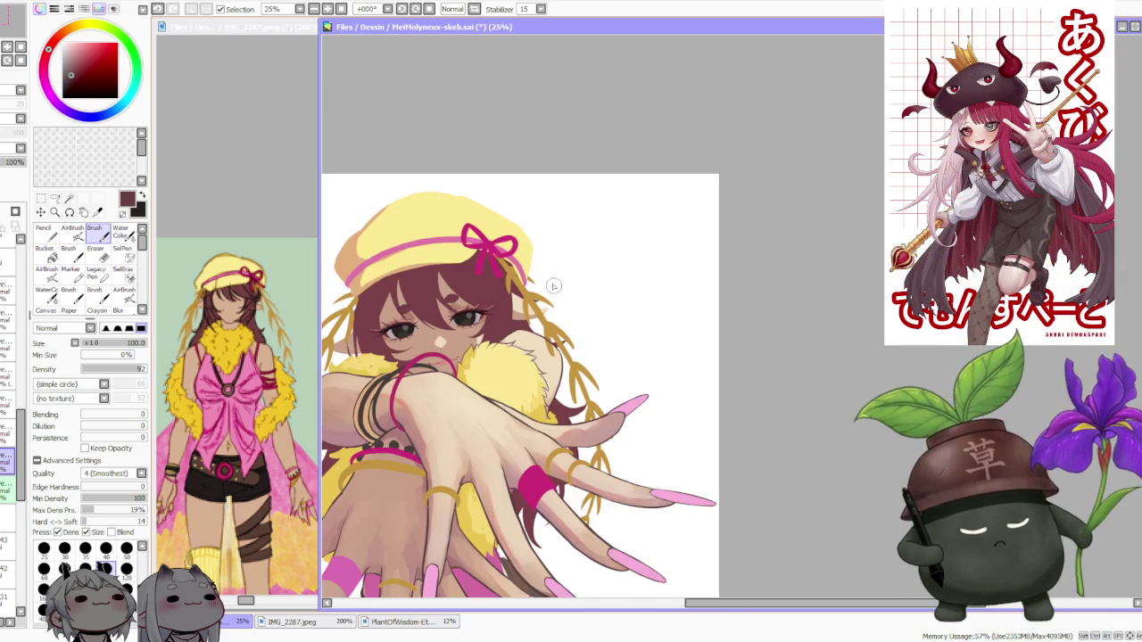
scroll(552, 291, "down", 1)
scroll(552, 292, "down", 1)
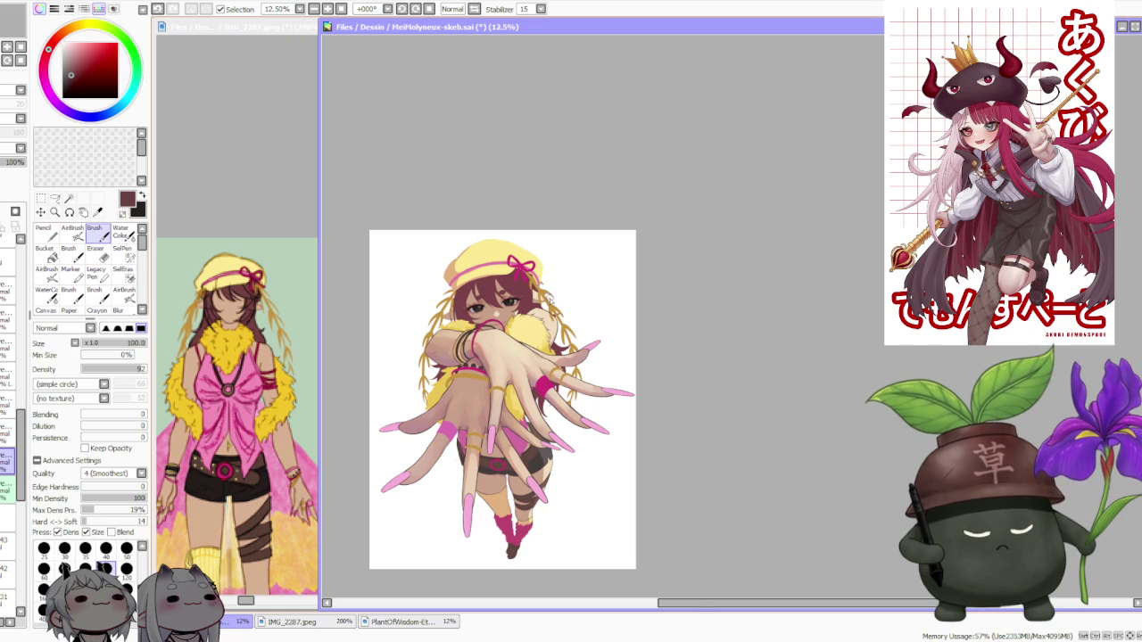
scroll(552, 303, "up", 3)
scroll(546, 345, "up", 2)
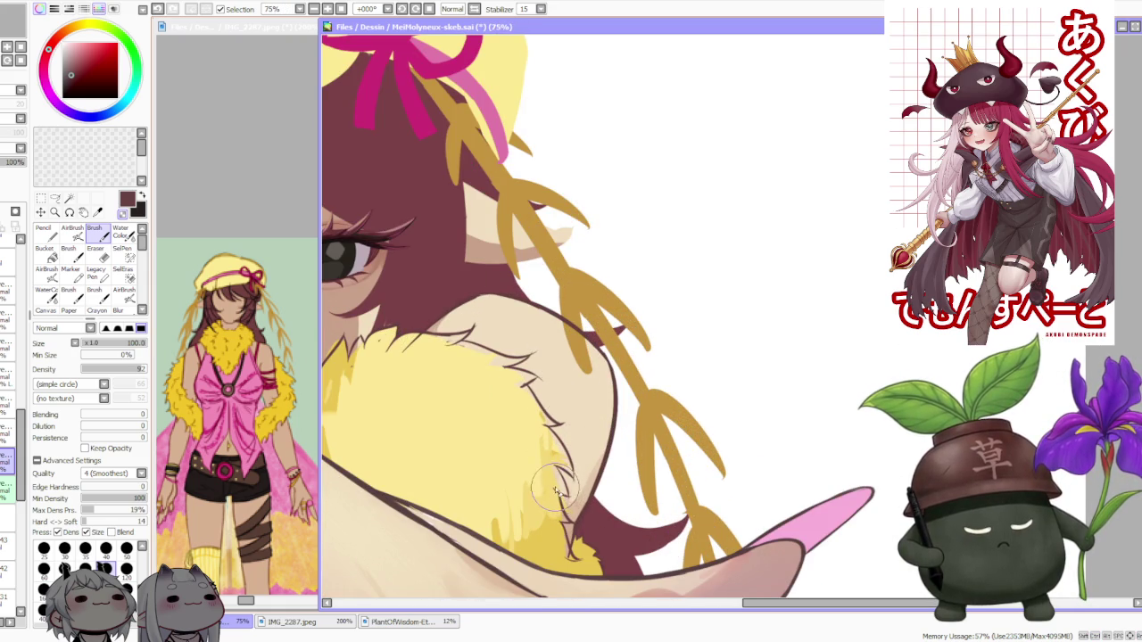
scroll(578, 524, "up", 2)
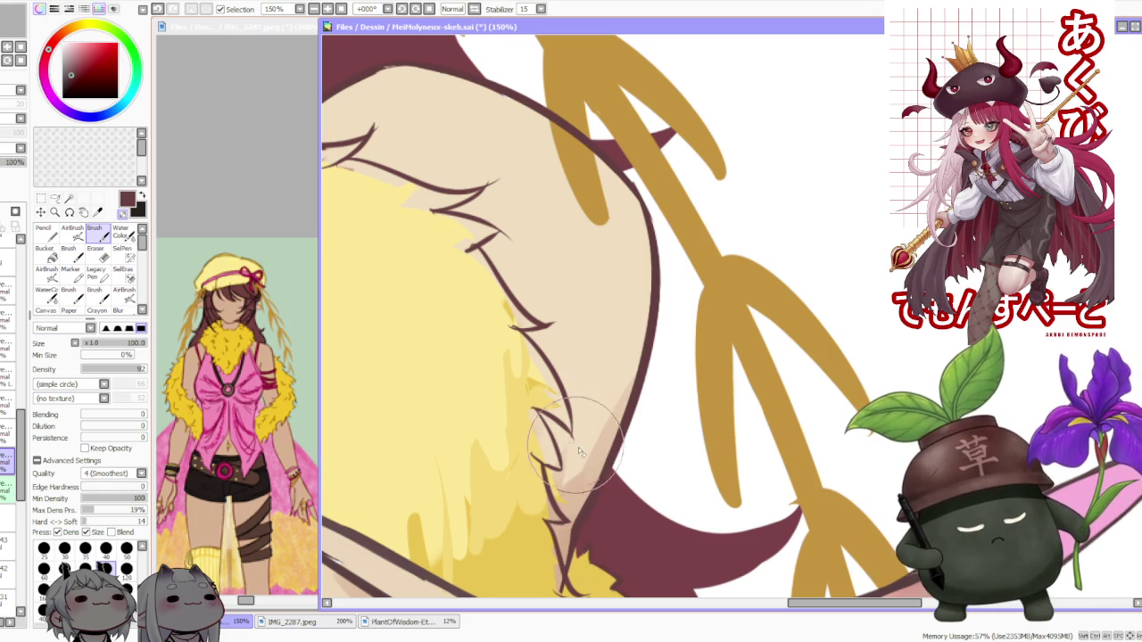
scroll(570, 428, "up", 3)
scroll(509, 366, "down", 2)
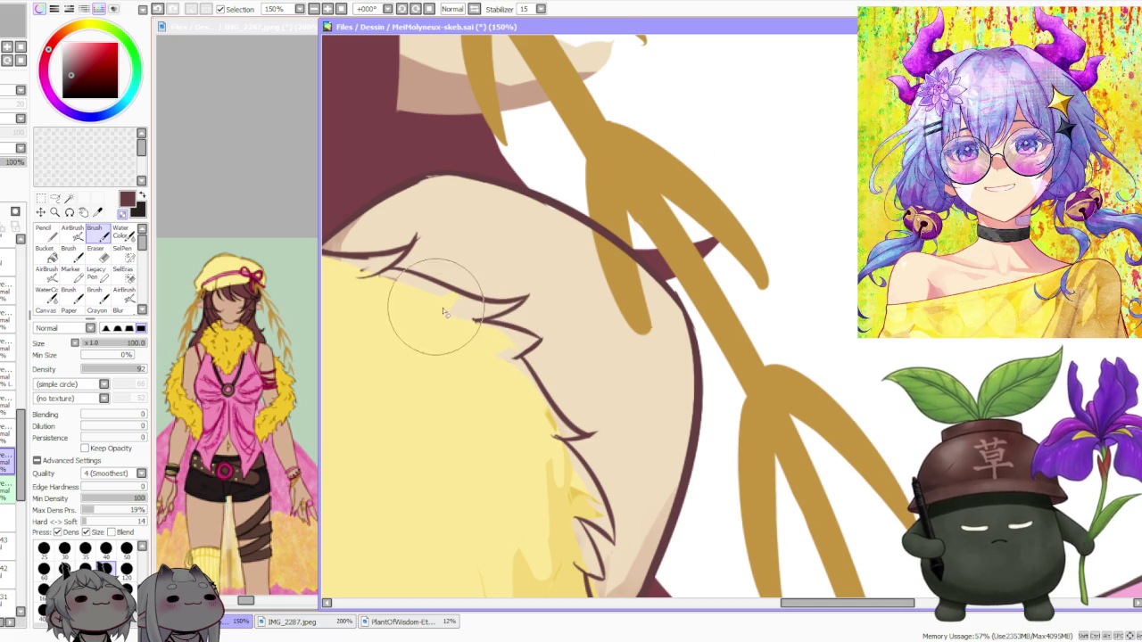
scroll(482, 321, "down", 1)
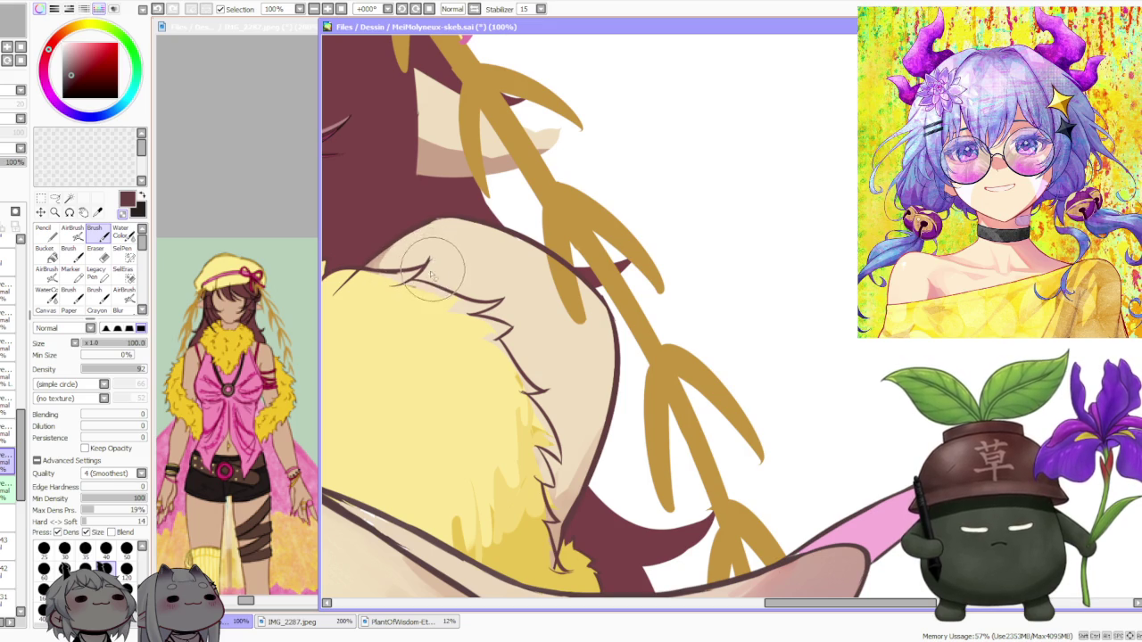
scroll(446, 295, "down", 1)
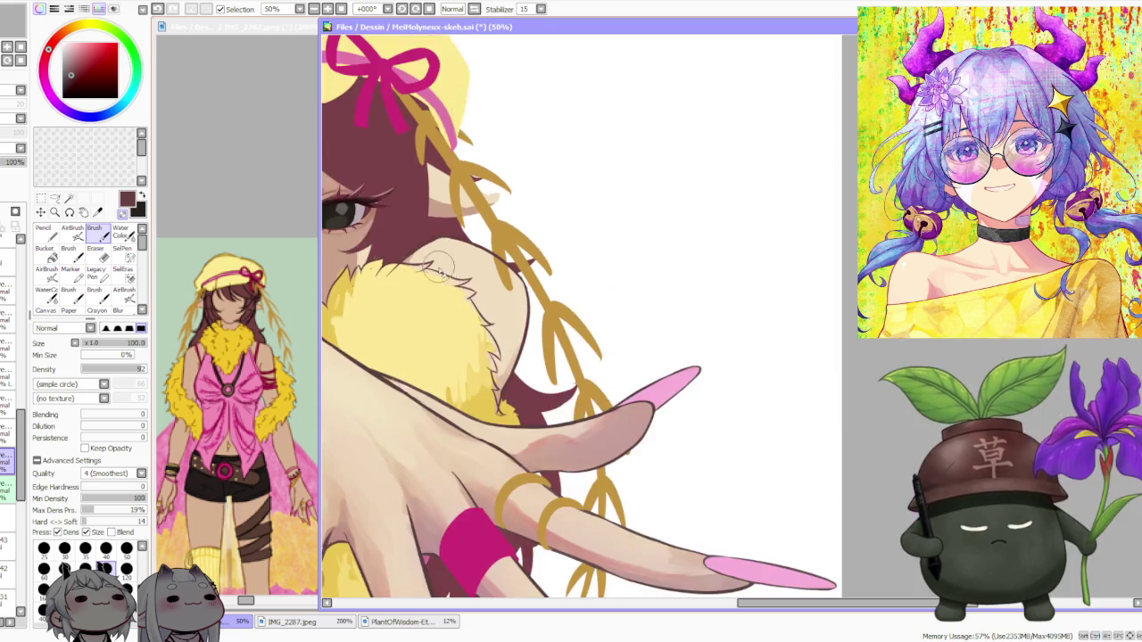
scroll(499, 384, "up", 1)
scroll(497, 383, "up", 1)
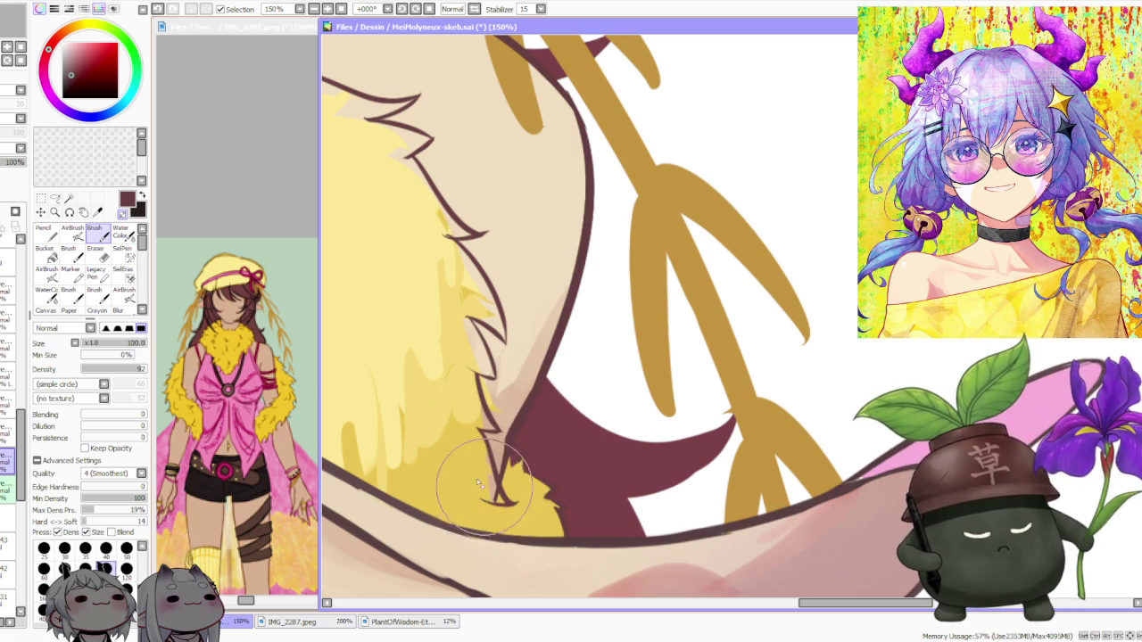
scroll(450, 353, "down", 3)
scroll(450, 353, "down", 2)
scroll(472, 306, "up", 5)
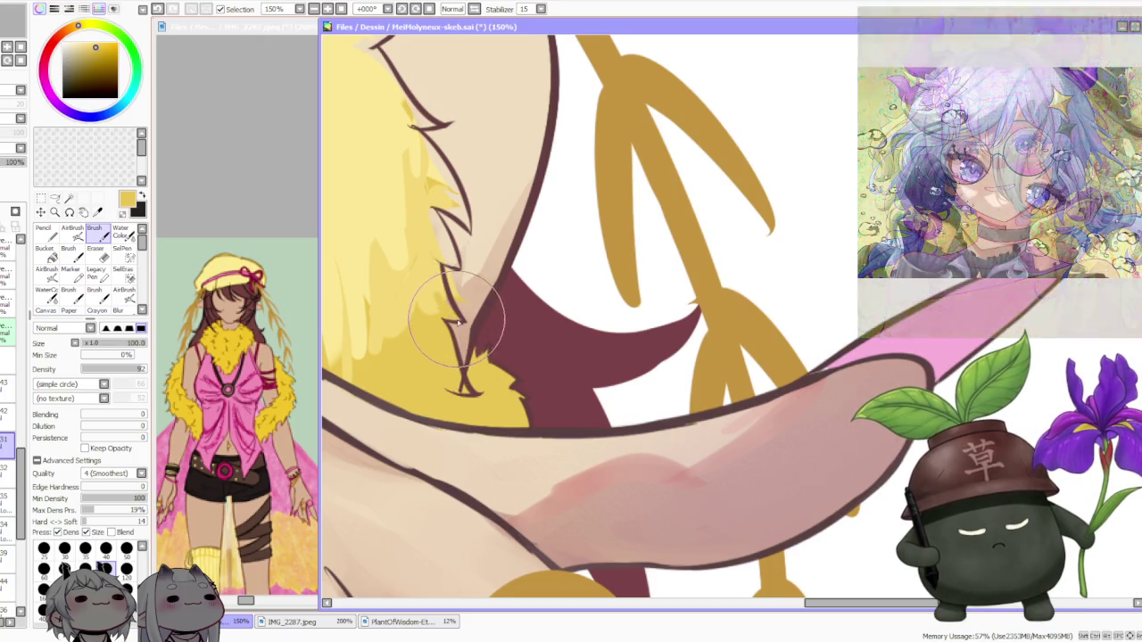
Pick a paler yellow and repaint a short stroke on the shoulder fur edge
left_click(451, 271, "alt")
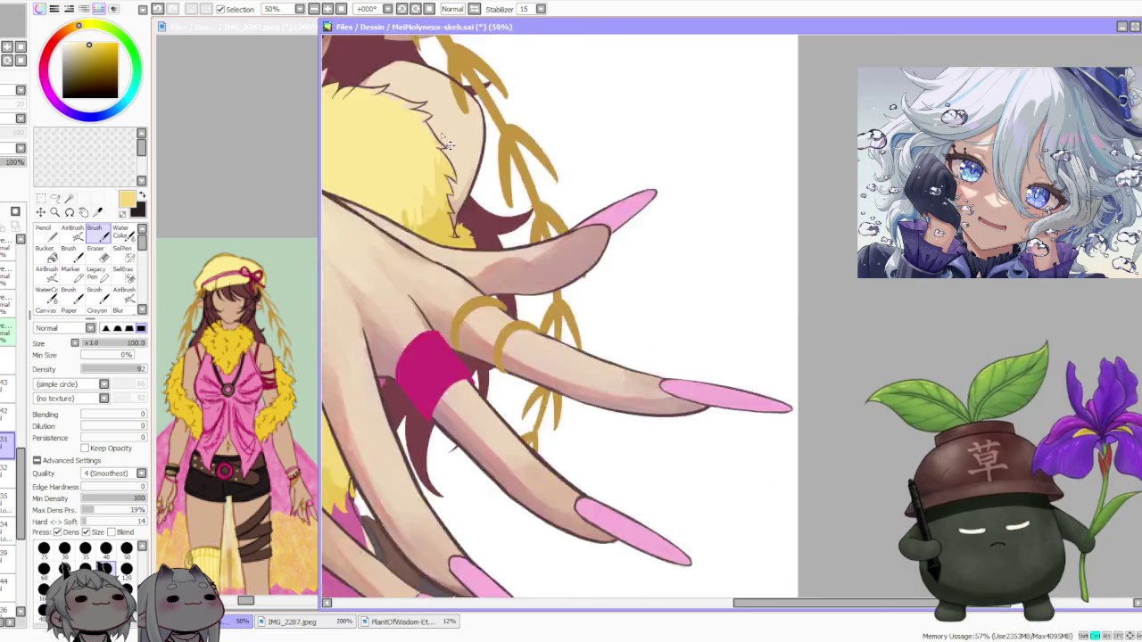
left_click_drag(468, 223, 504, 254)
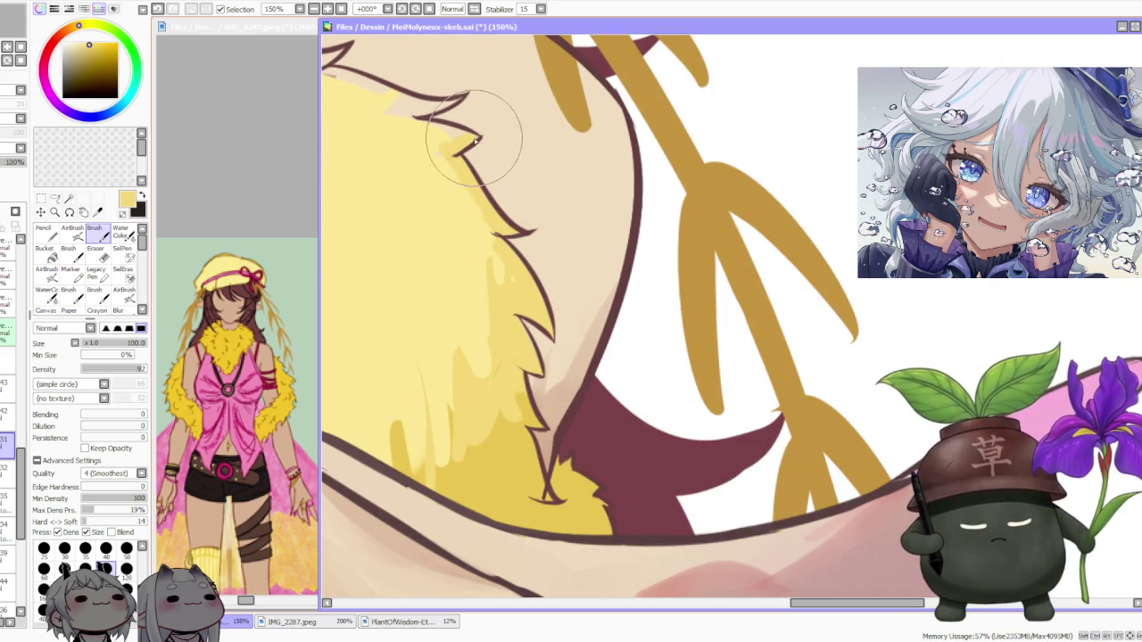
scroll(473, 139, "down", 2)
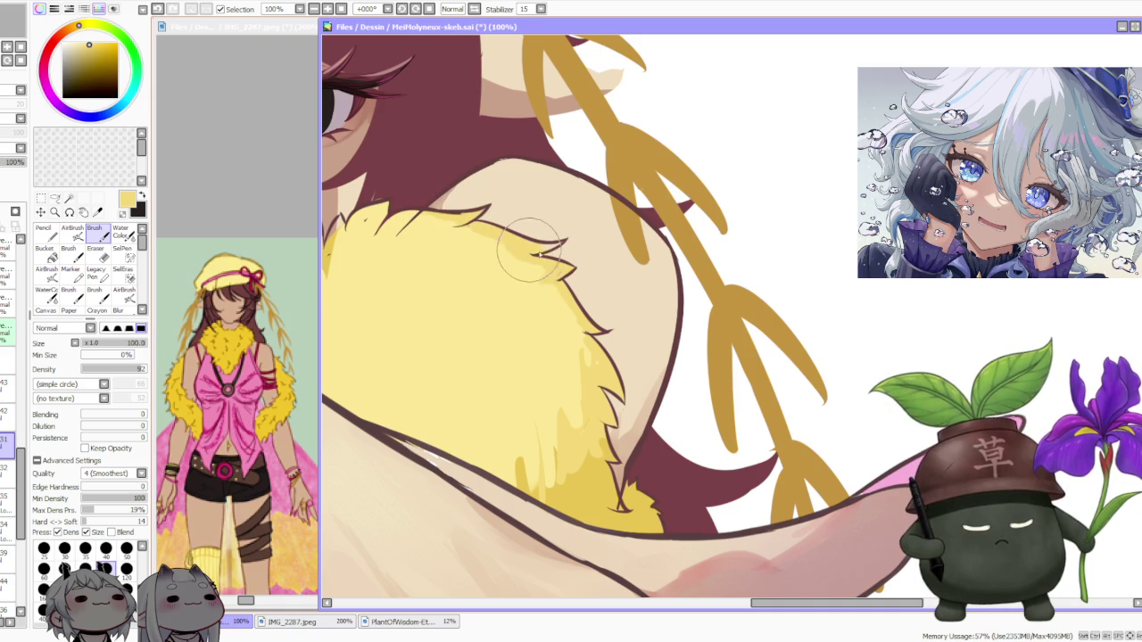
left_click_drag(550, 246, 560, 241)
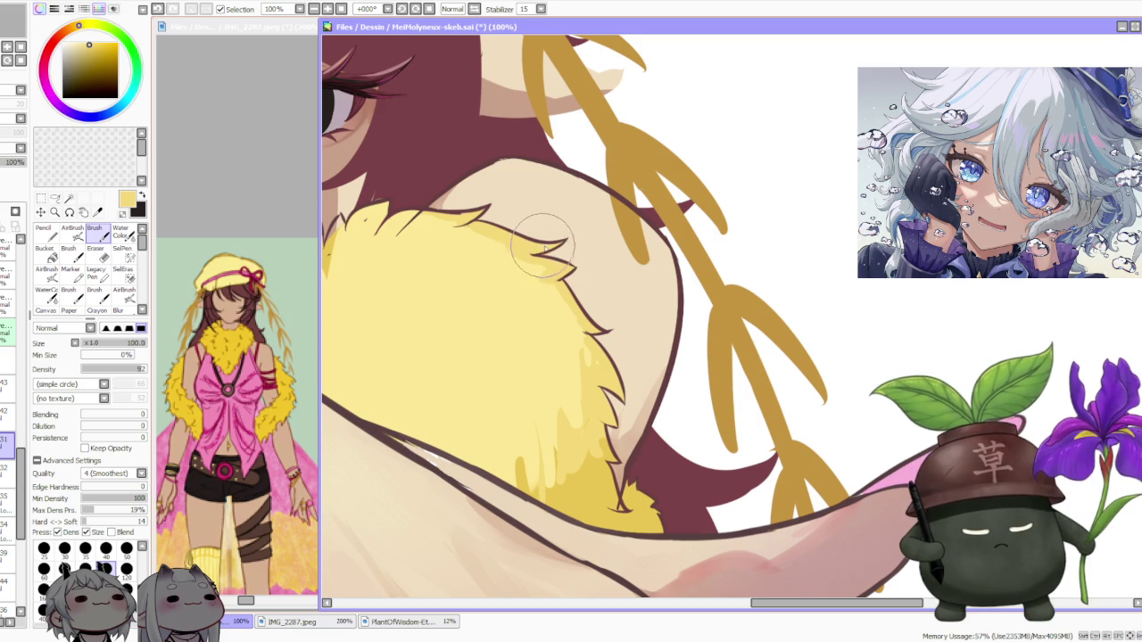
scroll(535, 245, "down", 3)
scroll(459, 228, "up", 3)
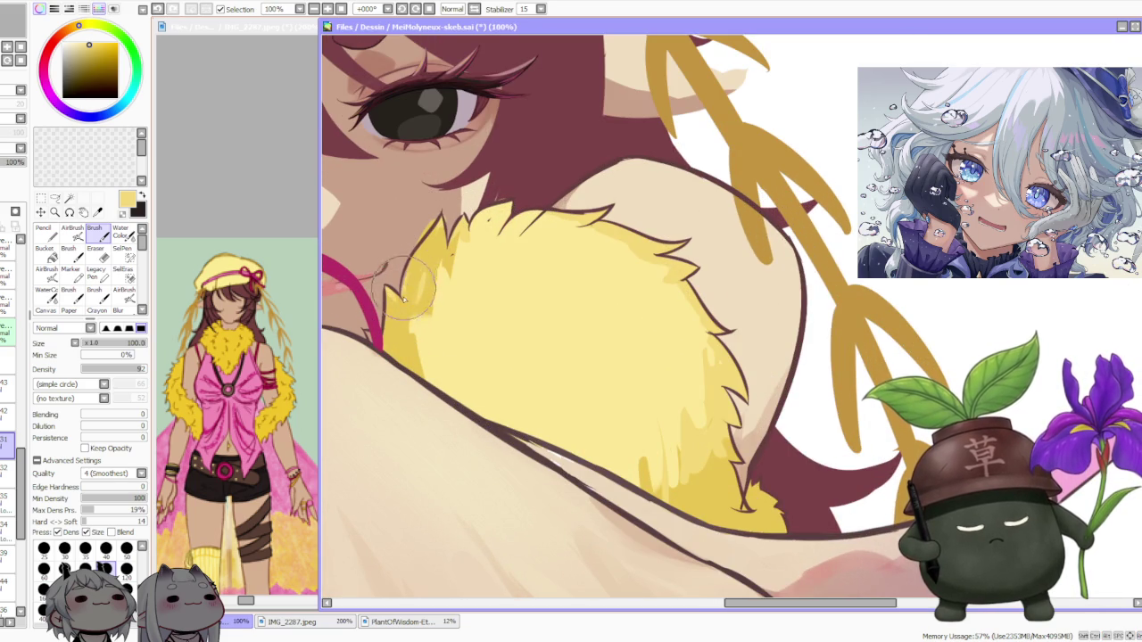
Paint spiky yellow strands along the fur's top edge beside the maroon hair
scroll(385, 287, "down", 1)
scroll(383, 328, "up", 1)
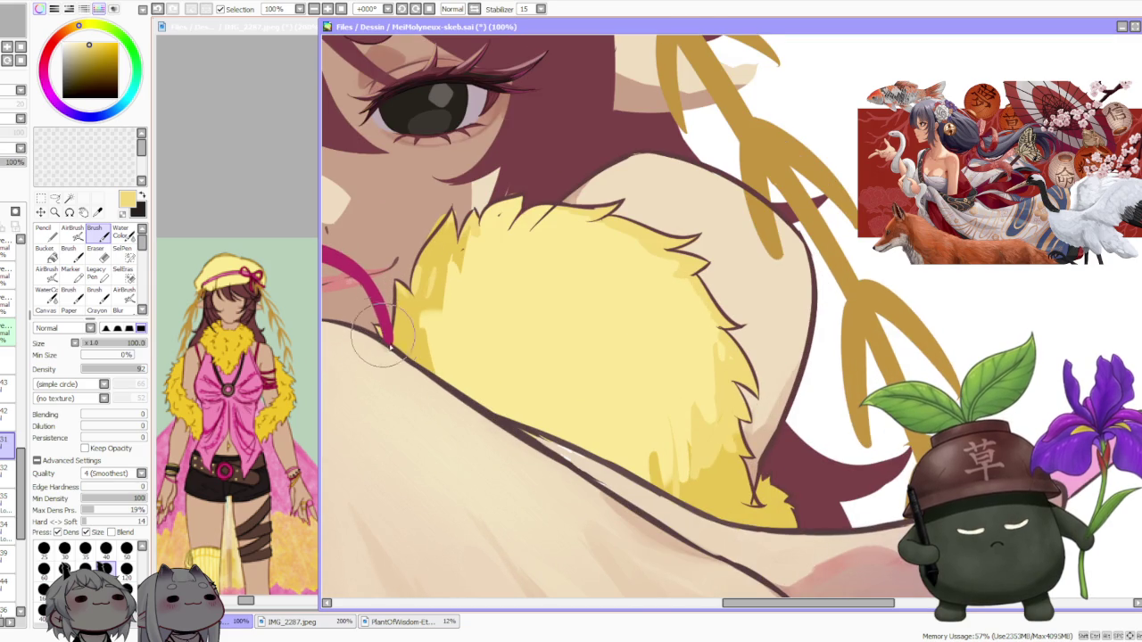
scroll(392, 338, "down", 2)
scroll(392, 339, "down", 1)
scroll(558, 382, "up", 1)
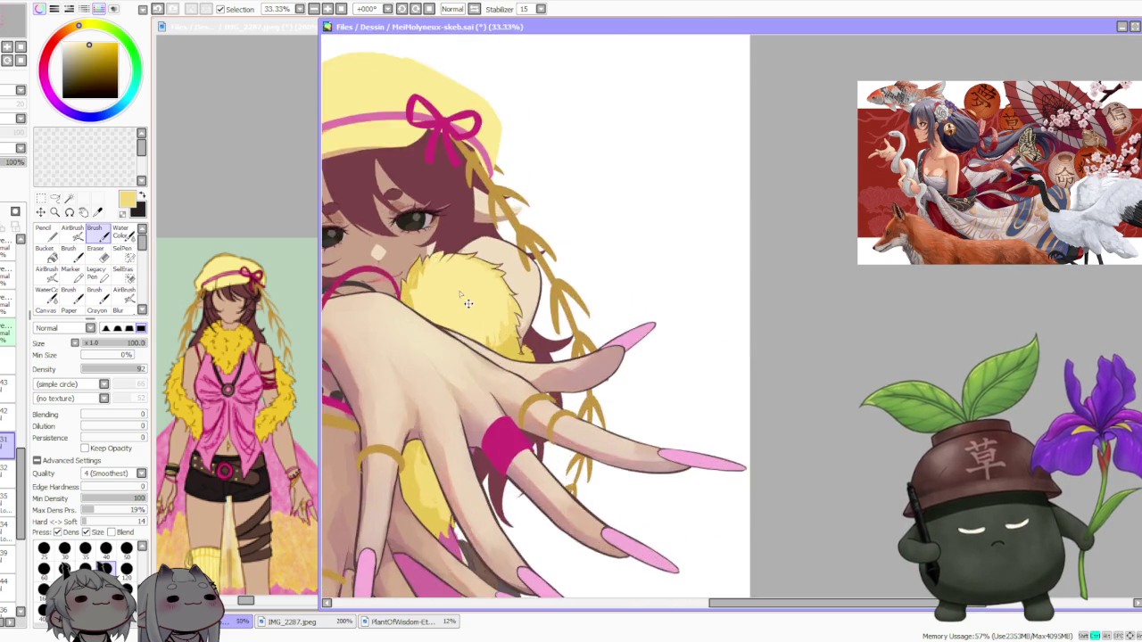
scroll(558, 382, "up", 2)
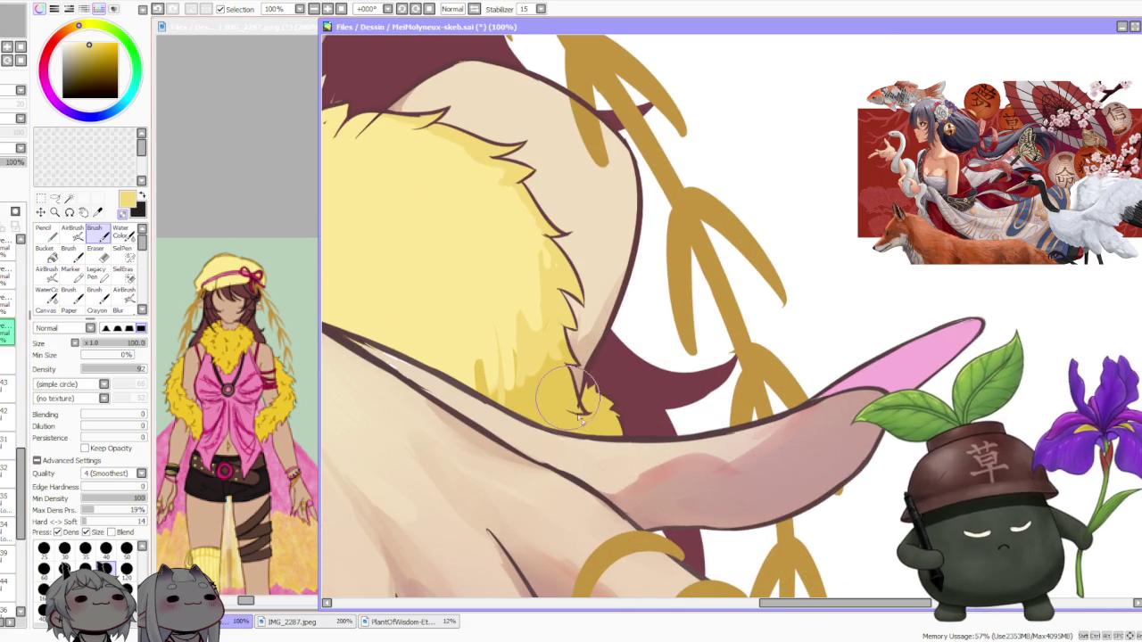
scroll(567, 305, "down", 3)
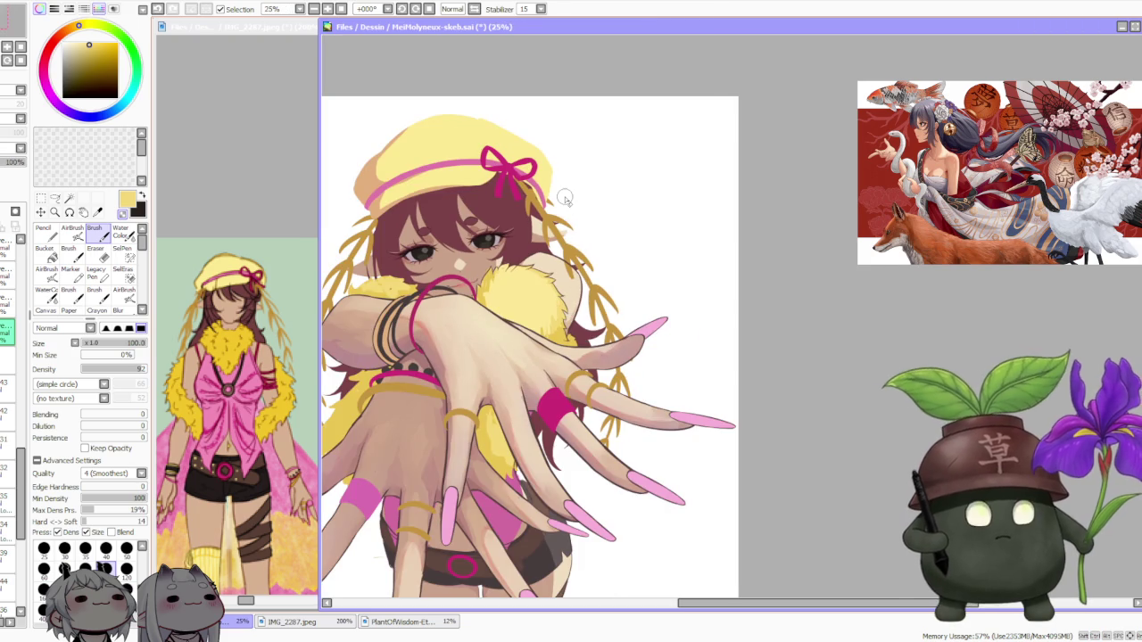
scroll(566, 194, "up", 2)
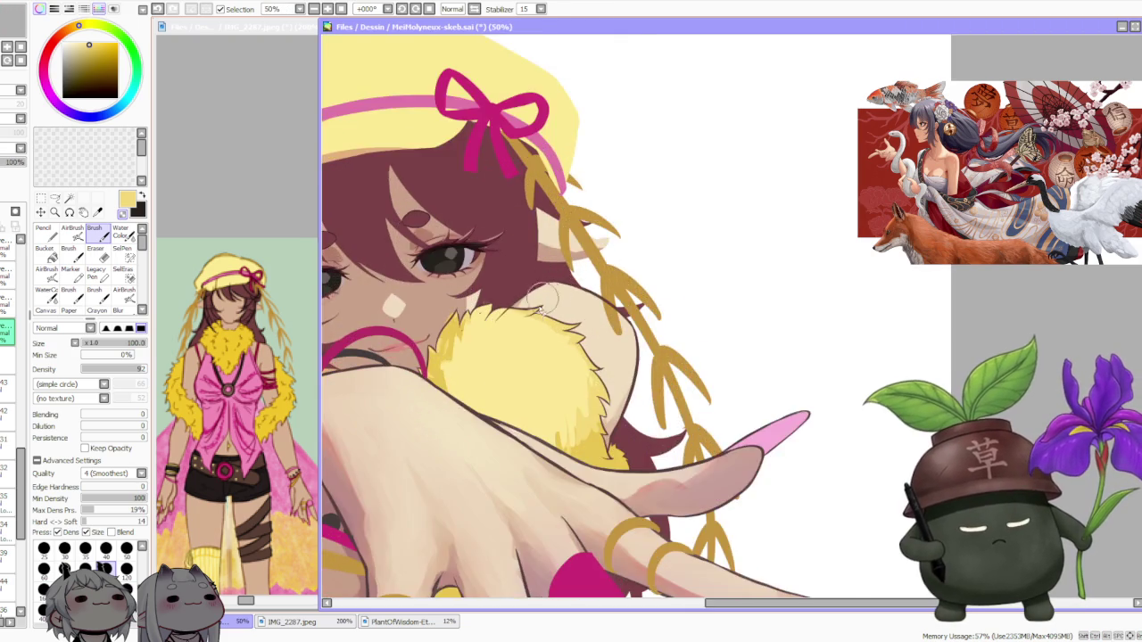
scroll(544, 303, "up", 2)
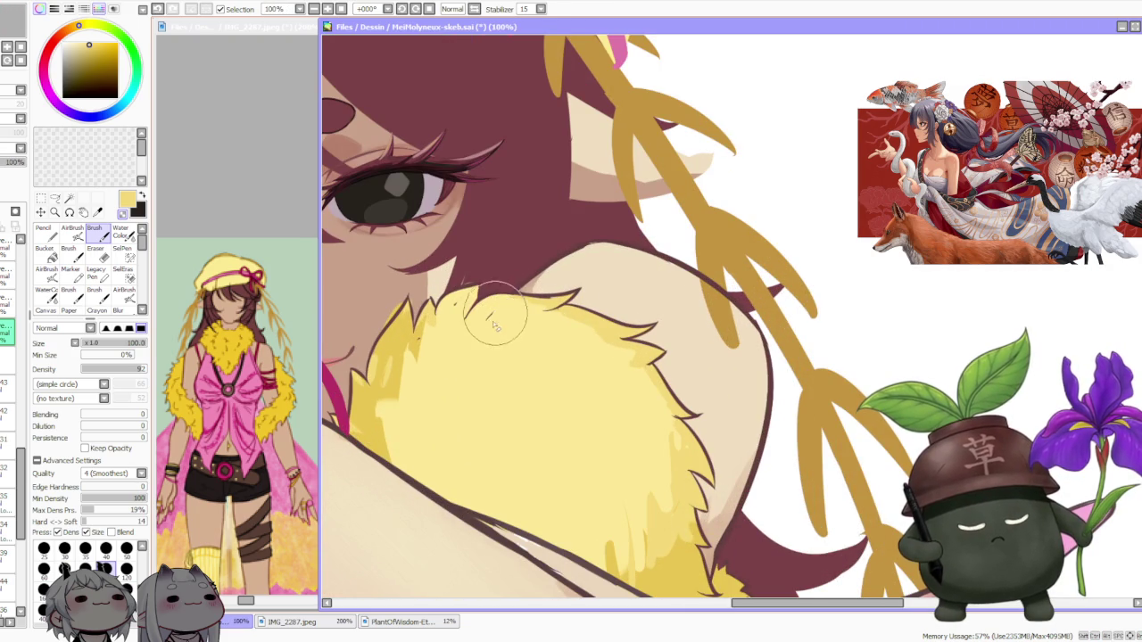
mouse_move(490, 319)
left_mouse_down()
mouse_move(453, 311)
mouse_move(434, 327)
mouse_move(467, 306)
mouse_move(562, 320)
left_mouse_up()
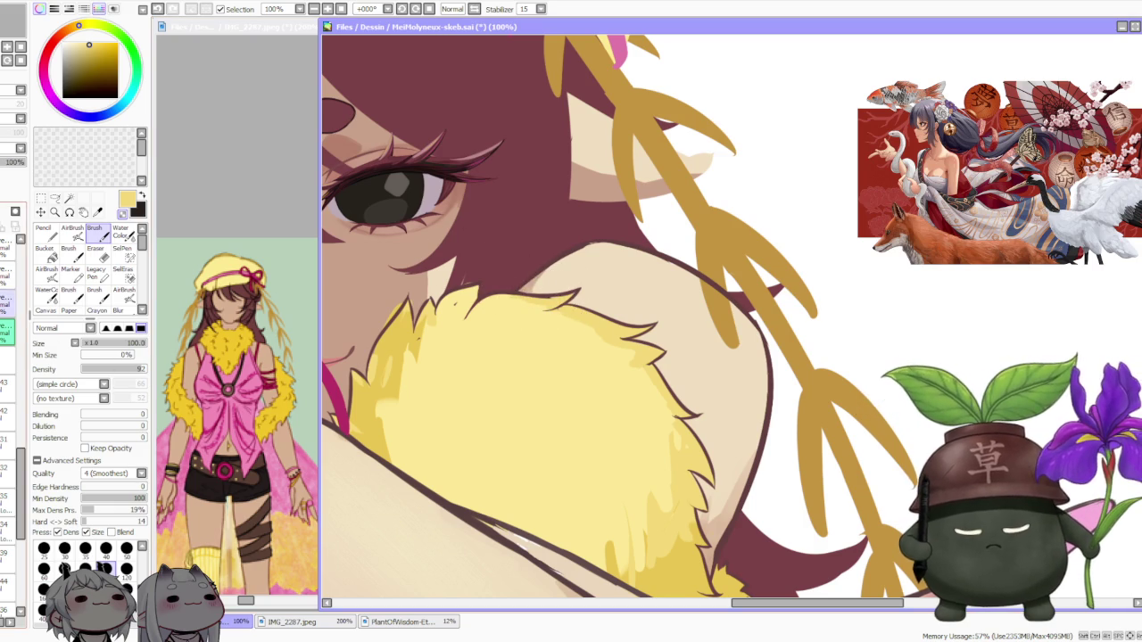
On another layer, sample a lighter fur yellow and repaint the fur edge with a spike tip
scroll(538, 299, "down", 1)
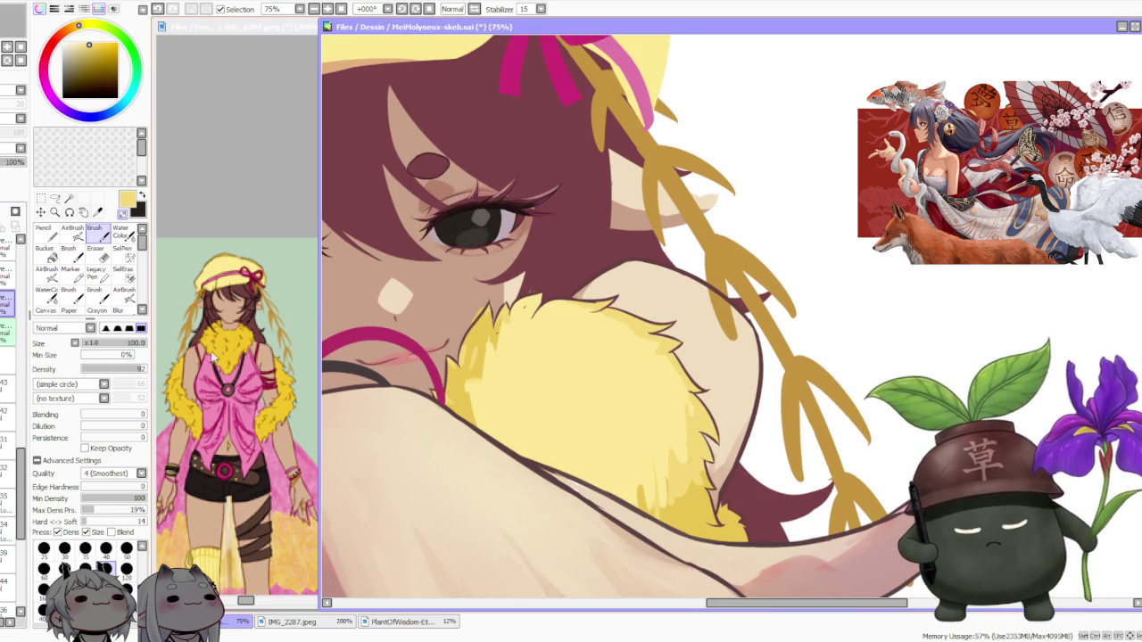
left_click(8, 444)
left_click(526, 322, "alt")
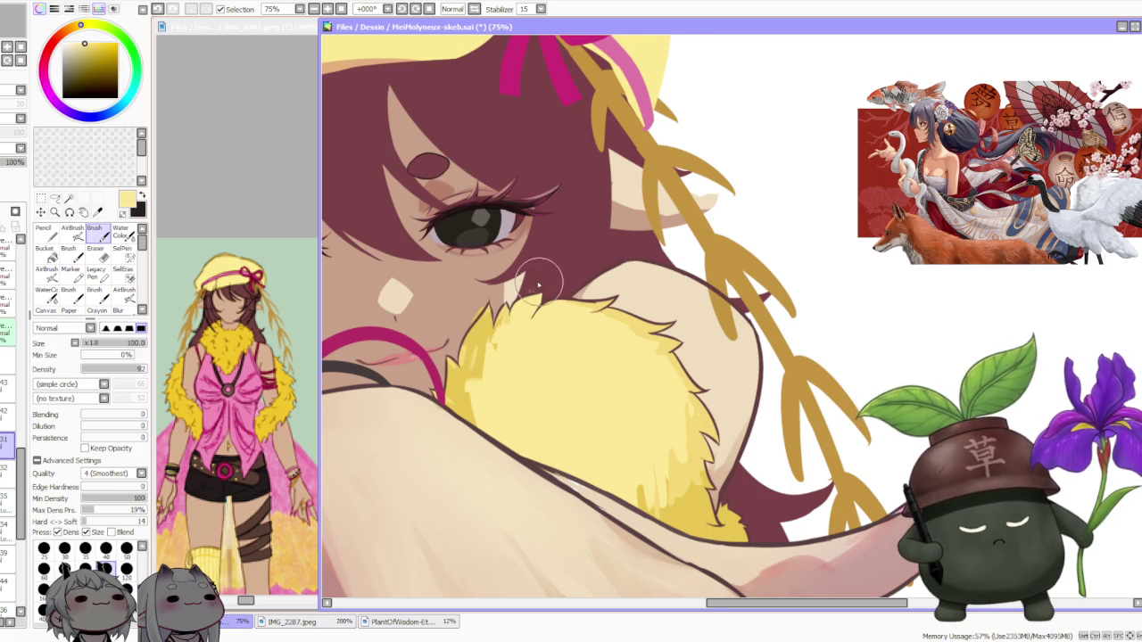
scroll(539, 284, "up", 1)
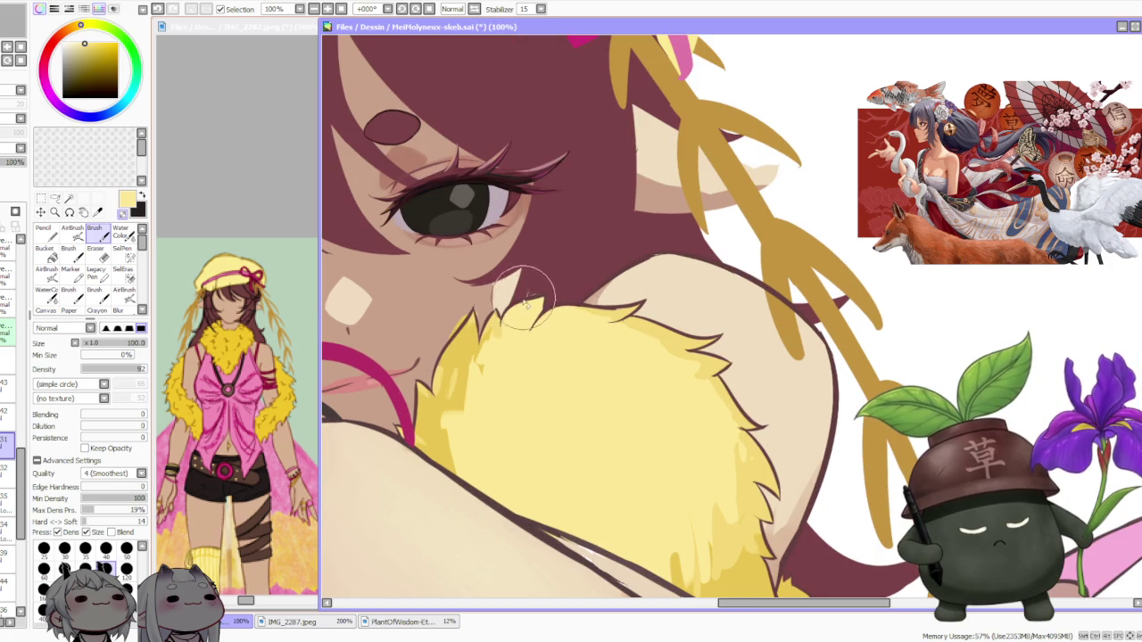
left_click(607, 310, "alt")
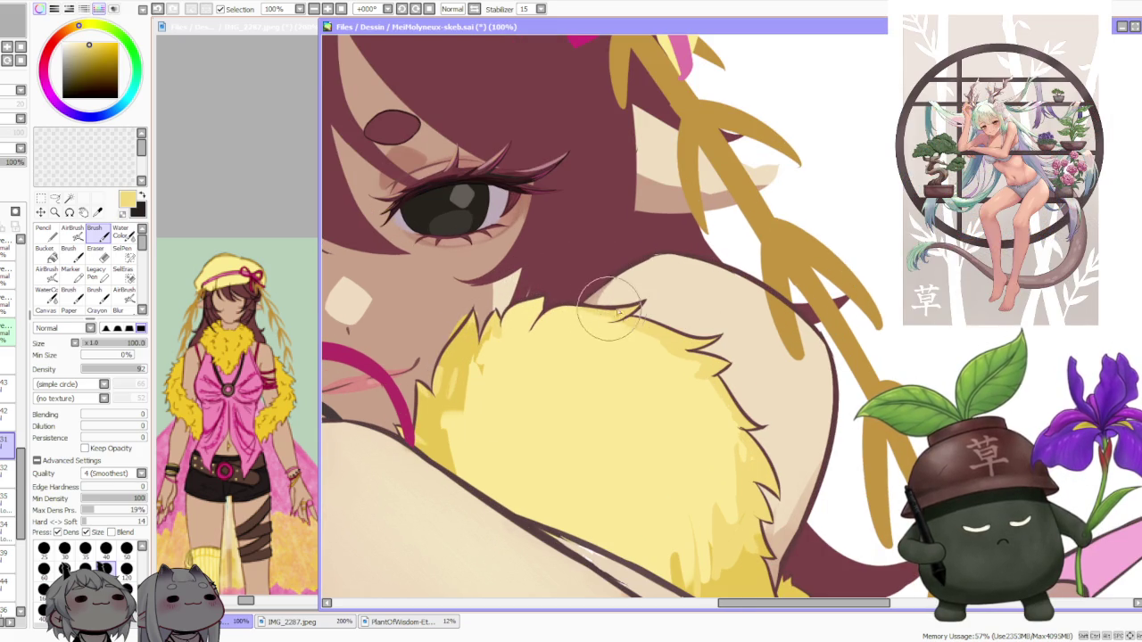
scroll(614, 311, "up", 2)
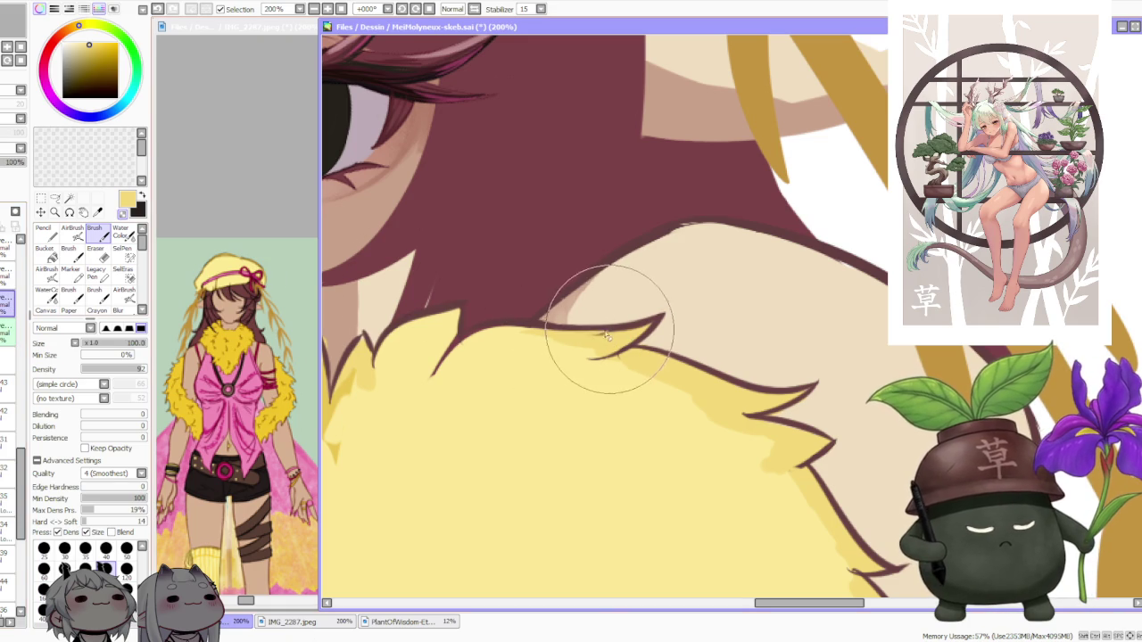
left_click_drag(560, 313, 566, 334)
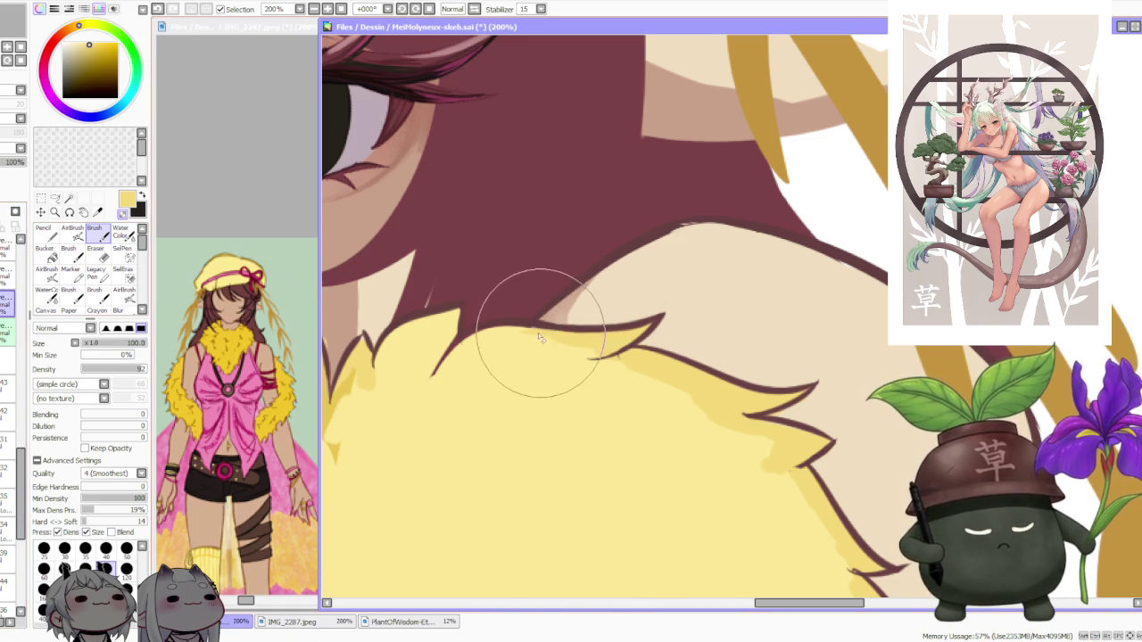
Sample the maroon hair colour for cleaning up the fur tips
scroll(500, 321, "down", 1)
scroll(482, 319, "up", 1)
scroll(478, 312, "up", 1)
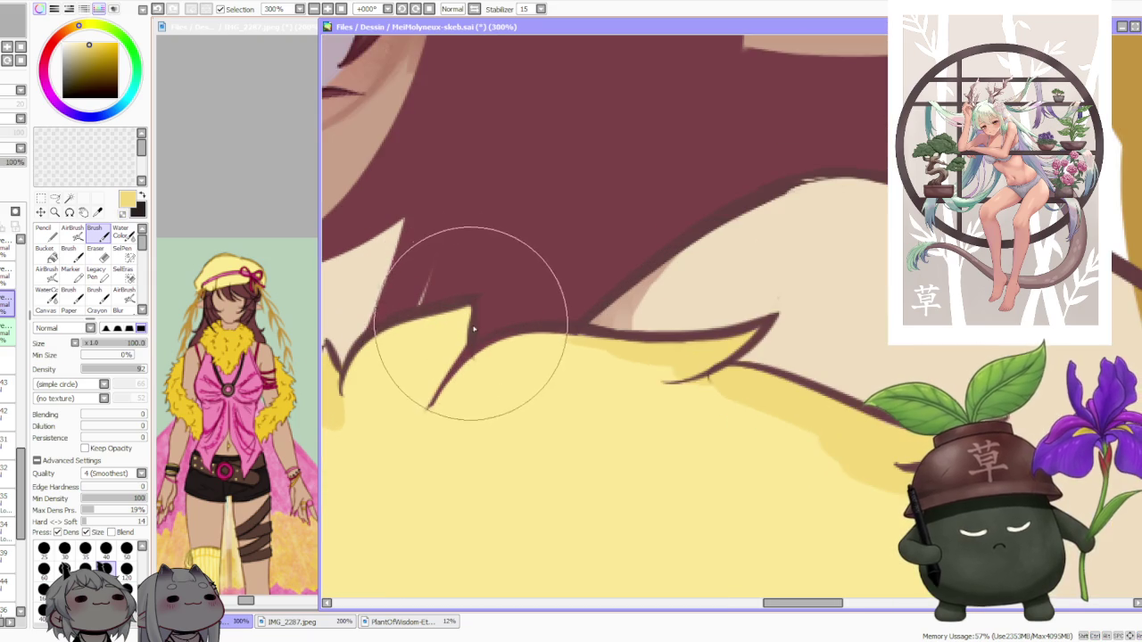
left_click(472, 303, "alt")
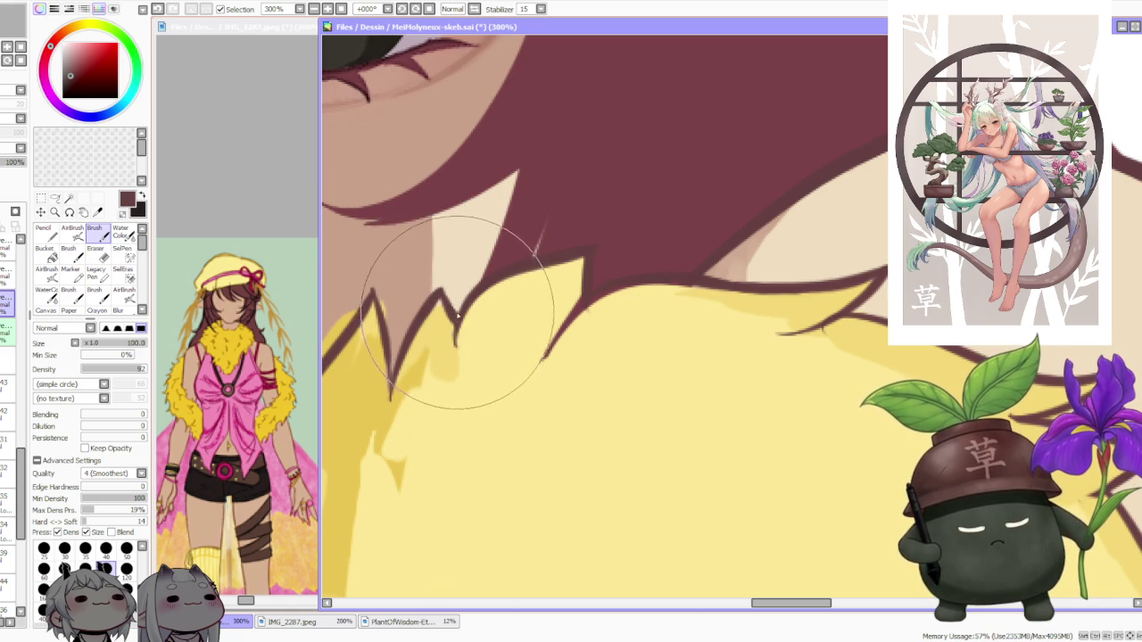
scroll(486, 259, "down", 3)
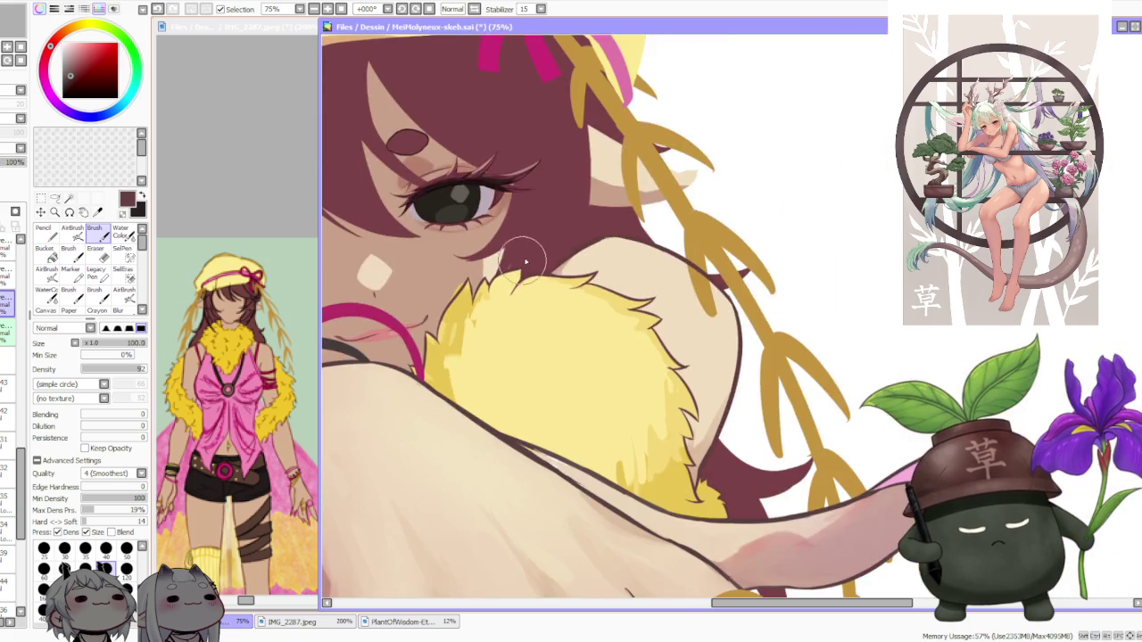
Zoom in on the hand and sample the collar's yellow fur as the brush colour
scroll(551, 284, "down", 3)
scroll(539, 265, "down", 2)
scroll(538, 266, "down", 1)
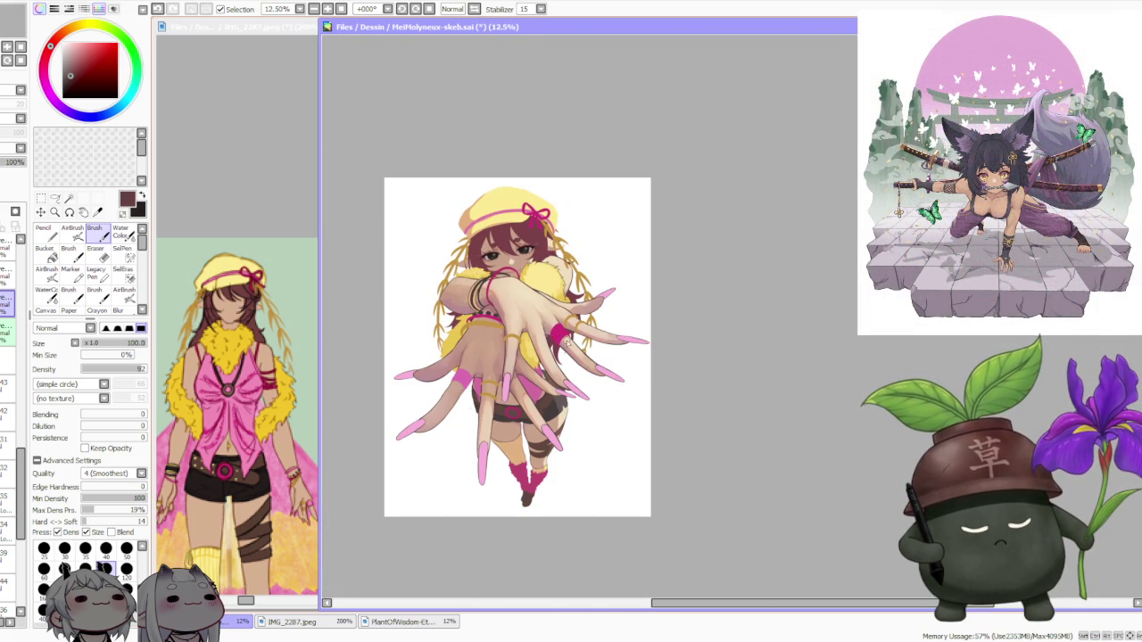
scroll(542, 269, "down", 1)
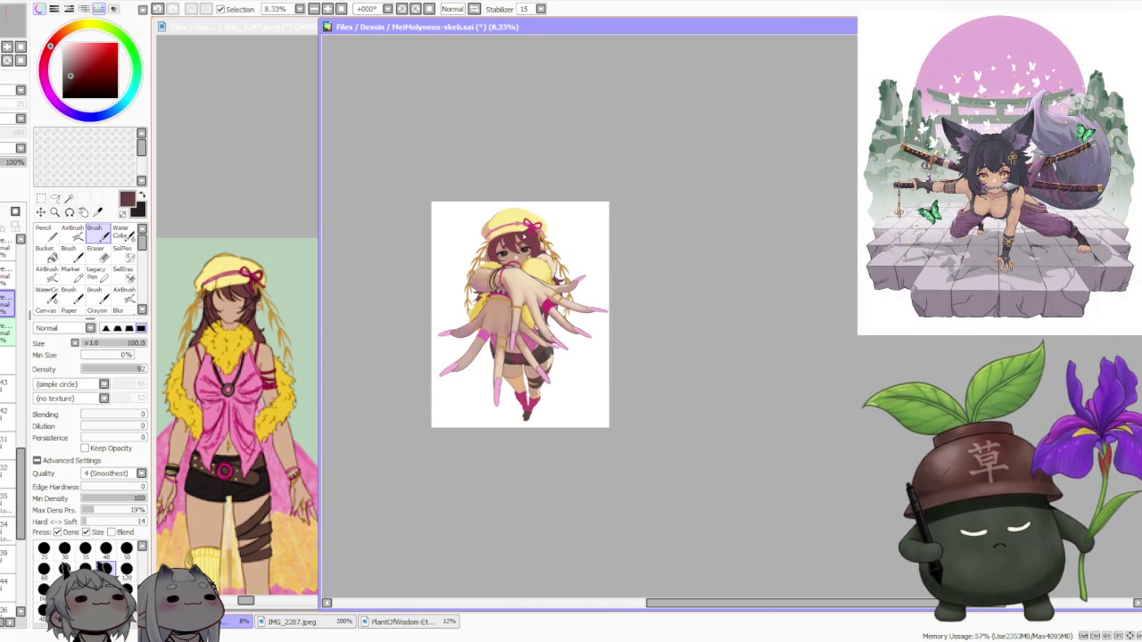
scroll(542, 270, "up", 4)
scroll(550, 287, "down", 1)
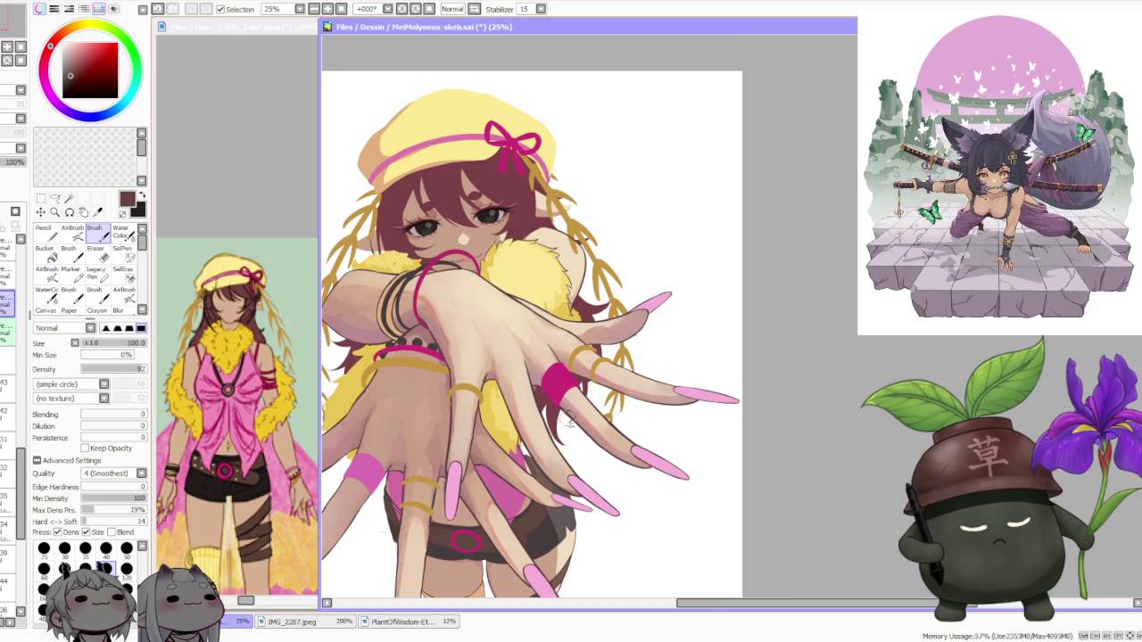
scroll(428, 464, "up", 2)
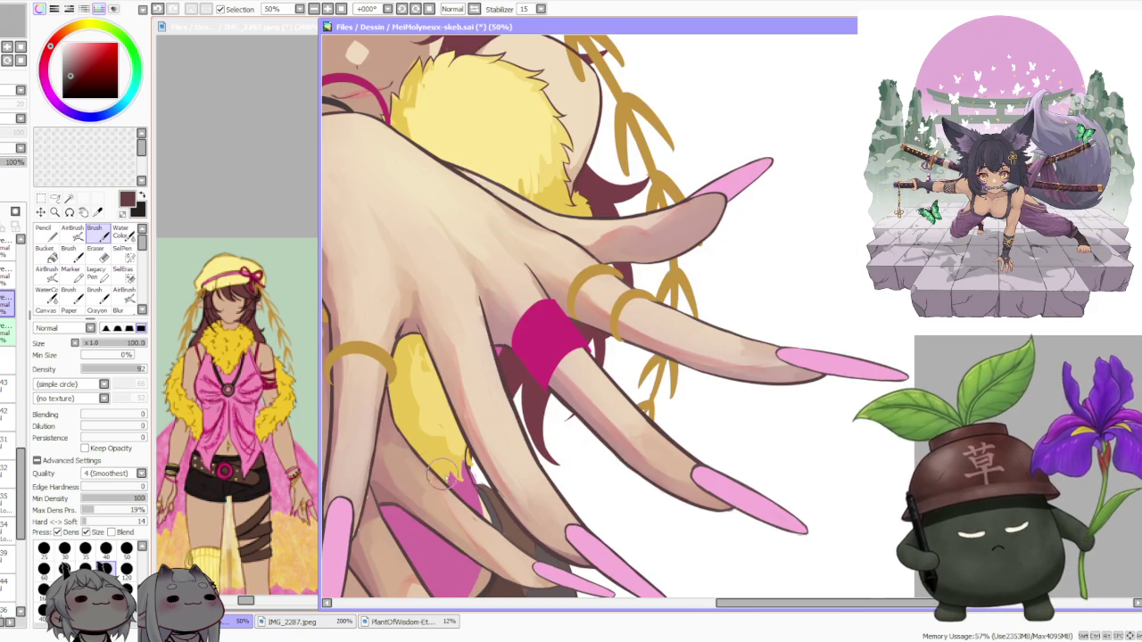
scroll(452, 481, "up", 1)
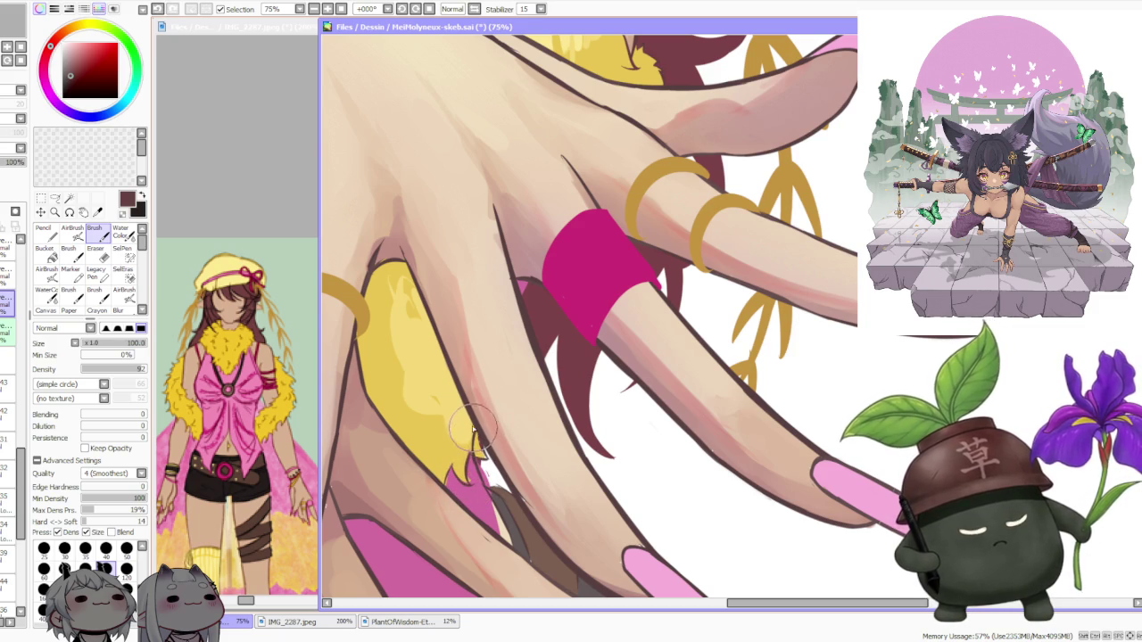
scroll(455, 392, "down", 1)
scroll(454, 357, "down", 1)
scroll(455, 357, "down", 1)
scroll(446, 344, "up", 1)
scroll(446, 344, "up", 1)
scroll(517, 458, "up", 2)
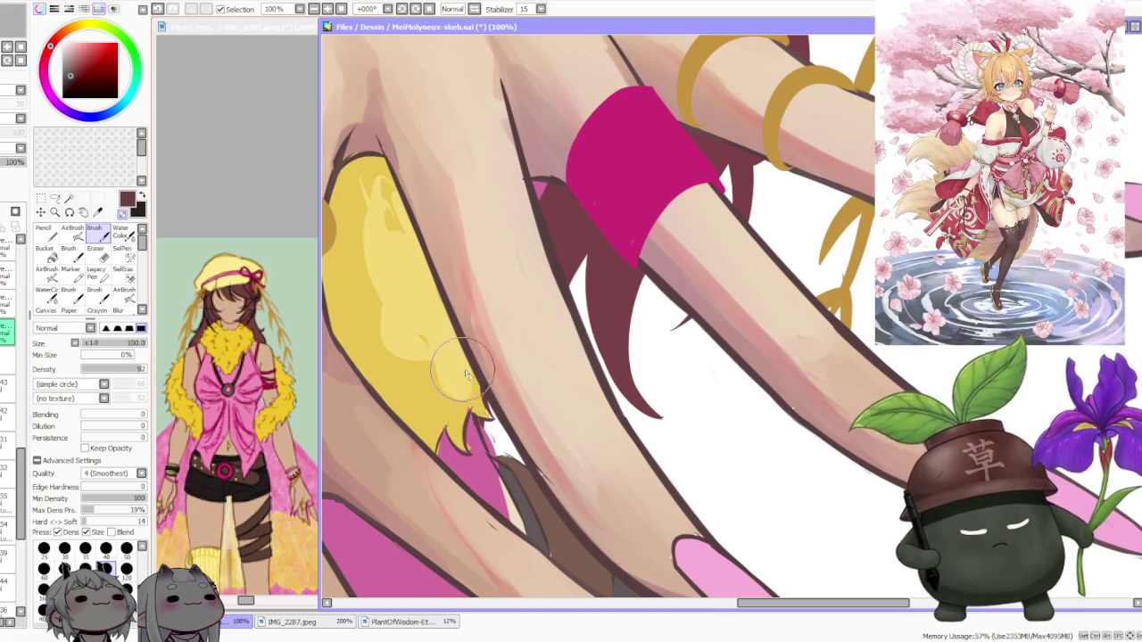
scroll(468, 366, "down", 3)
scroll(481, 343, "down", 2)
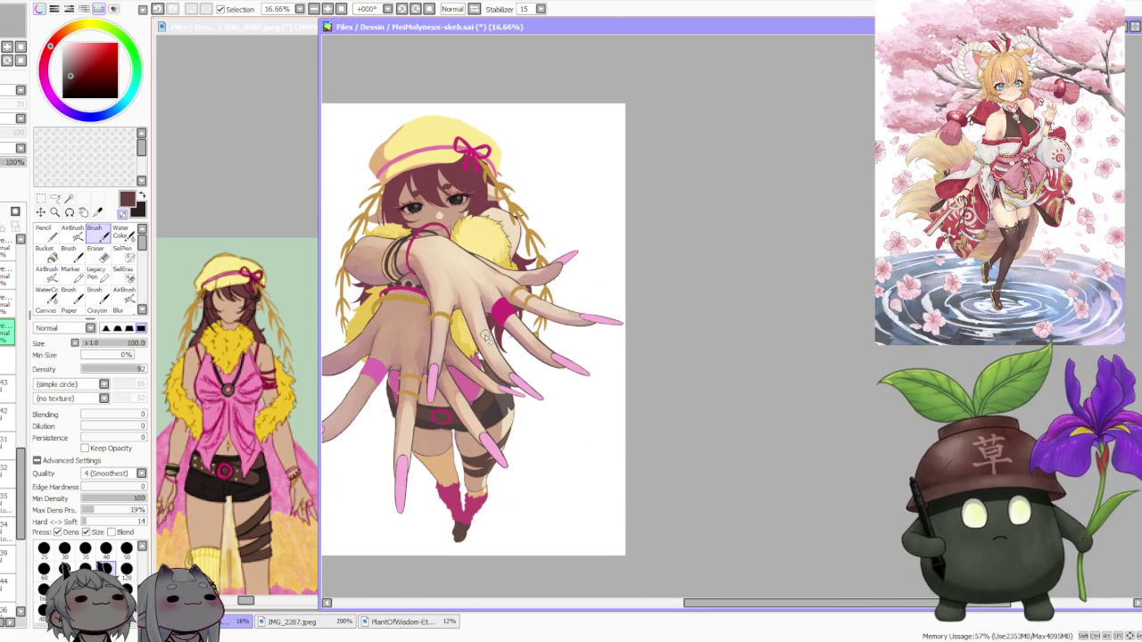
scroll(486, 337, "up", 2)
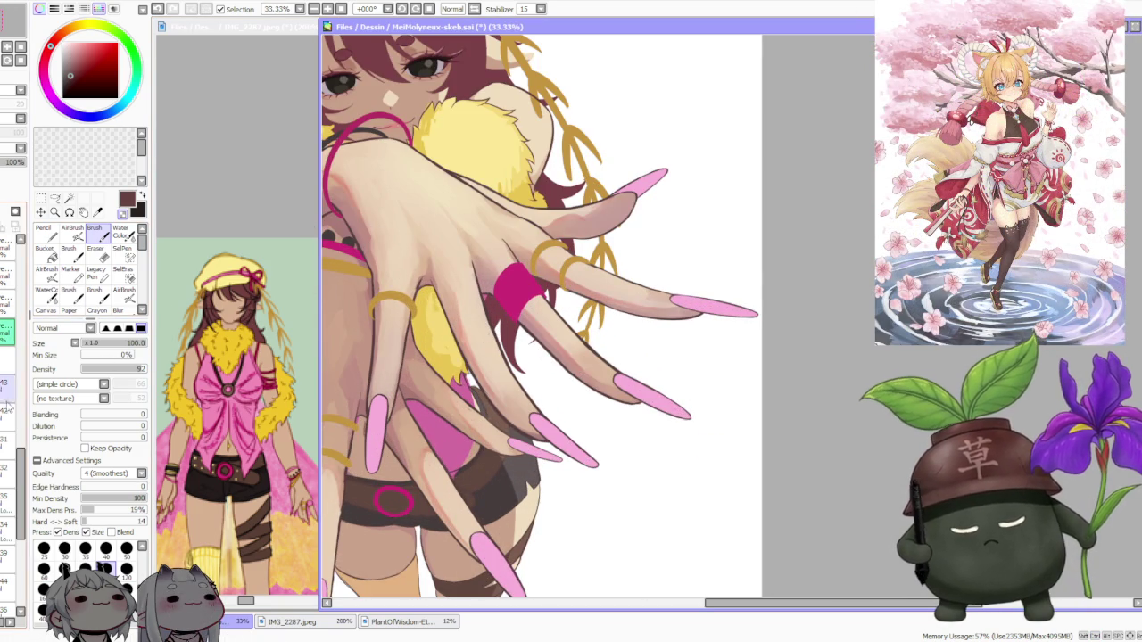
scroll(468, 343, "up", 3)
left_click(446, 374, "alt")
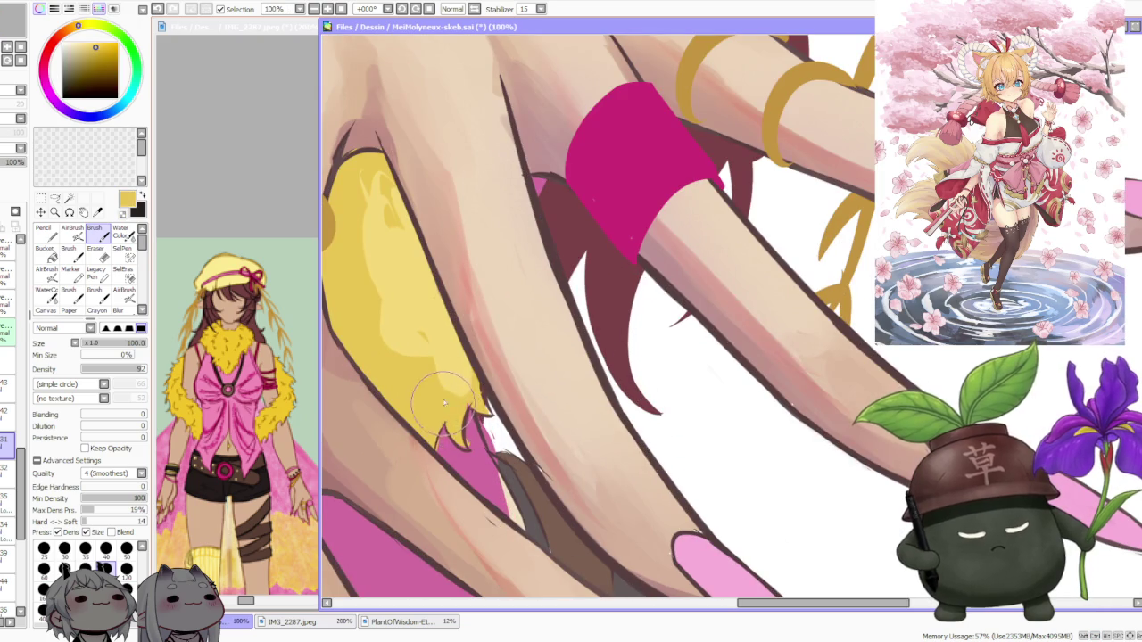
Extend the yellow fur patch between the fingers, then sample the dark brown outline colour
left_click_drag(464, 435, 470, 406)
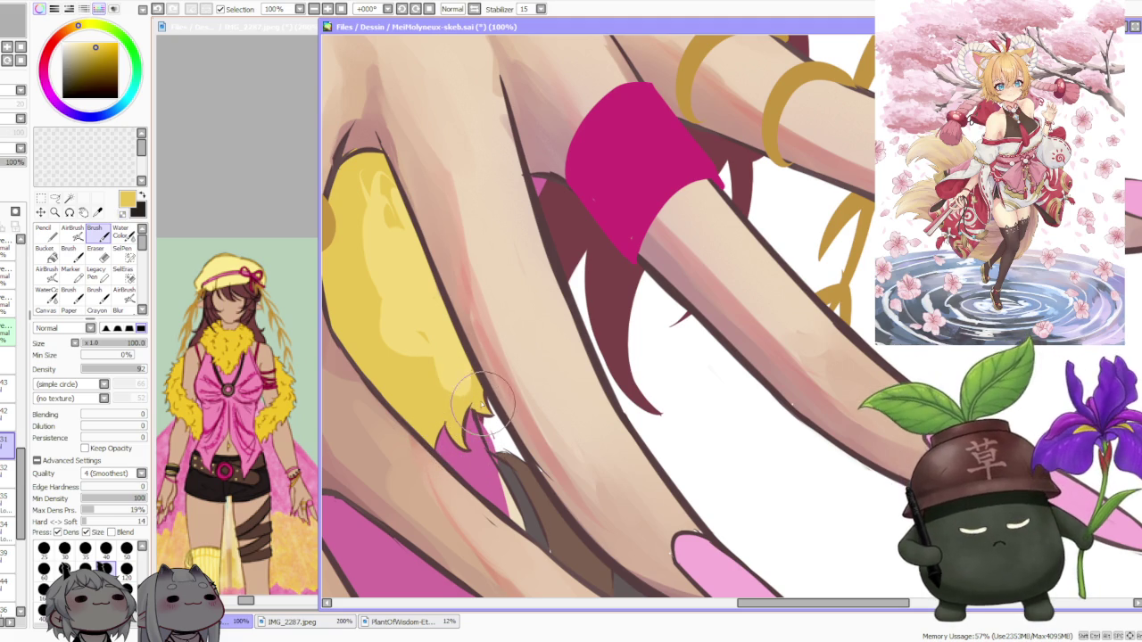
scroll(473, 406, "up", 2)
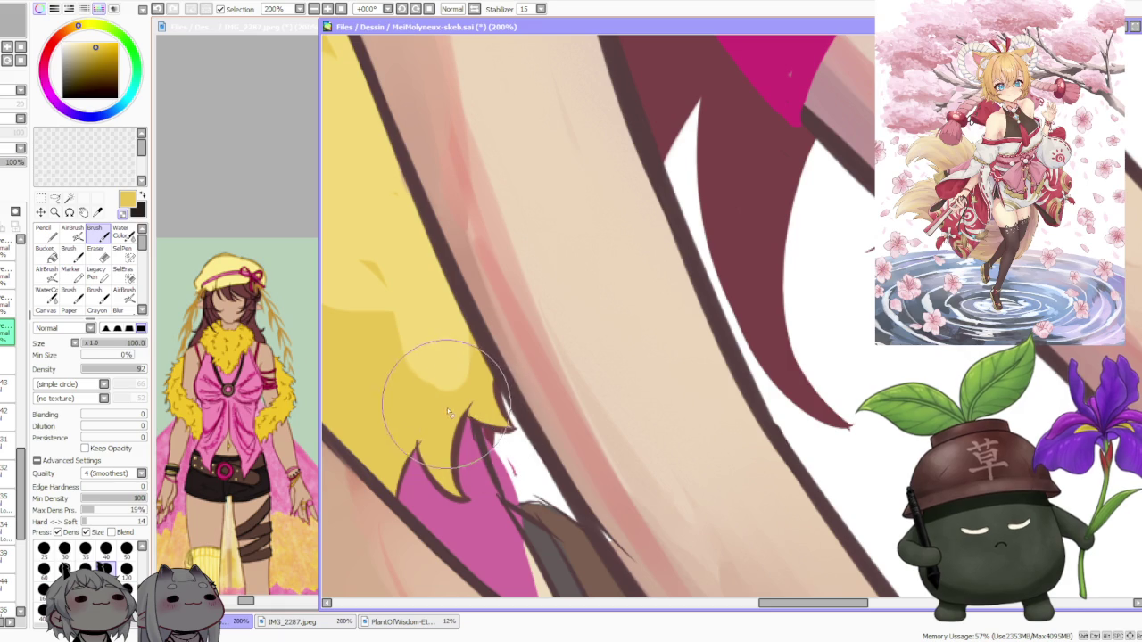
left_click(466, 416, "alt")
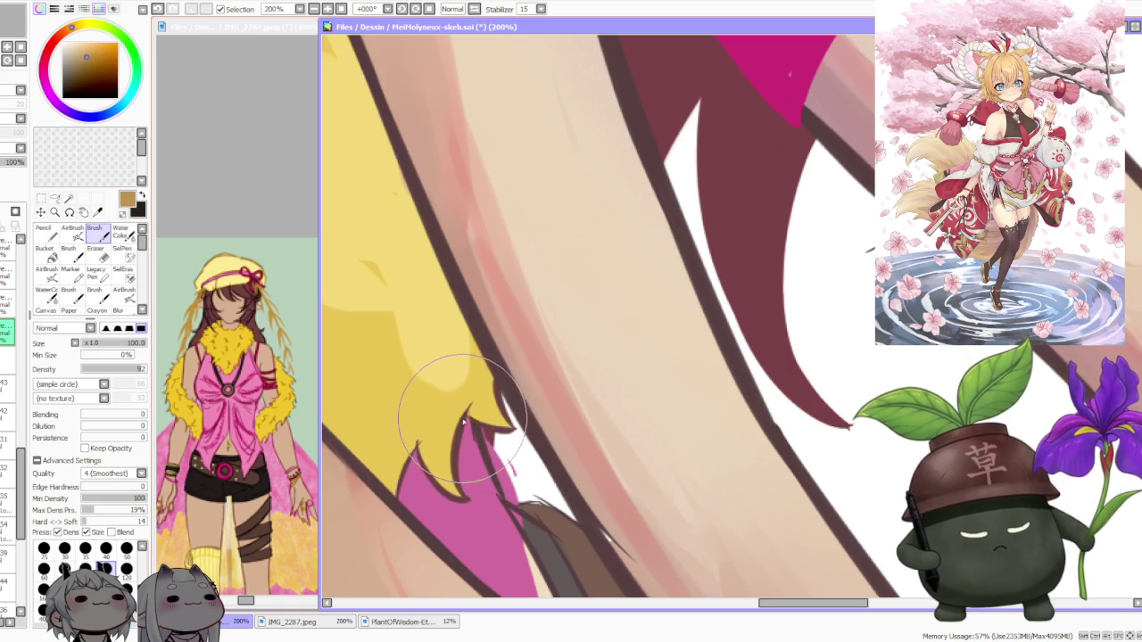
left_click(460, 420, "alt")
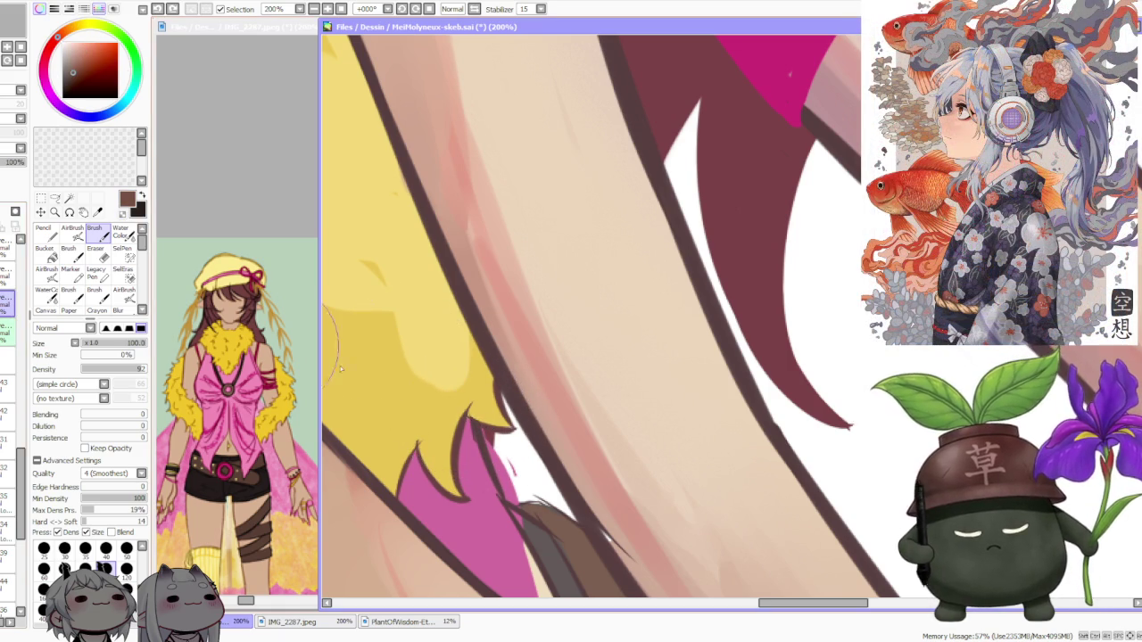
left_click(489, 427, "alt")
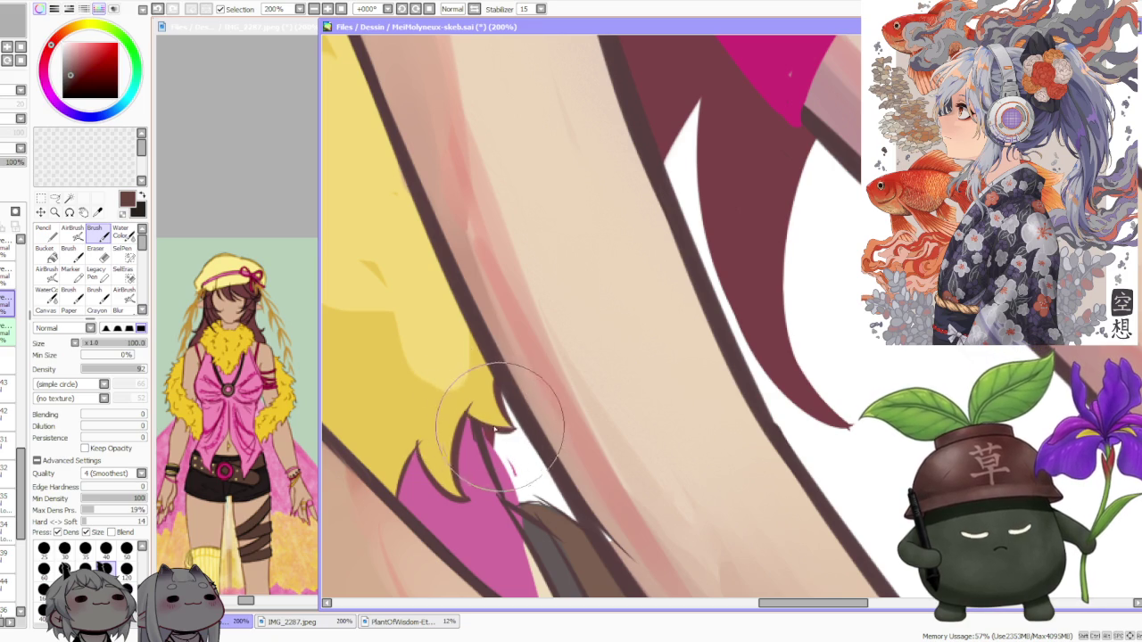
Reshape the dark fur tips over the pink top below the fingers
scroll(497, 390, "down", 2)
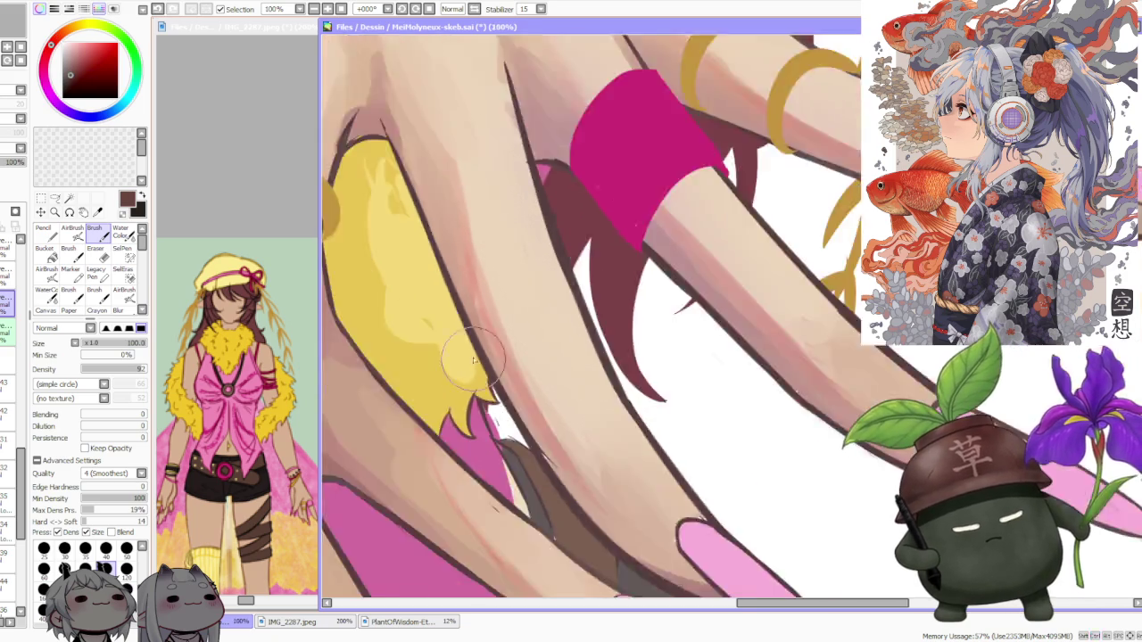
scroll(497, 391, "down", 2)
scroll(497, 391, "down", 2)
scroll(504, 205, "down", 3)
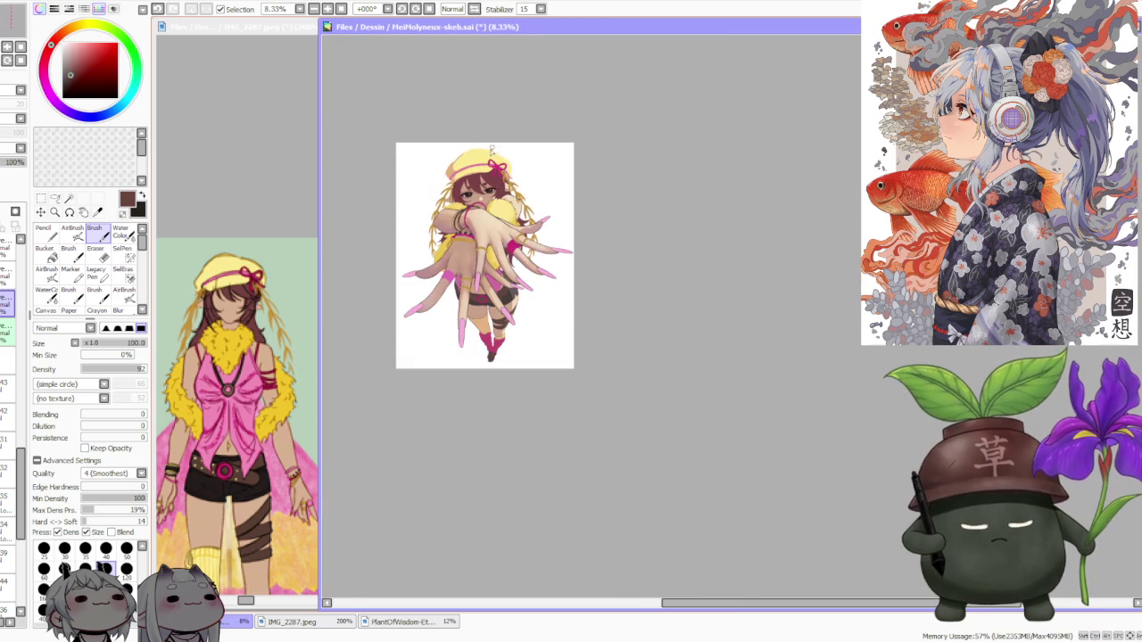
scroll(492, 148, "up", 3)
scroll(516, 470, "up", 3)
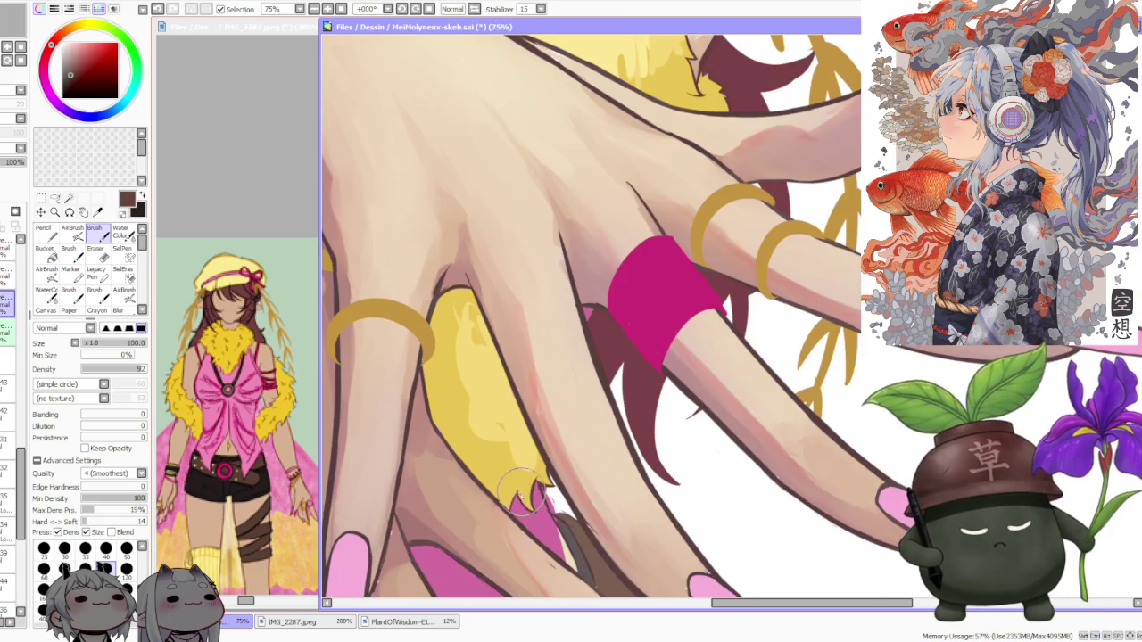
scroll(523, 492, "up", 2)
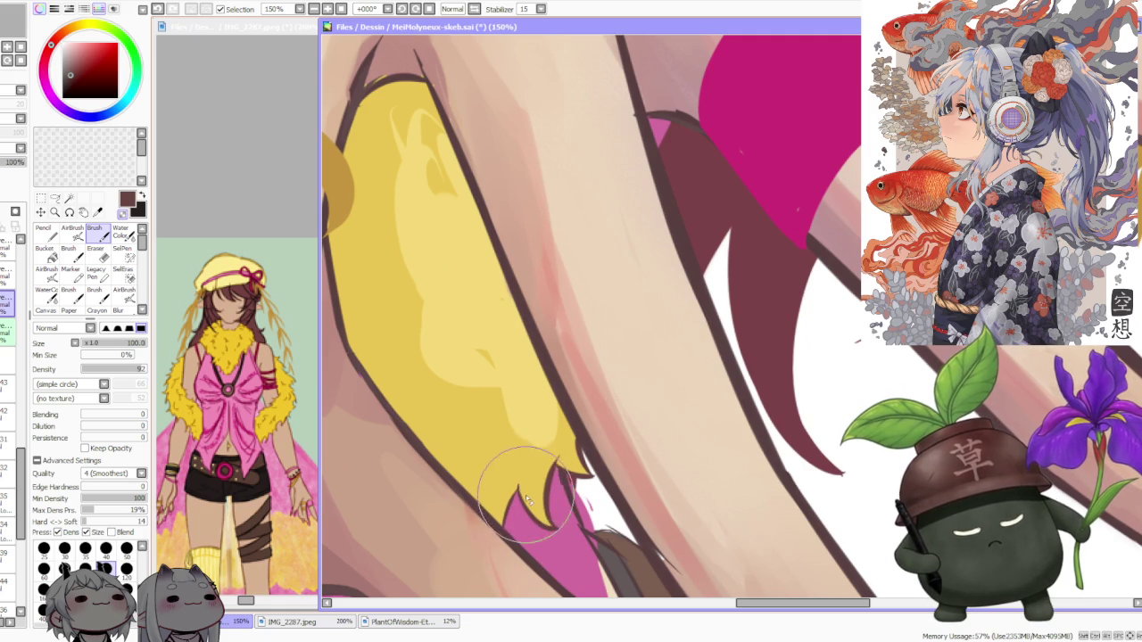
mouse_move(524, 495)
left_mouse_down()
mouse_move(544, 517)
mouse_move(515, 501)
mouse_move(524, 528)
mouse_move(517, 507)
mouse_move(486, 522)
mouse_move(522, 443)
mouse_move(503, 489)
left_mouse_up()
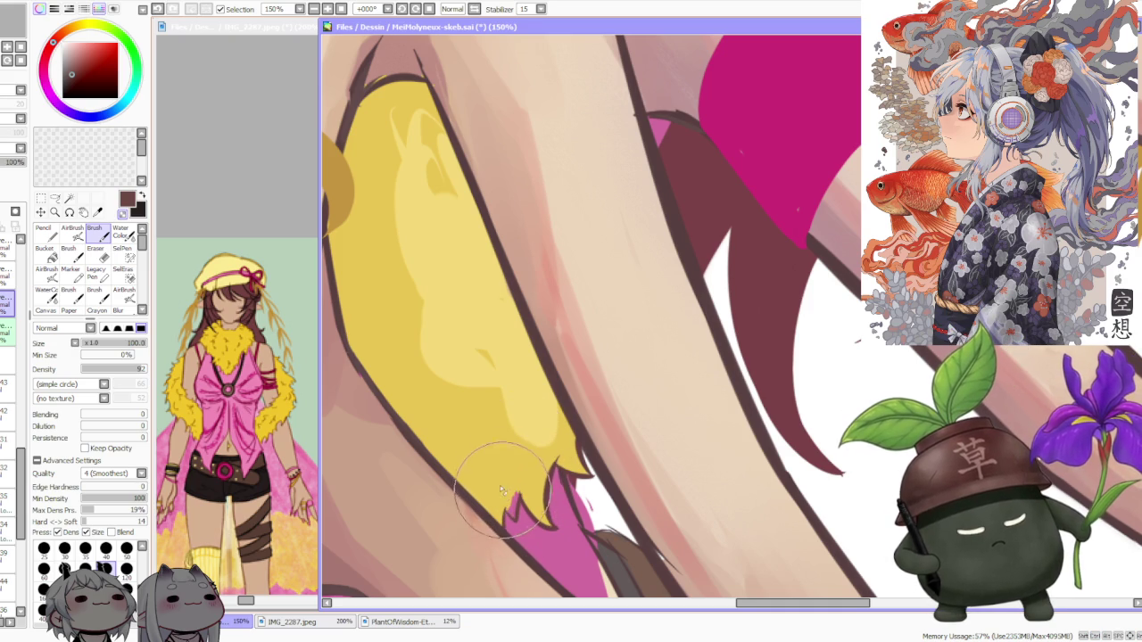
scroll(471, 250, "down", 3)
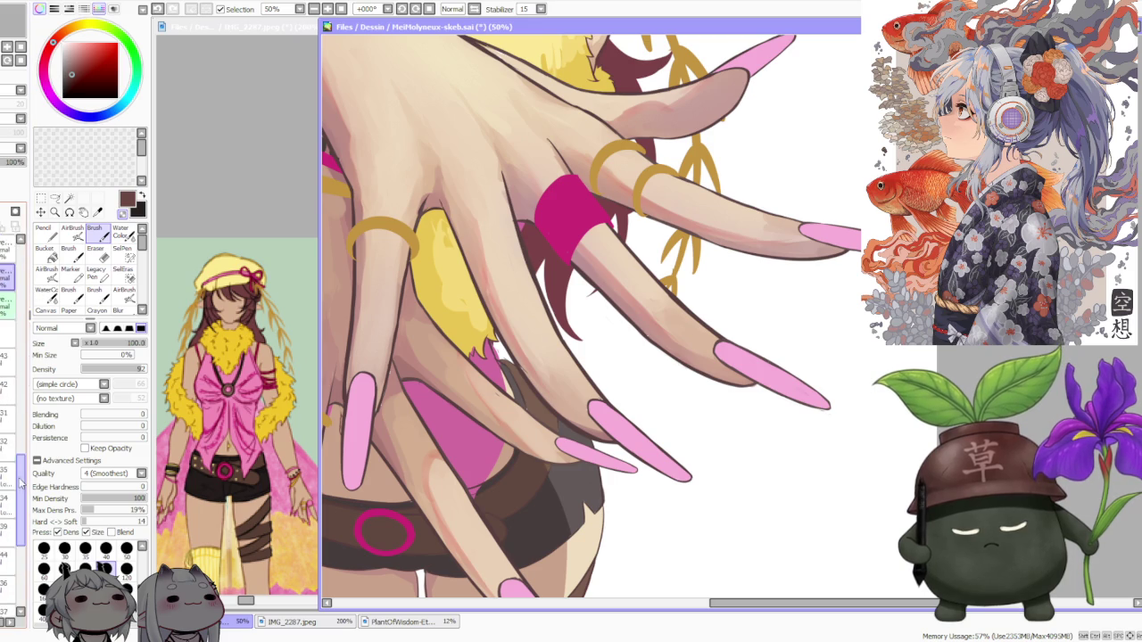
Re-sample the fur yellow and zoom the view back out over the hand
left_click(472, 346, "alt")
scroll(473, 346, "up", 3)
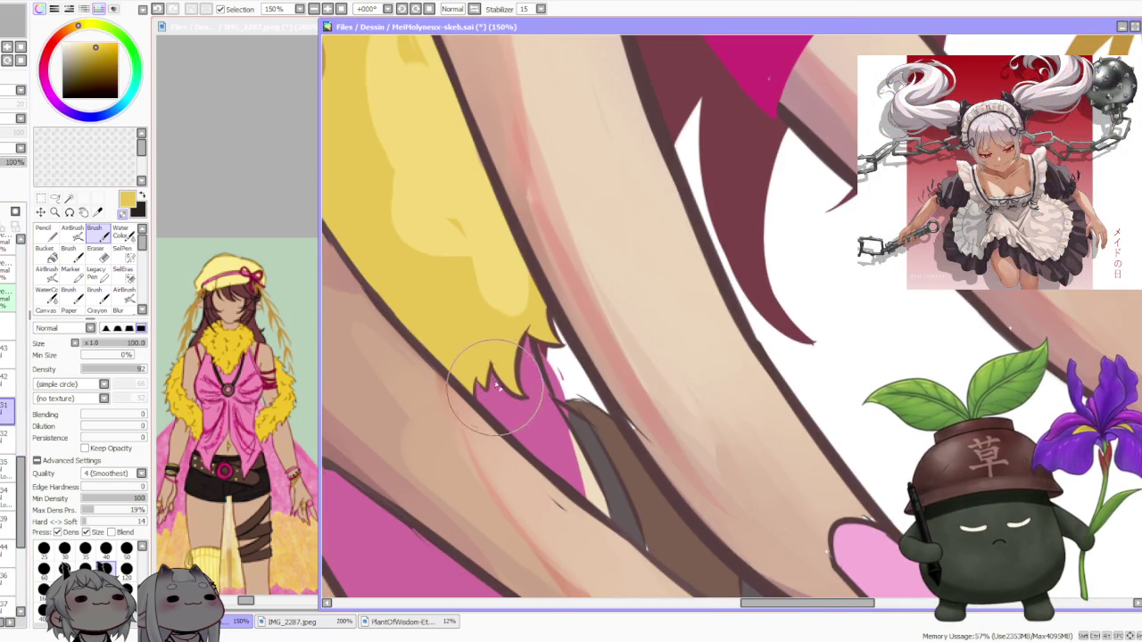
scroll(486, 342, "down", 3)
scroll(486, 342, "down", 4)
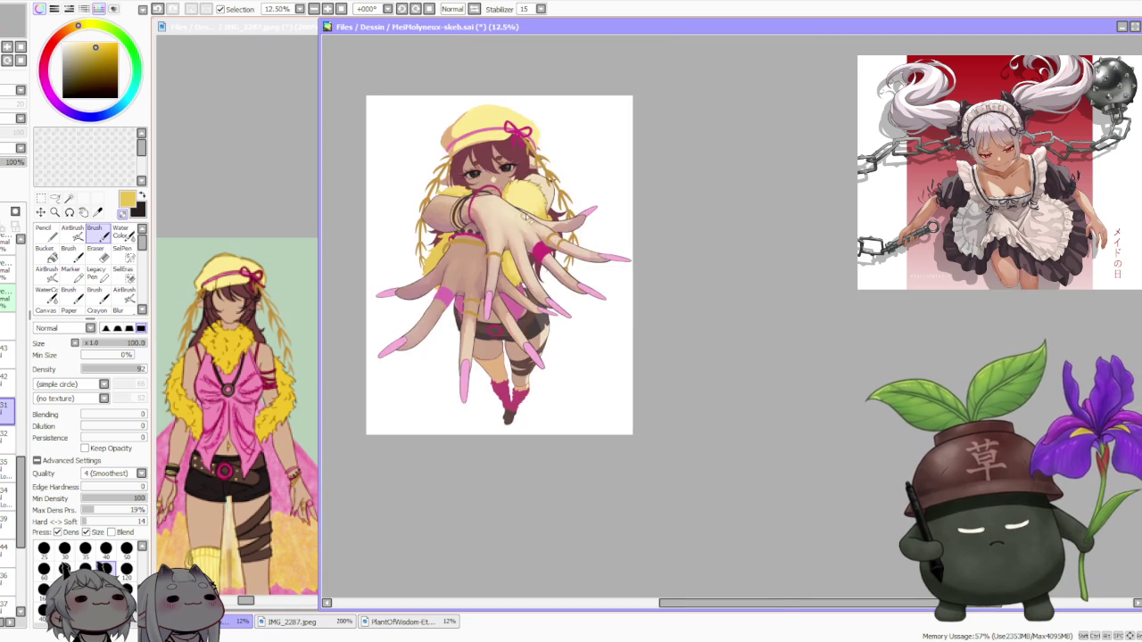
scroll(522, 152, "up", 2)
scroll(524, 167, "down", 1)
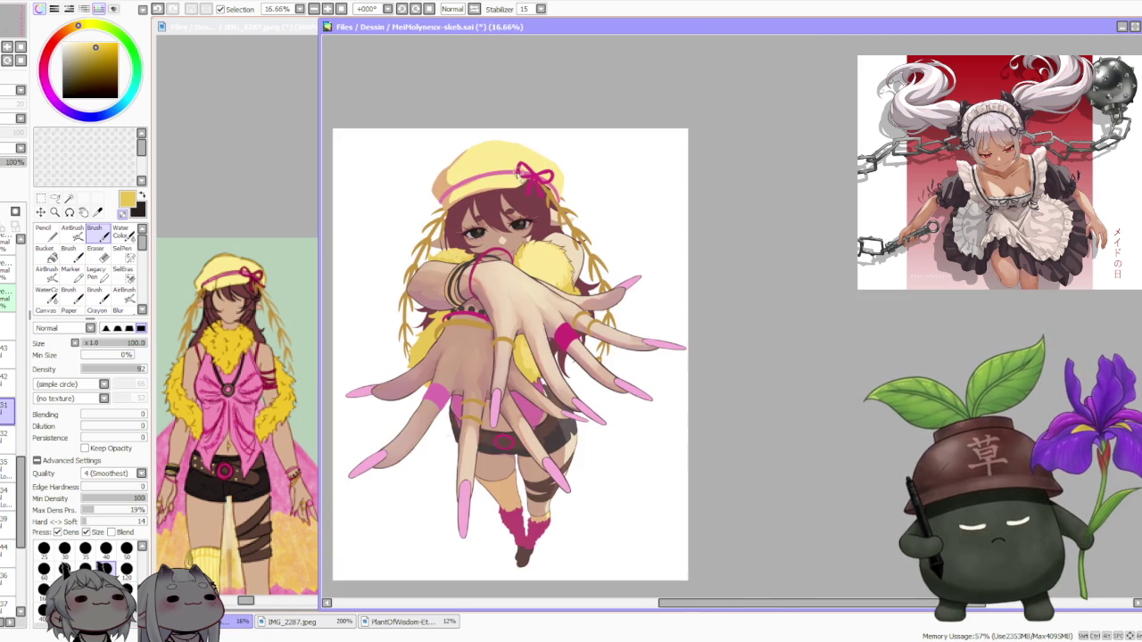
scroll(566, 298, "up", 2)
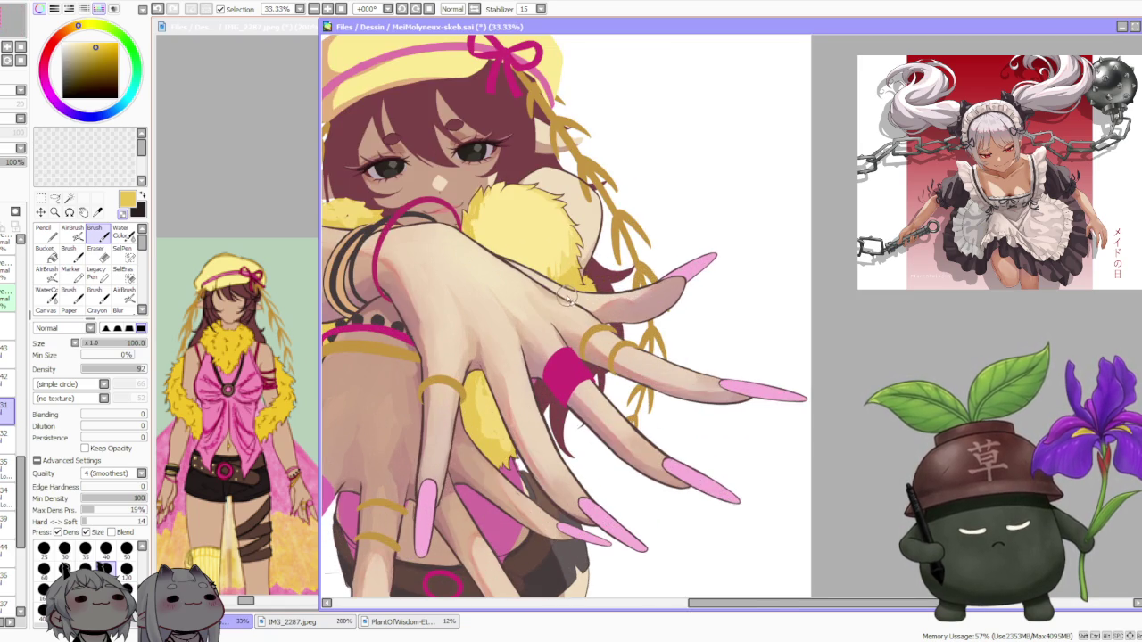
scroll(561, 291, "down", 1)
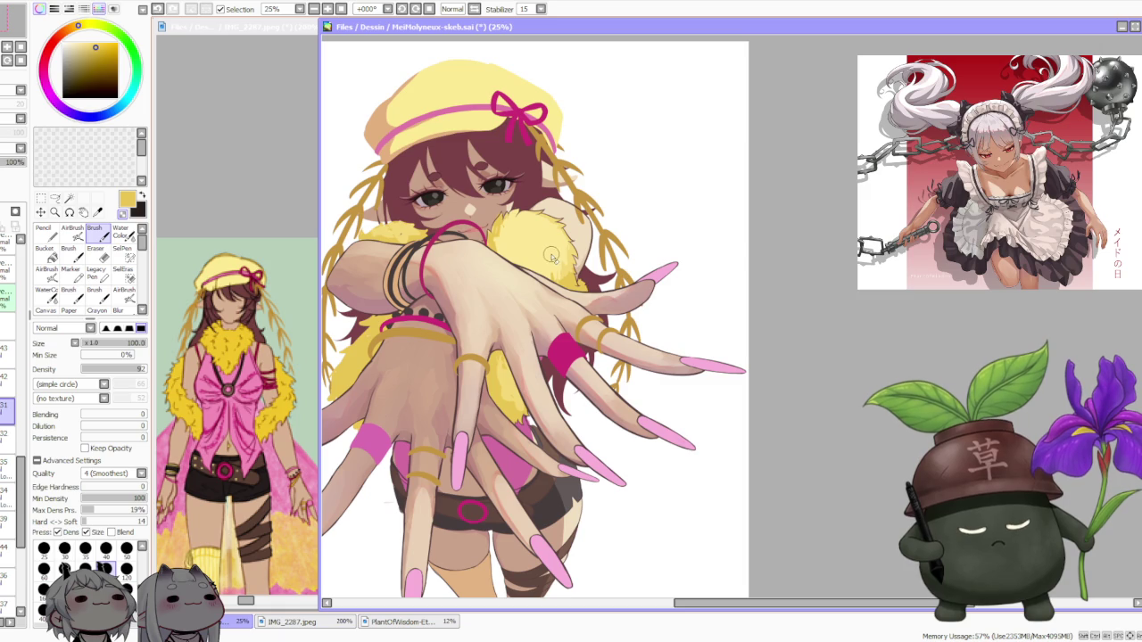
scroll(562, 287, "down", 1)
scroll(499, 259, "up", 4)
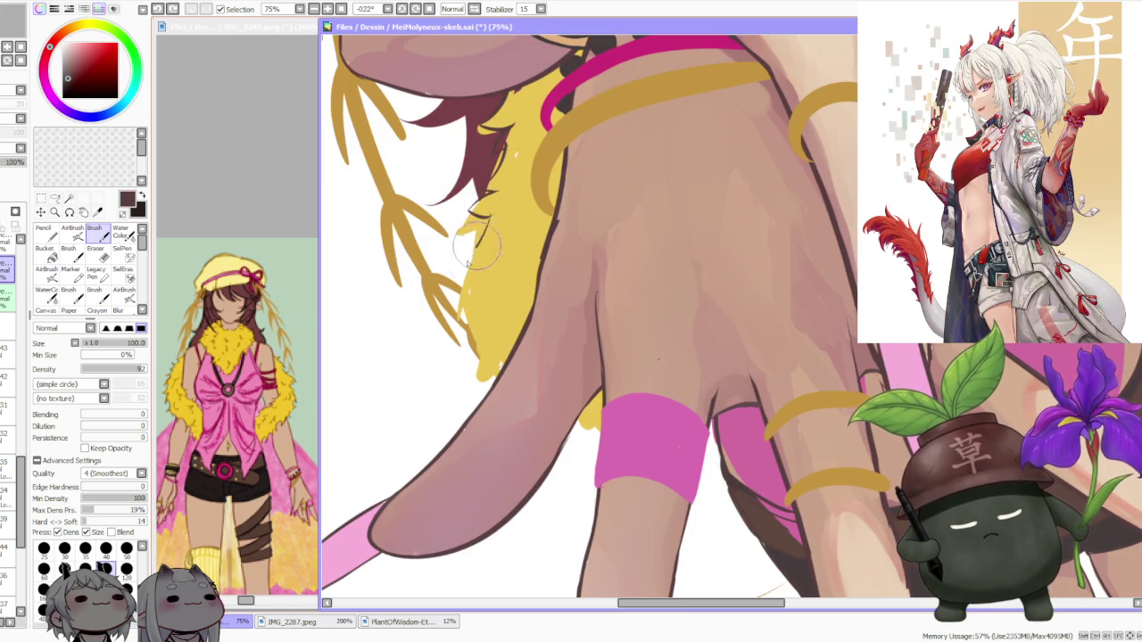
Add dark-edged strokes and touch up the left edge of the yellow fur
mouse_move(482, 223)
left_mouse_down()
mouse_move(446, 299)
mouse_move(463, 285)
left_mouse_up()
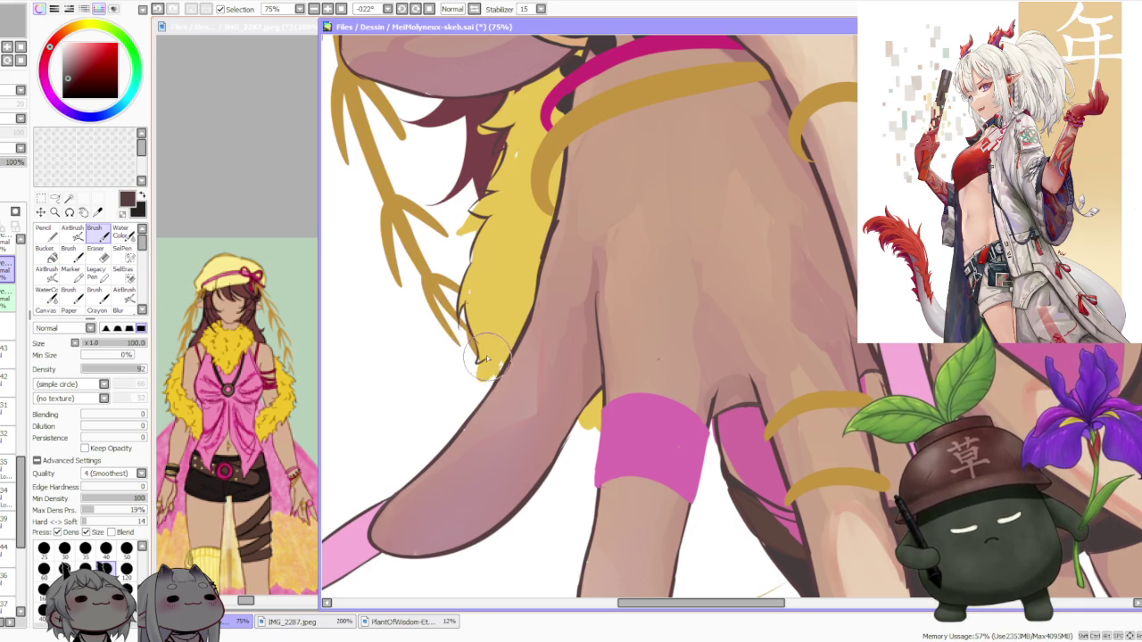
left_click_drag(482, 361, 492, 366)
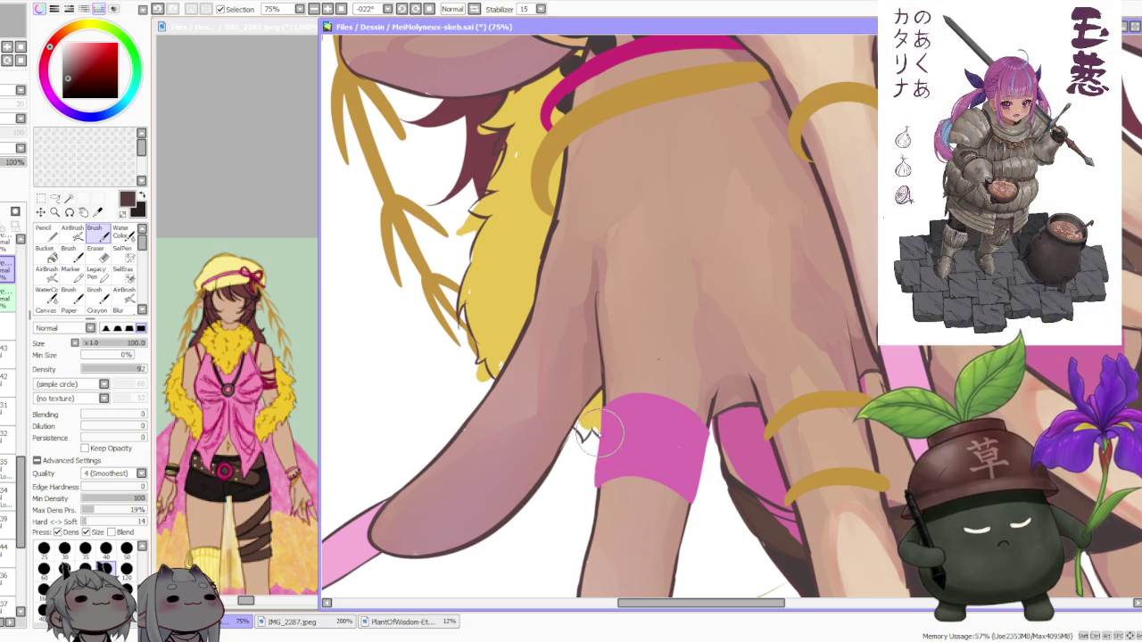
scroll(602, 337, "down", 5)
scroll(580, 313, "up", 5)
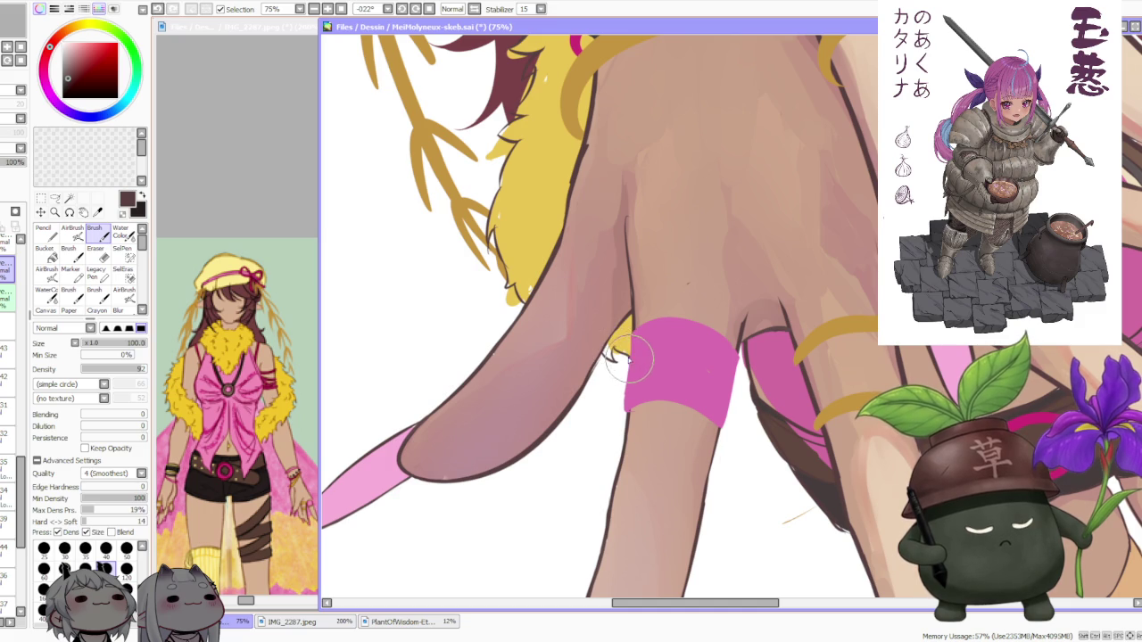
scroll(594, 303, "down", 3)
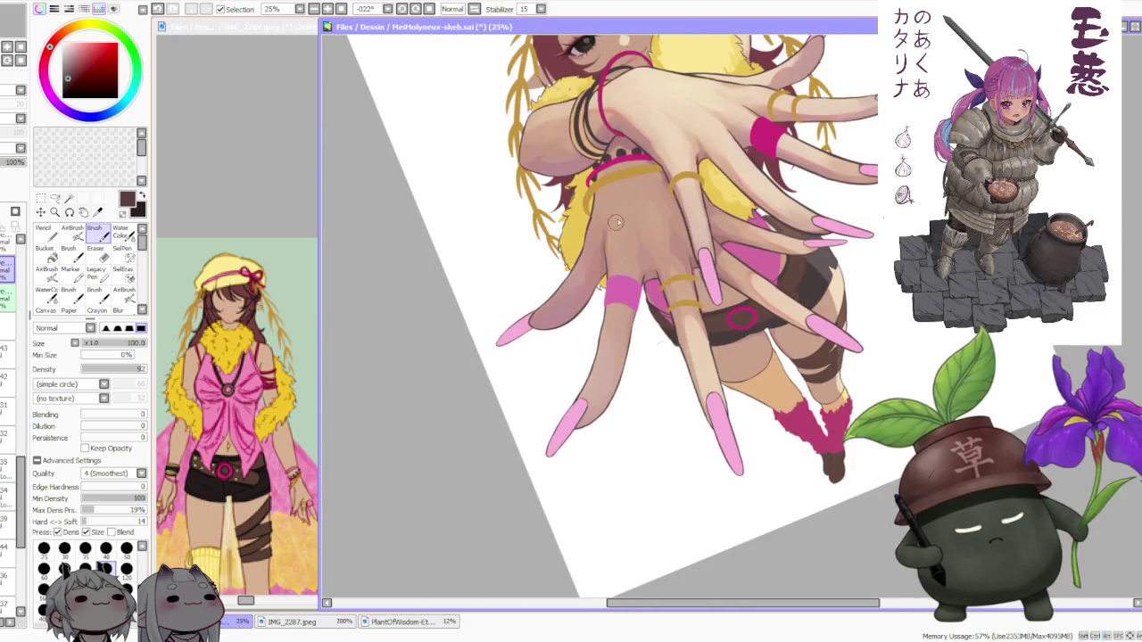
scroll(613, 256, "down", 2)
scroll(687, 89, "up", 1)
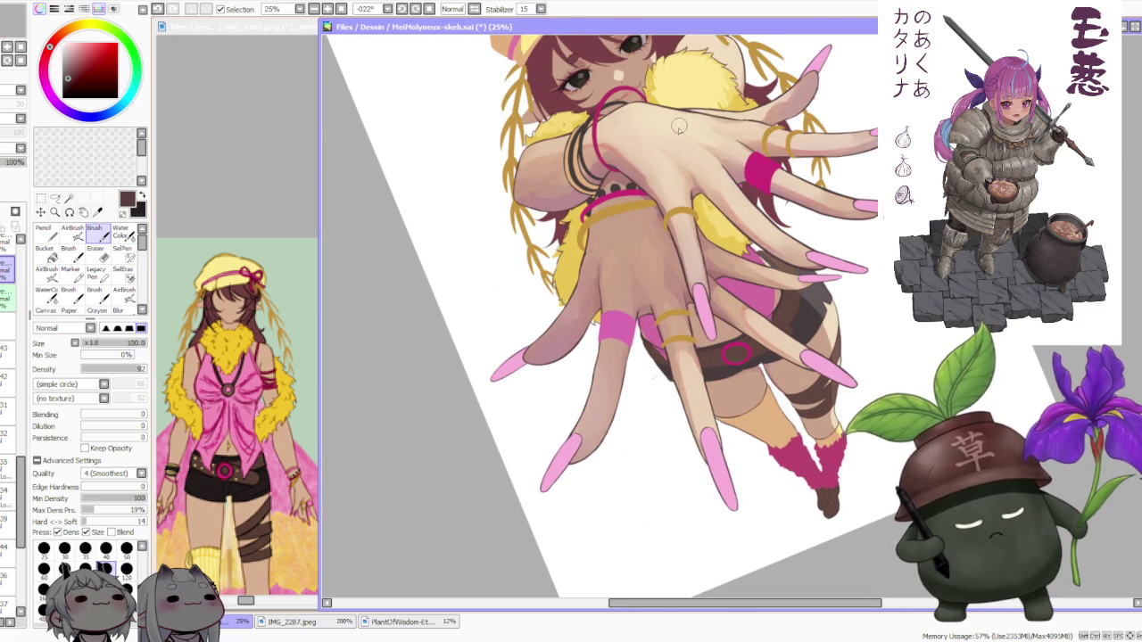
scroll(568, 312, "up", 2)
Sample the fur's yellow and paint fur tufts down over the hair edge
left_click(568, 312, "alt")
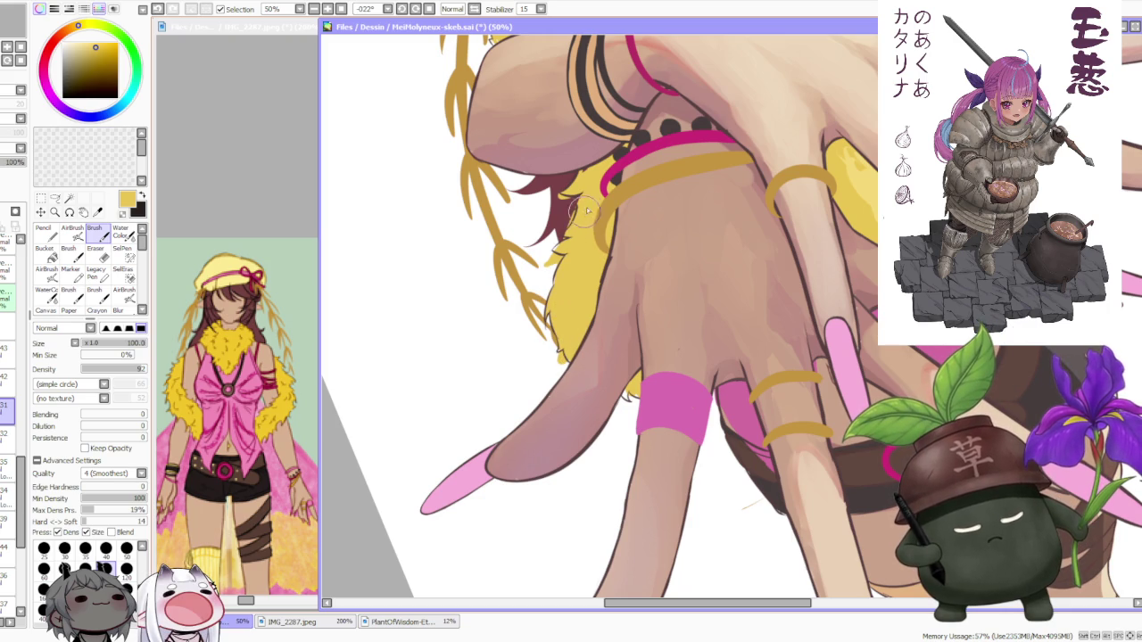
scroll(568, 207, "up", 2)
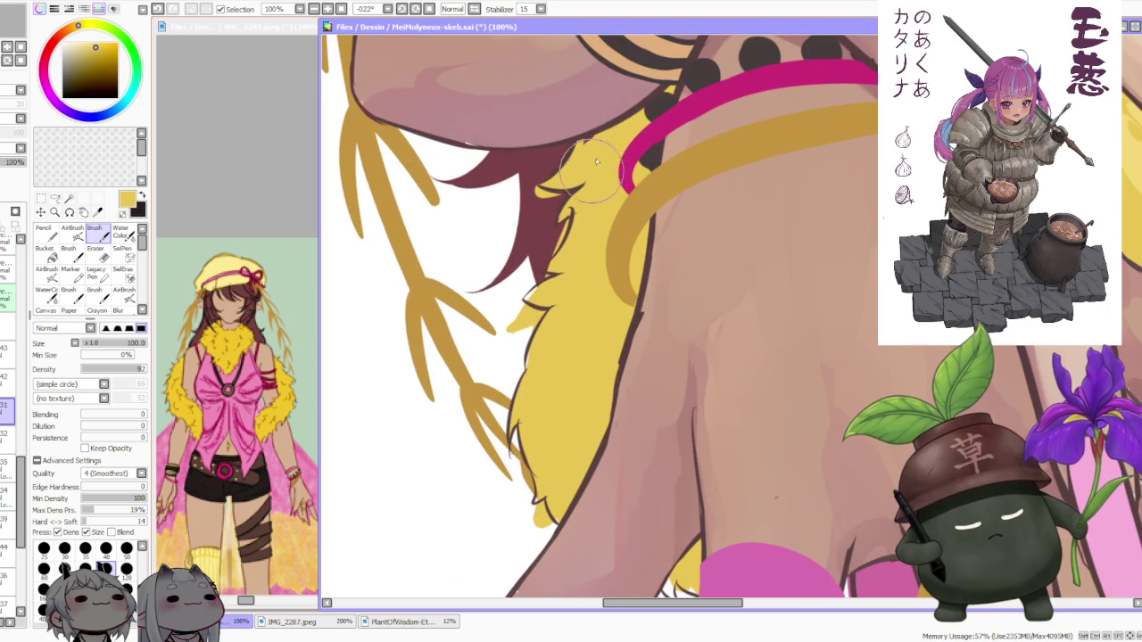
left_click_drag(579, 174, 543, 263)
mouse_move(571, 214)
left_mouse_down()
mouse_move(535, 268)
mouse_move(560, 249)
mouse_move(535, 299)
mouse_move(535, 286)
mouse_move(522, 419)
mouse_move(535, 517)
left_mouse_up()
mouse_move(549, 473)
left_mouse_down()
mouse_move(540, 495)
mouse_move(535, 476)
left_mouse_up()
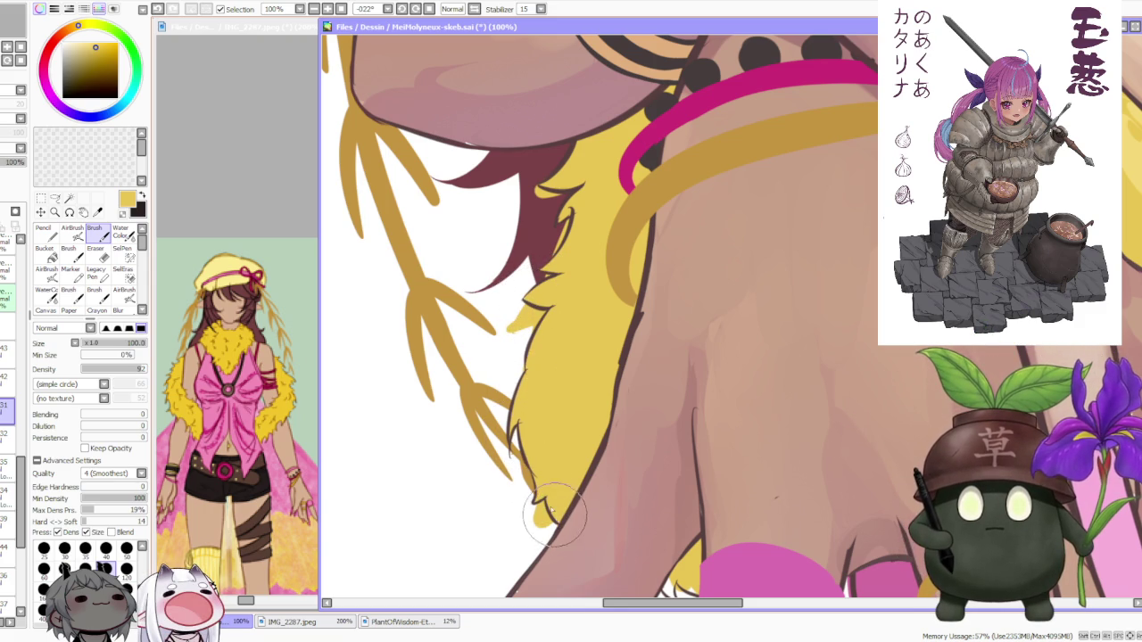
left_click_drag(557, 520, 486, 466)
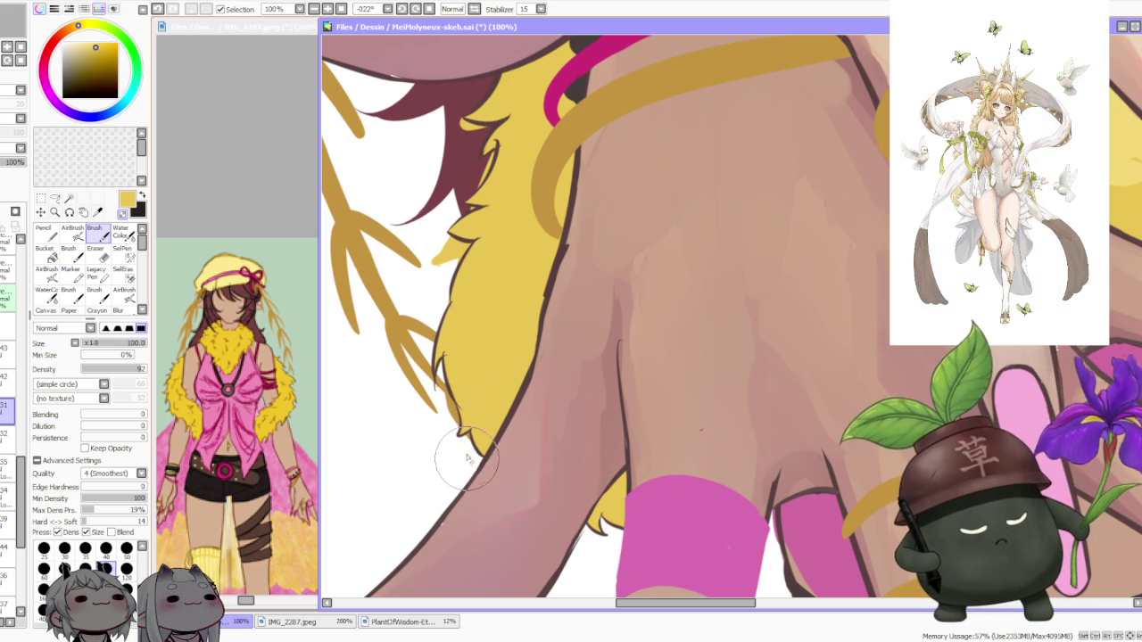
Undo the overlong fur-tip stroke and fill the white gap beside the hair with maroon
scroll(450, 410, "up", 2)
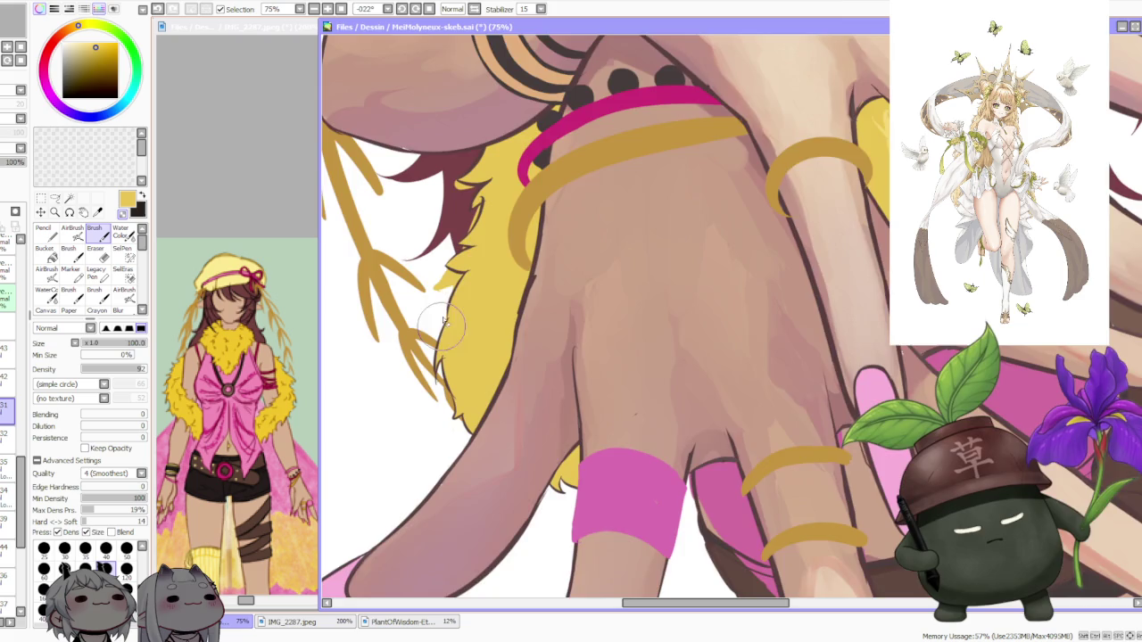
key("ctrl+z")
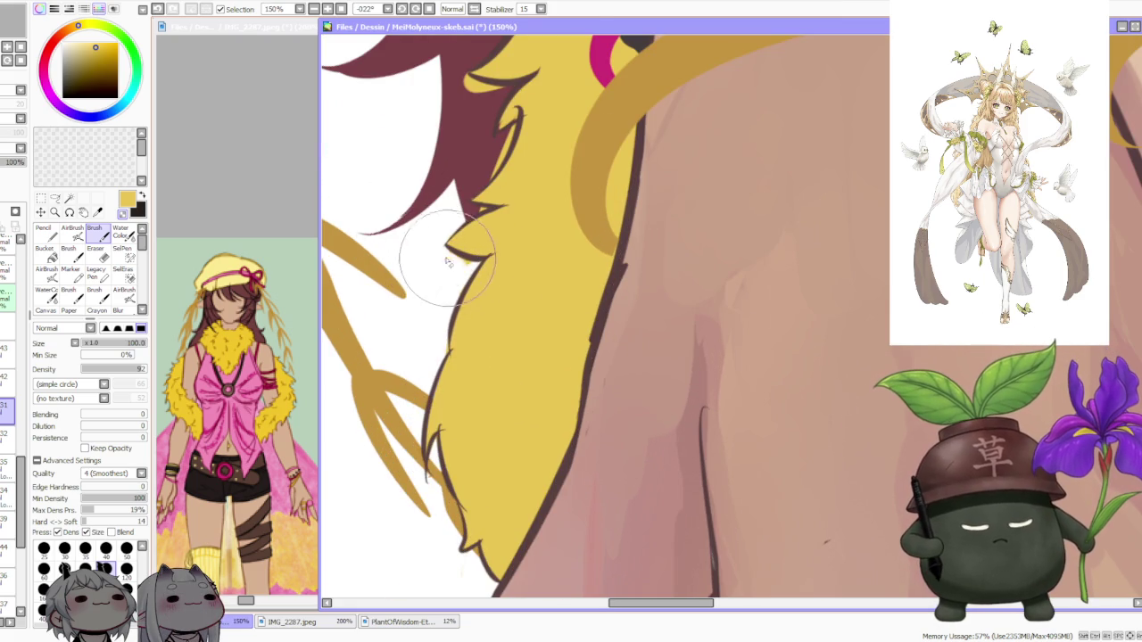
scroll(438, 306, "down", 3)
scroll(464, 221, "up", 3)
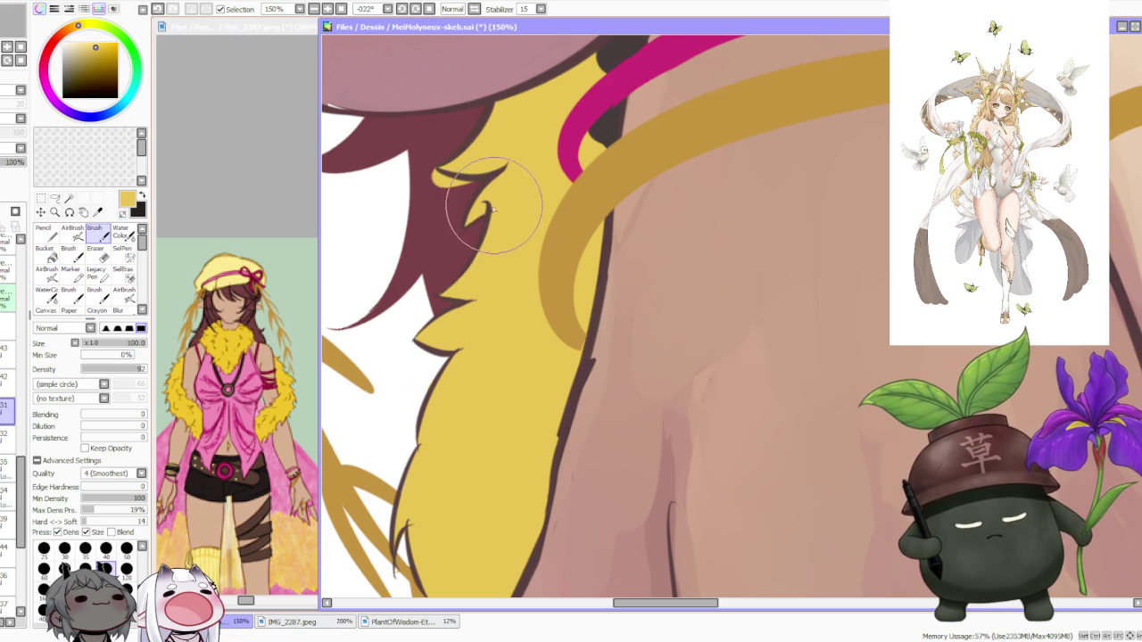
mouse_move(406, 197)
left_mouse_down()
mouse_move(369, 166)
mouse_move(378, 140)
mouse_move(462, 190)
left_mouse_up()
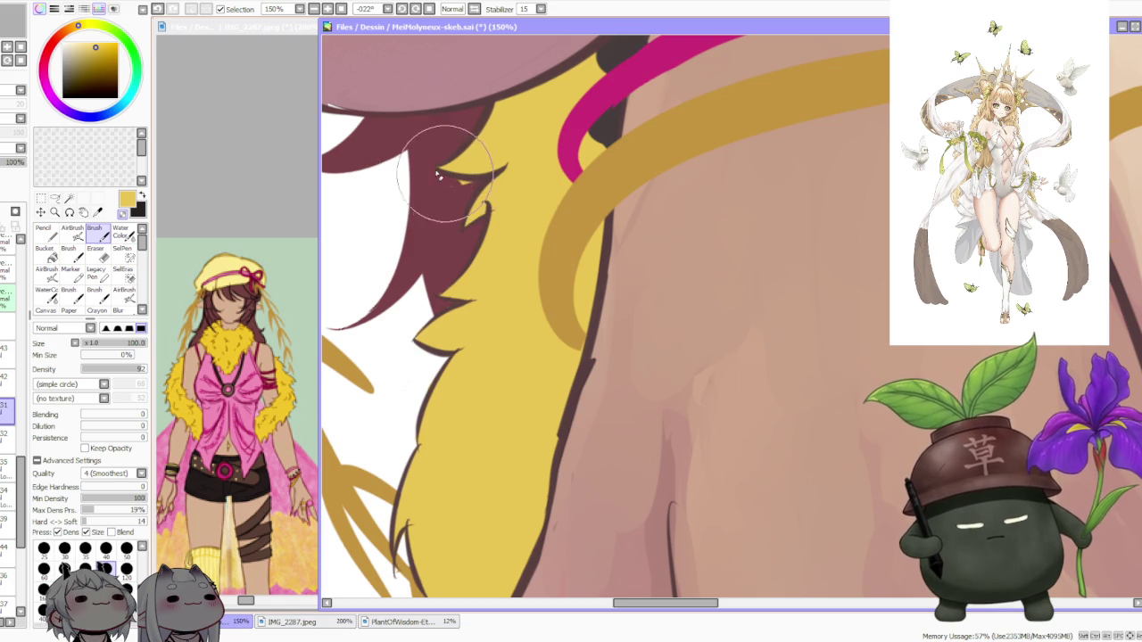
scroll(473, 178, "down", 3)
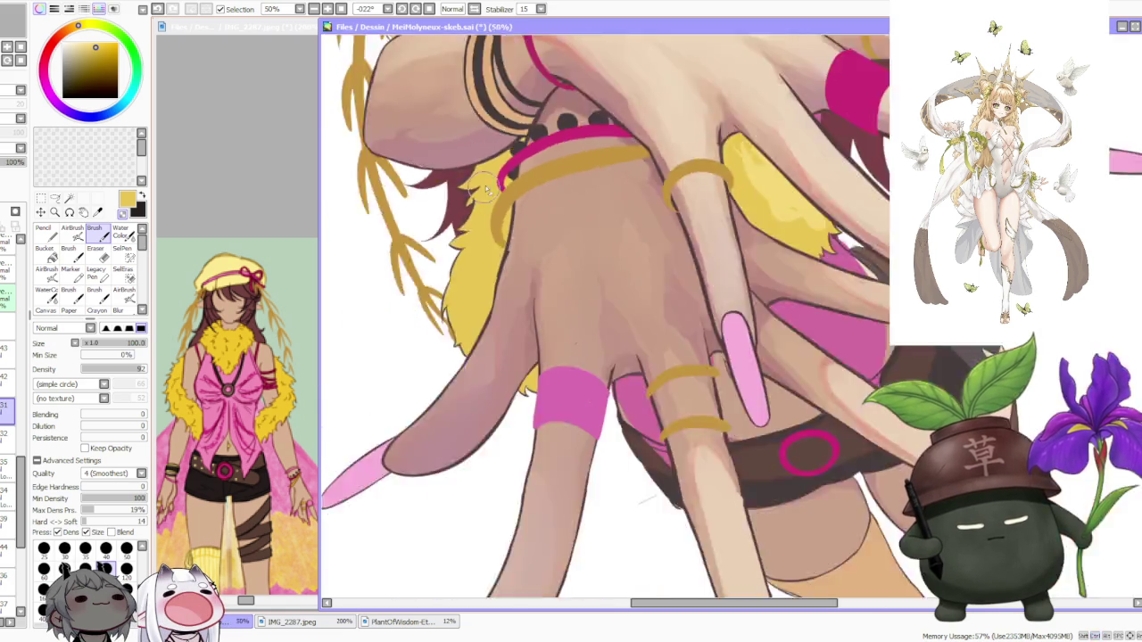
Paint yellow over the shoulder fur tip so it ends in pointed tufts against the maroon hair
scroll(516, 119, "down", 2)
scroll(515, 118, "up", 1)
scroll(488, 99, "up", 2)
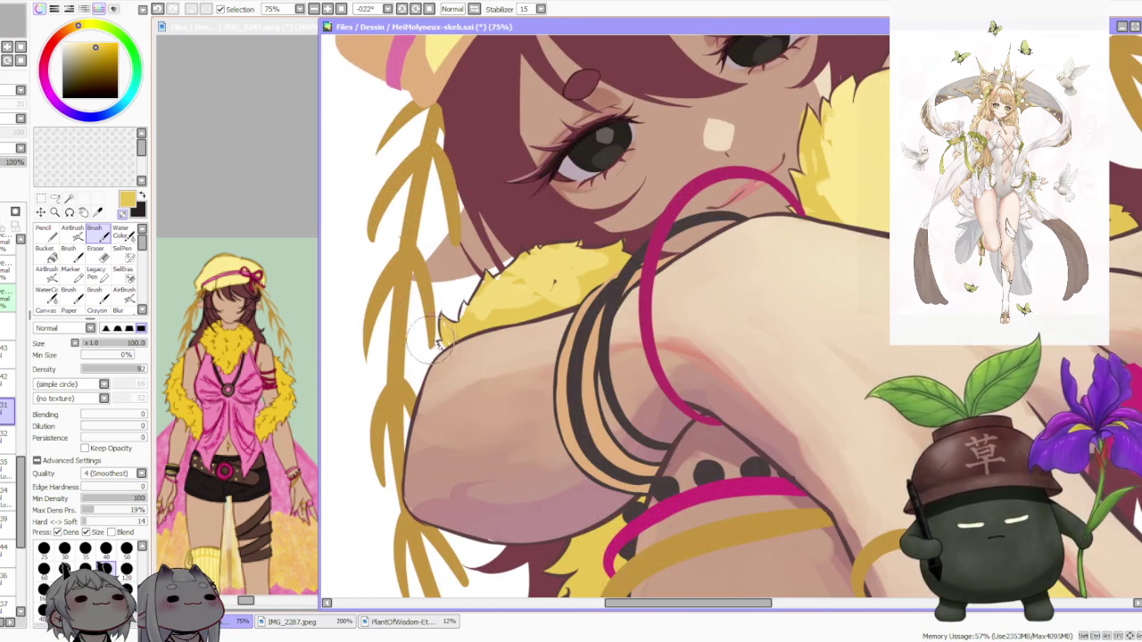
scroll(434, 342, "up", 2)
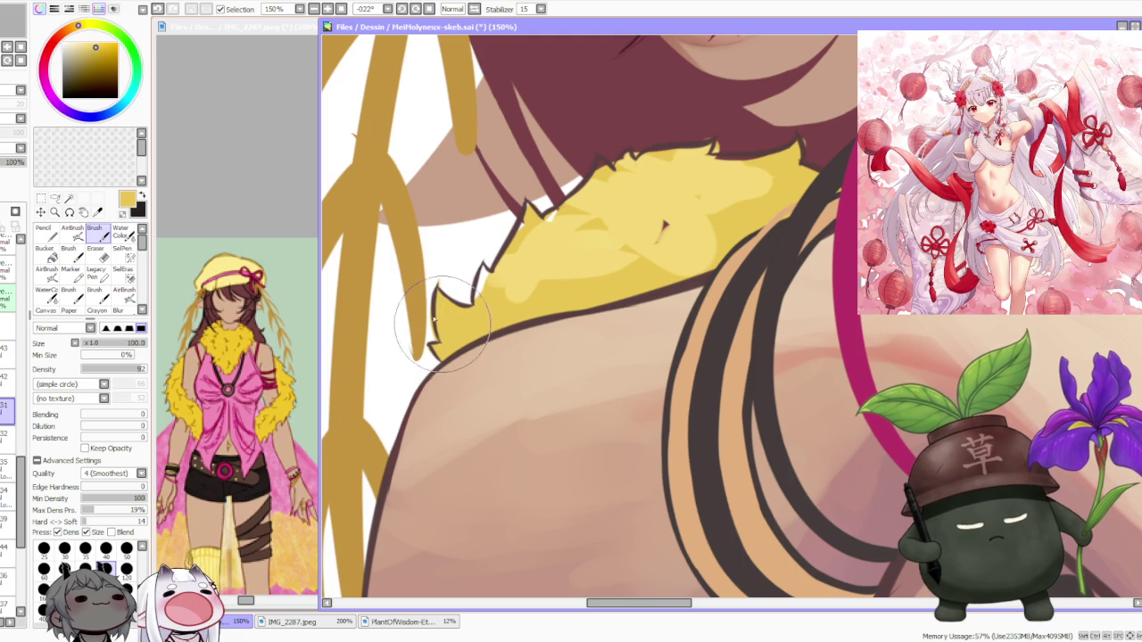
mouse_move(488, 291)
left_mouse_down()
mouse_move(538, 213)
mouse_move(574, 204)
mouse_move(612, 142)
mouse_move(602, 164)
left_mouse_up()
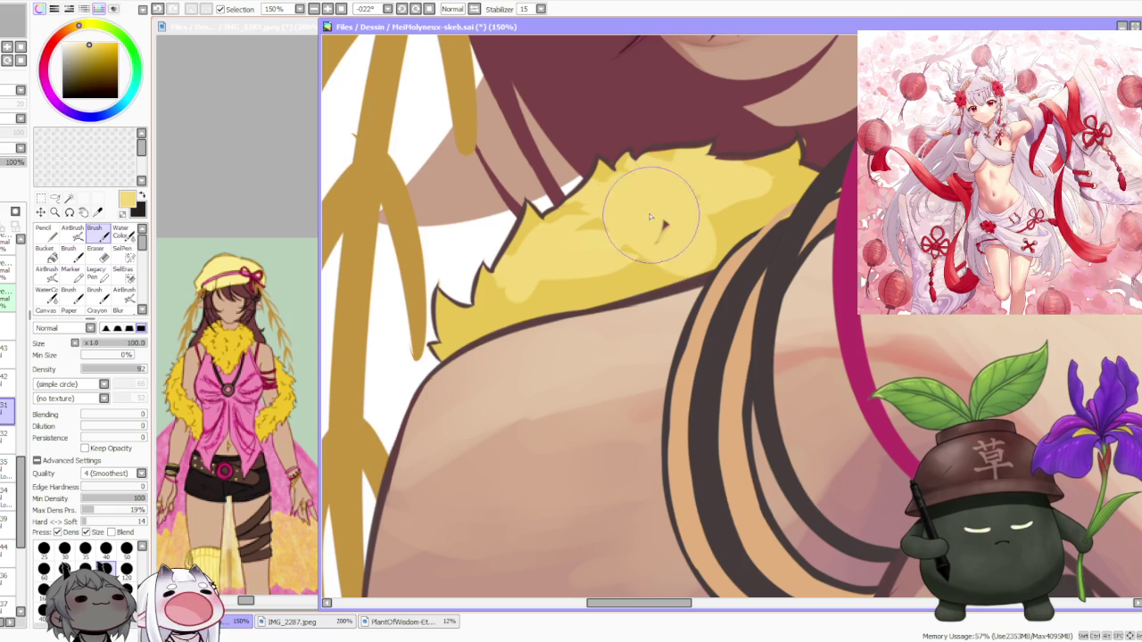
scroll(723, 133, "down", 5)
scroll(722, 125, "up", 4)
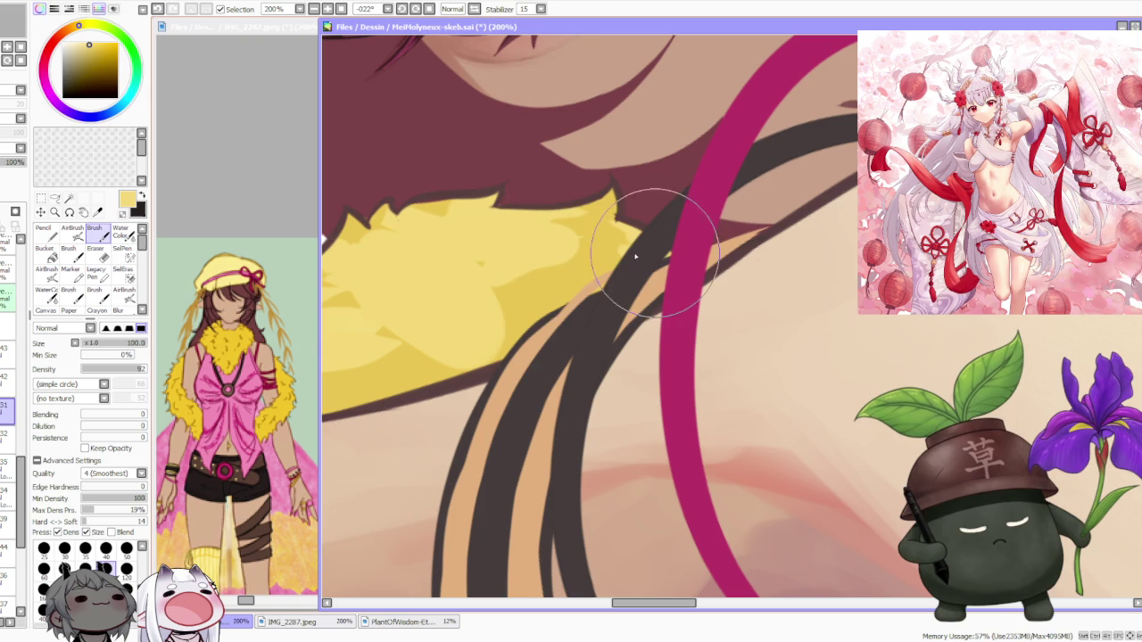
scroll(480, 234, "down", 2)
scroll(481, 234, "down", 4)
scroll(481, 234, "down", 1)
scroll(490, 228, "up", 5)
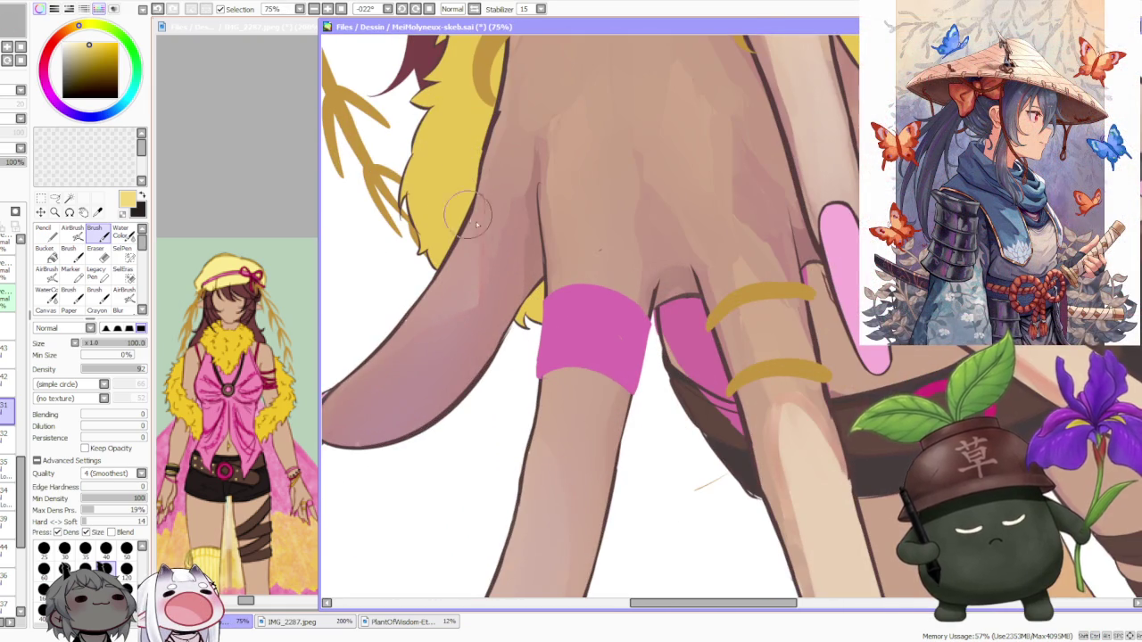
scroll(457, 205, "down", 3)
scroll(512, 135, "down", 2)
scroll(531, 70, "down", 1)
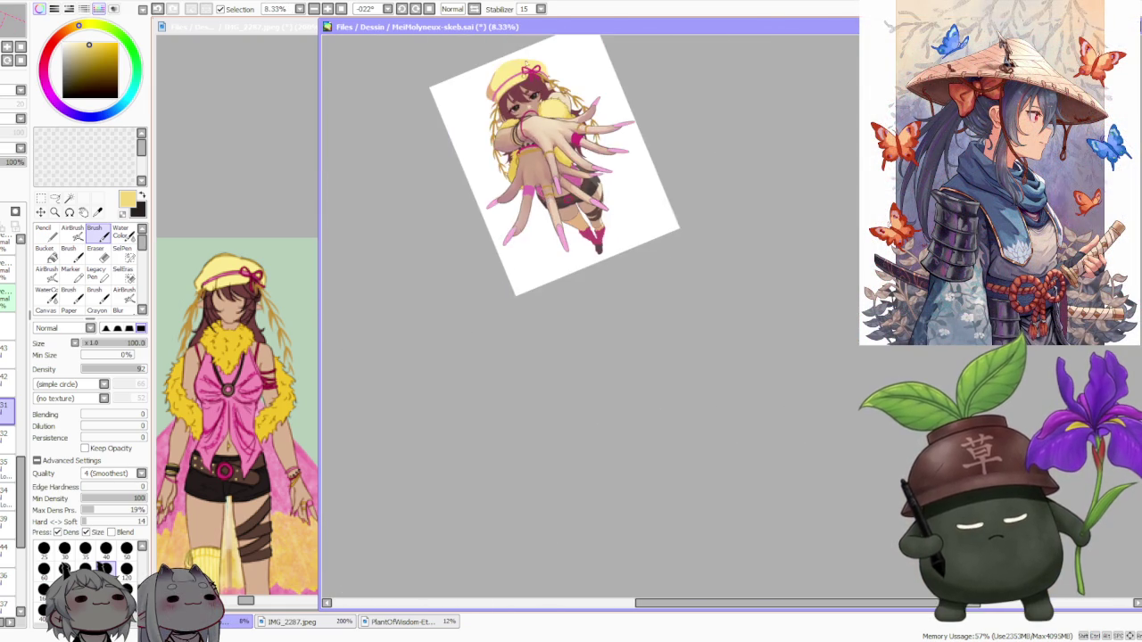
scroll(532, 71, "up", 3)
scroll(486, 274, "up", 3)
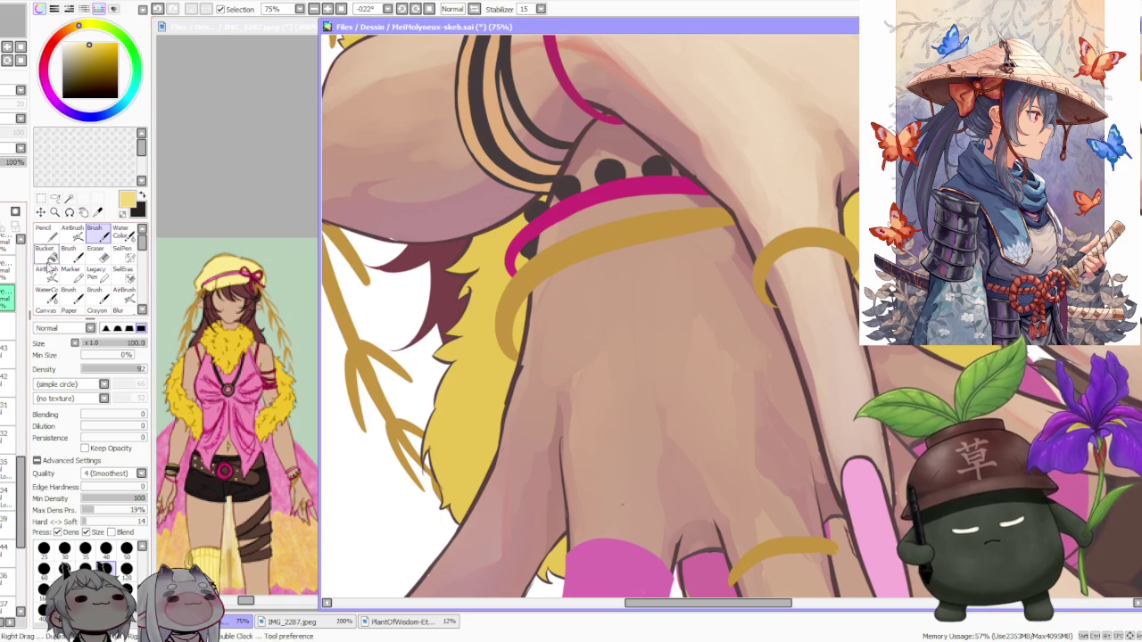
scroll(468, 294, "up", 2)
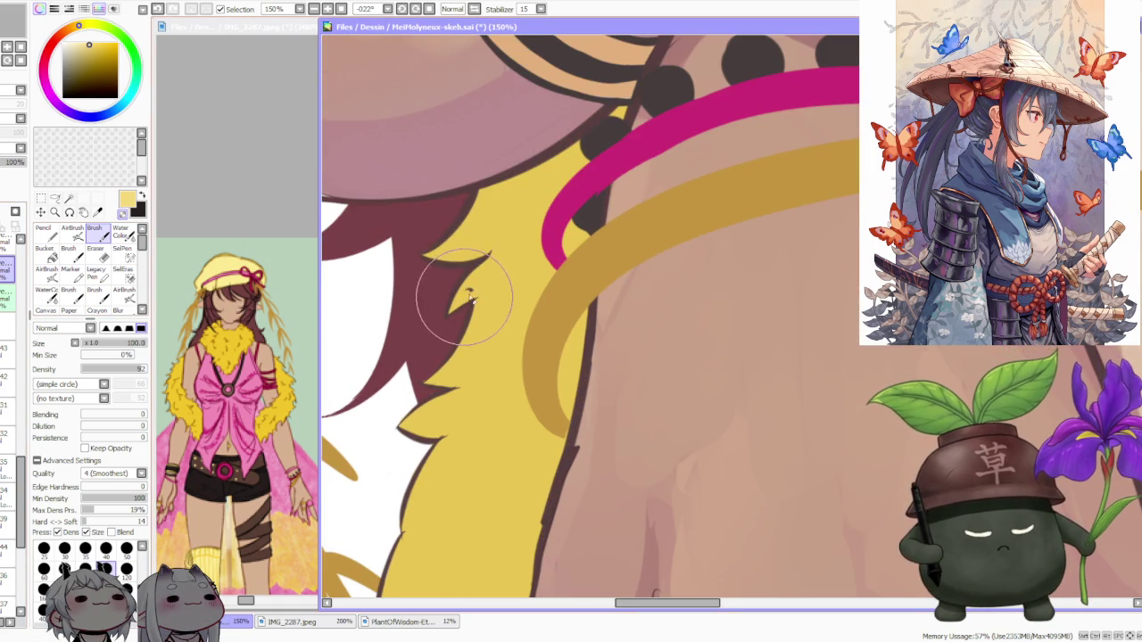
scroll(463, 300, "down", 2)
scroll(446, 360, "up", 2)
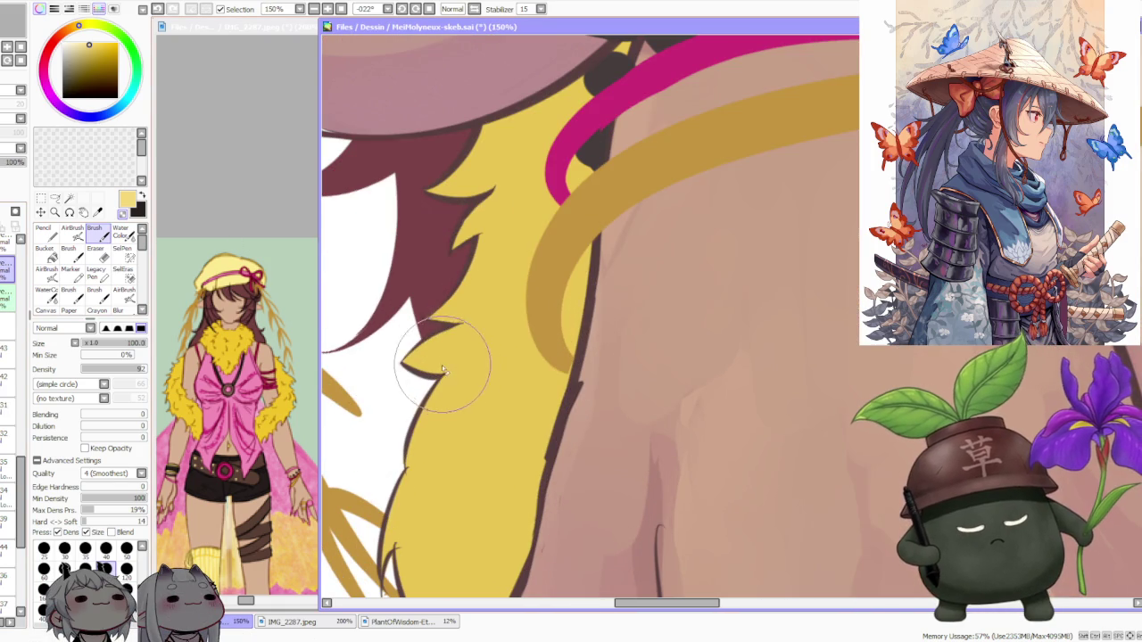
scroll(459, 332, "down", 1)
scroll(460, 332, "up", 1)
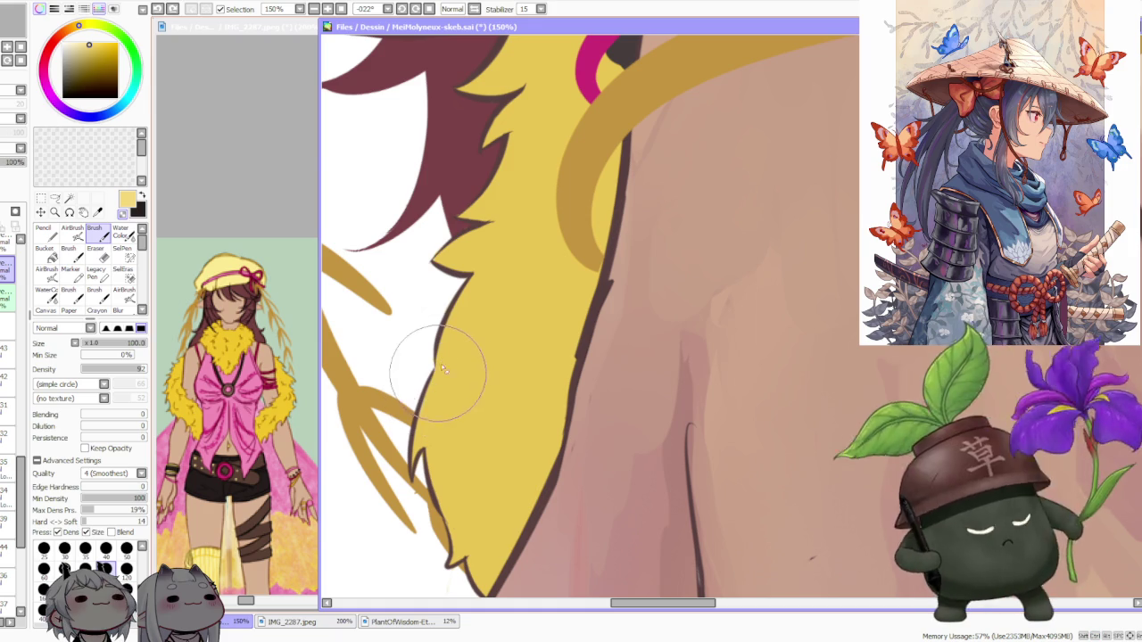
scroll(463, 383, "right", 2)
scroll(482, 374, "down", 2)
scroll(482, 375, "down", 2)
scroll(535, 223, "down", 2)
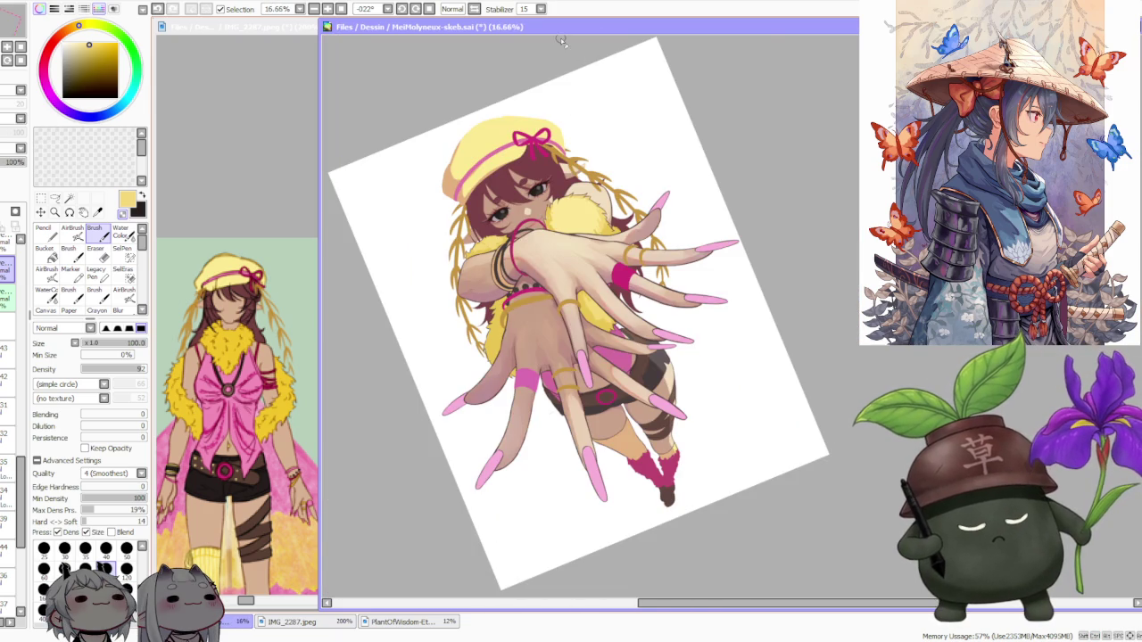
Reset the canvas rotation to upright and zoom in and out over the figure
left_click(428, 11)
scroll(654, 155, "down", 1)
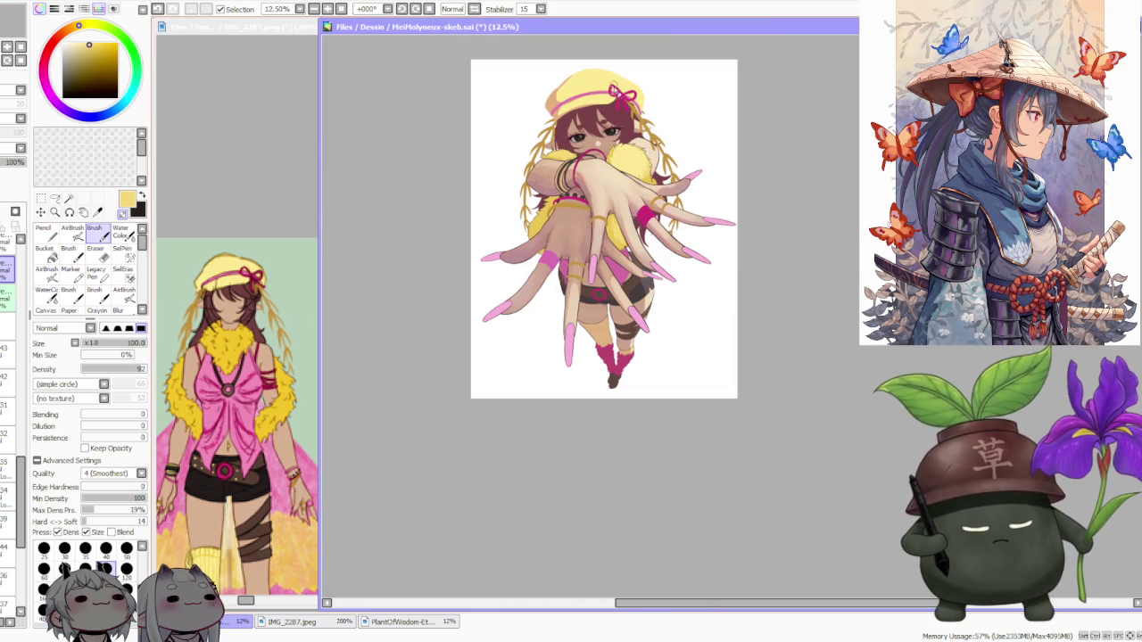
scroll(618, 101, "up", 1)
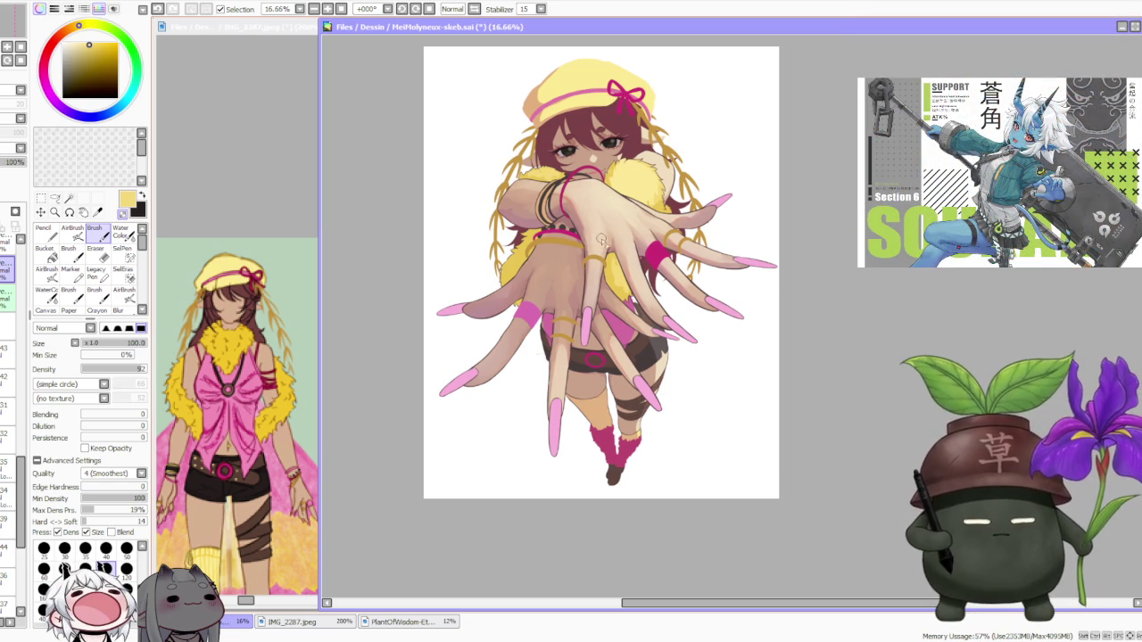
scroll(602, 241, "down", 2)
scroll(600, 152, "up", 2)
scroll(589, 161, "up", 1)
scroll(564, 164, "up", 2)
scroll(558, 167, "down", 2)
scroll(556, 168, "down", 2)
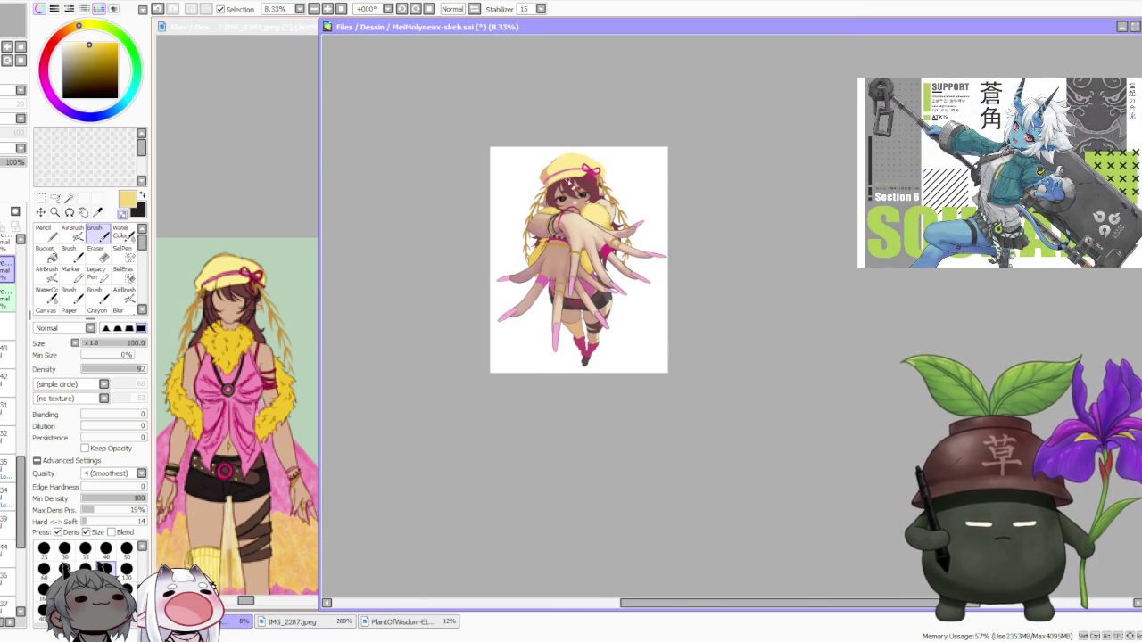
scroll(565, 179, "up", 1)
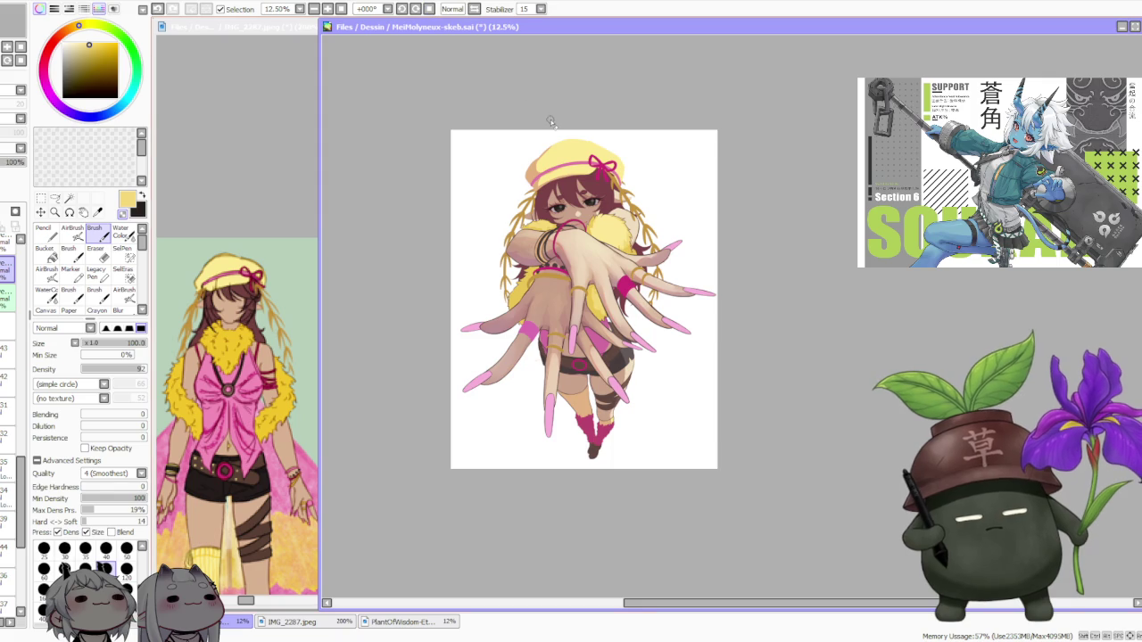
scroll(580, 205, "up", 1)
scroll(612, 252, "up", 3)
scroll(612, 253, "down", 2)
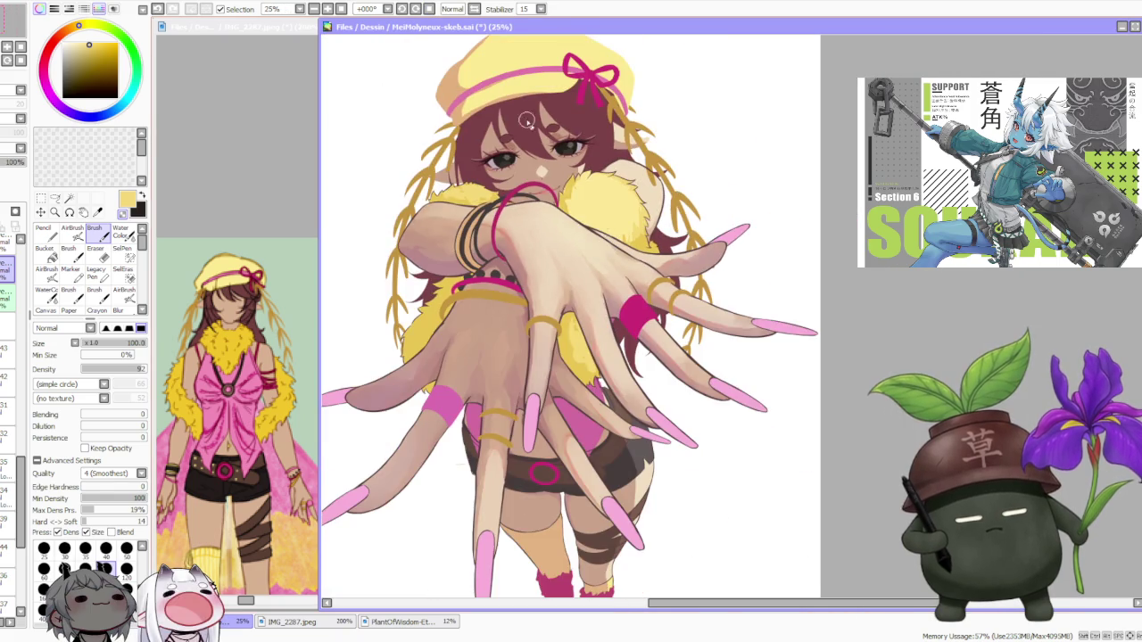
scroll(437, 116, "up", 4)
scroll(403, 256, "down", 1)
scroll(401, 254, "down", 3)
scroll(397, 249, "down", 1)
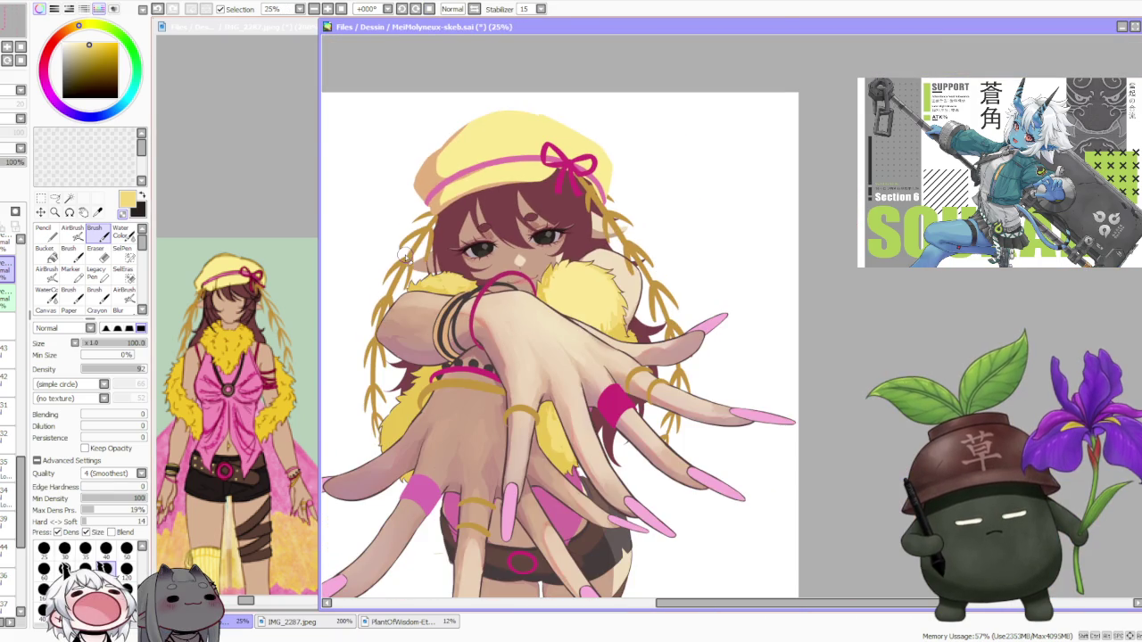
scroll(368, 241, "down", 1)
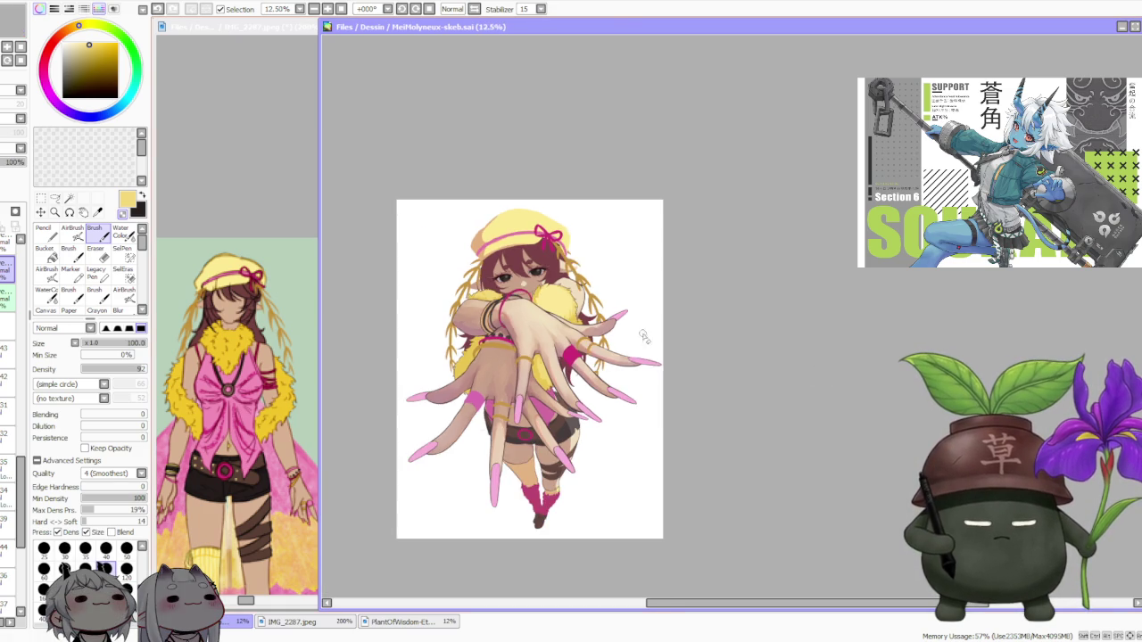
Keep reviewing the full illustration, then mirror the view with H to check proportions
scroll(491, 317, "up", 1)
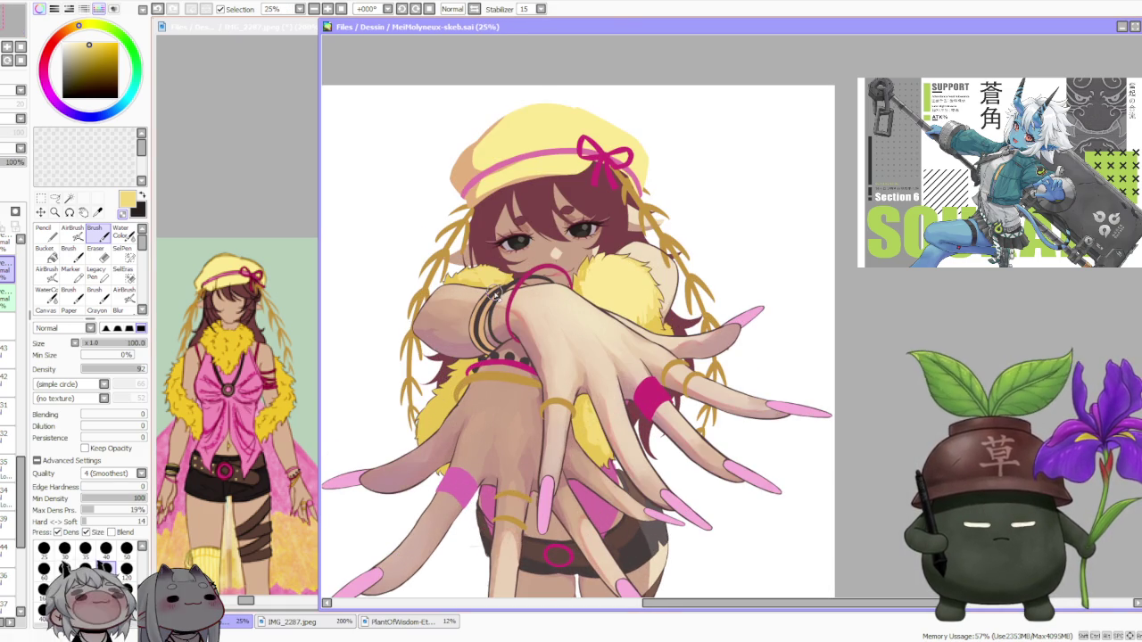
scroll(412, 427, "up", 1)
scroll(412, 426, "up", 1)
scroll(412, 393, "down", 1)
scroll(414, 379, "down", 2)
scroll(499, 393, "up", 2)
scroll(576, 375, "up", 1)
scroll(576, 374, "down", 2)
scroll(571, 370, "down", 1)
scroll(565, 366, "down", 2)
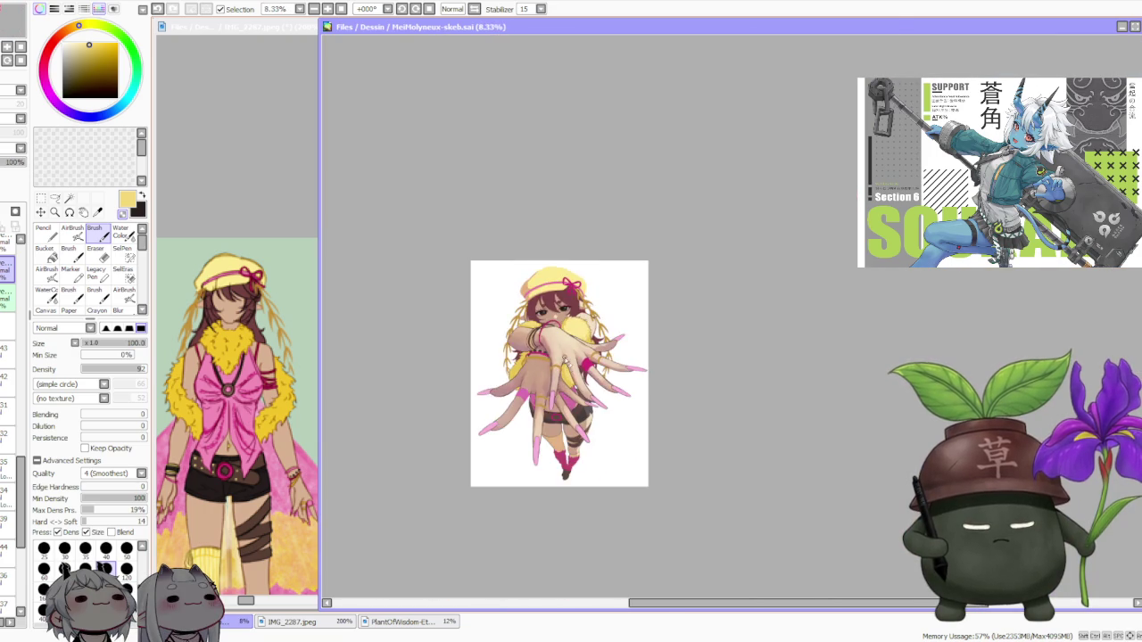
scroll(565, 365, "up", 3)
scroll(559, 350, "up", 2)
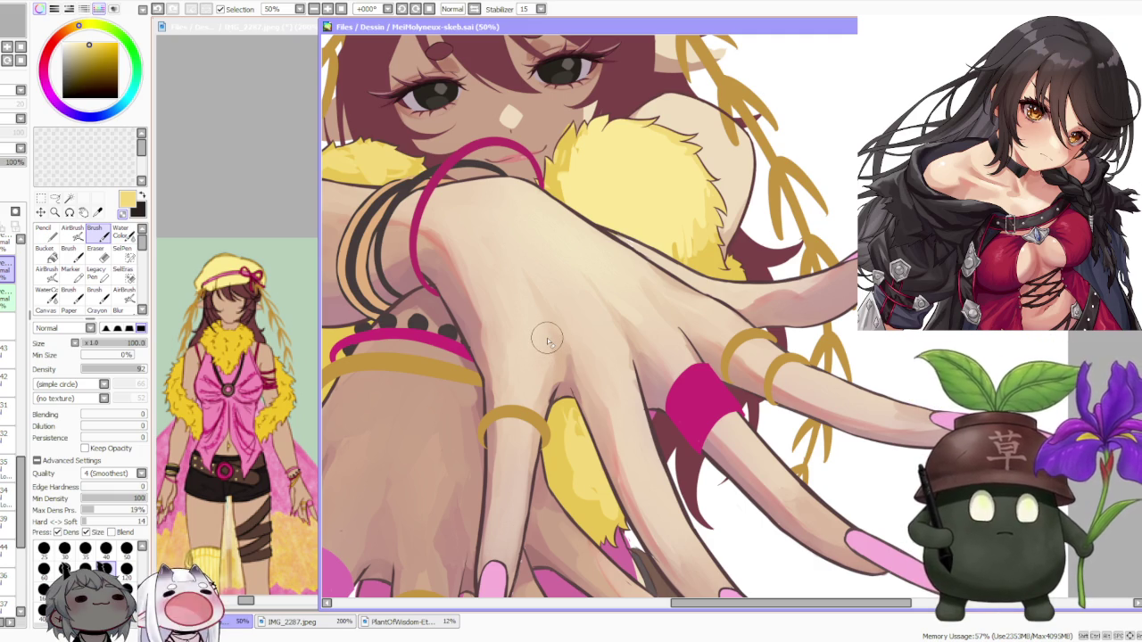
scroll(633, 335, "down", 1)
scroll(625, 134, "down", 1)
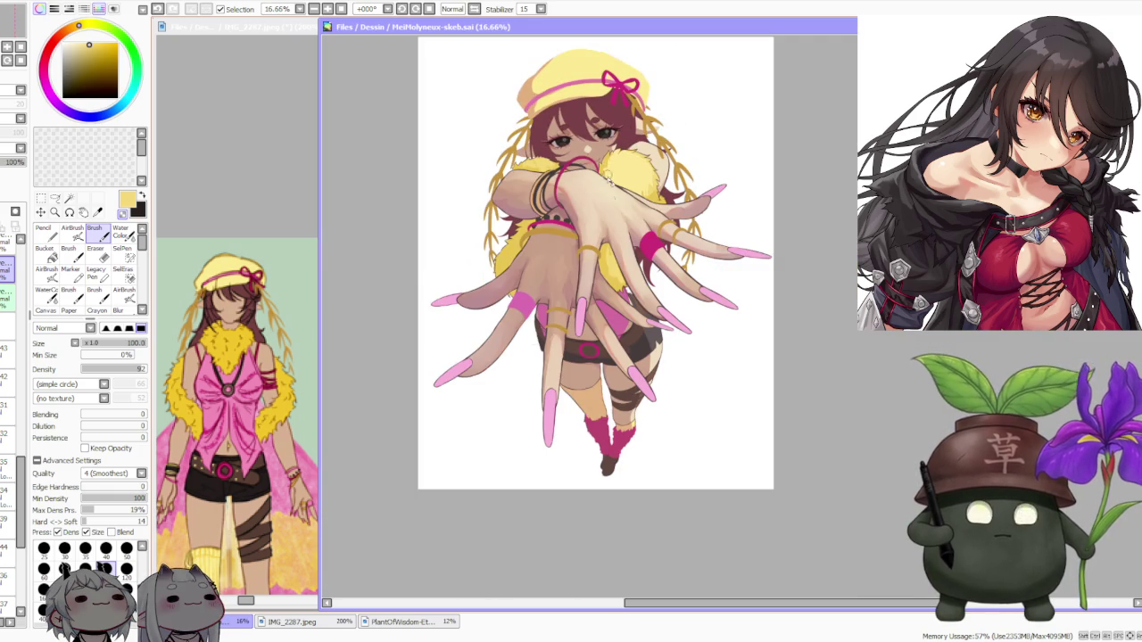
scroll(627, 215, "down", 2)
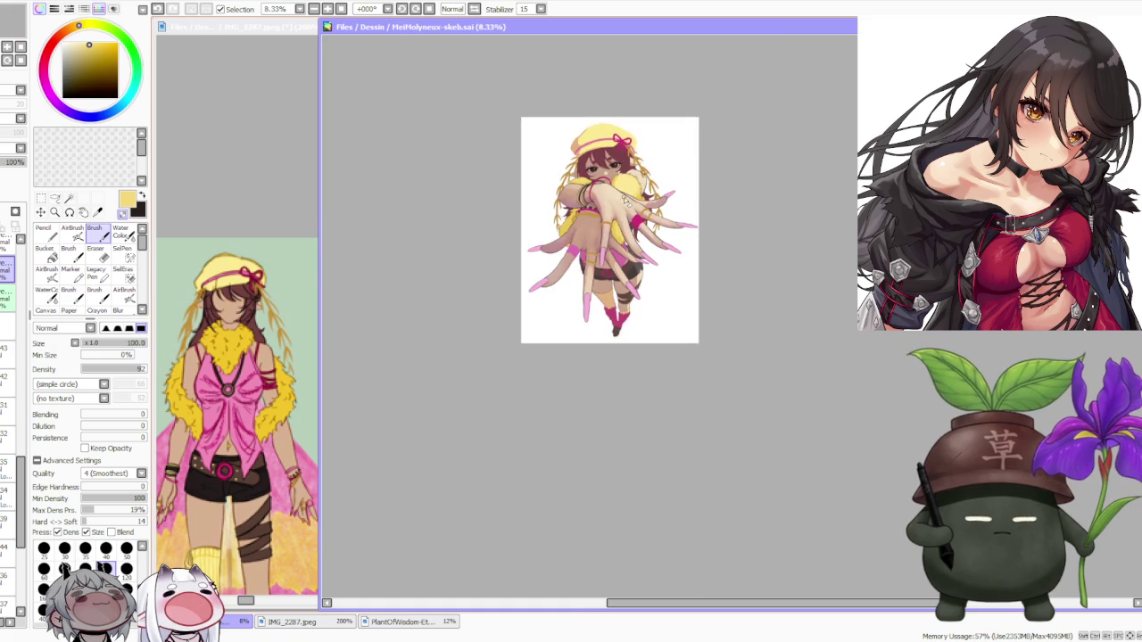
scroll(603, 118, "up", 3)
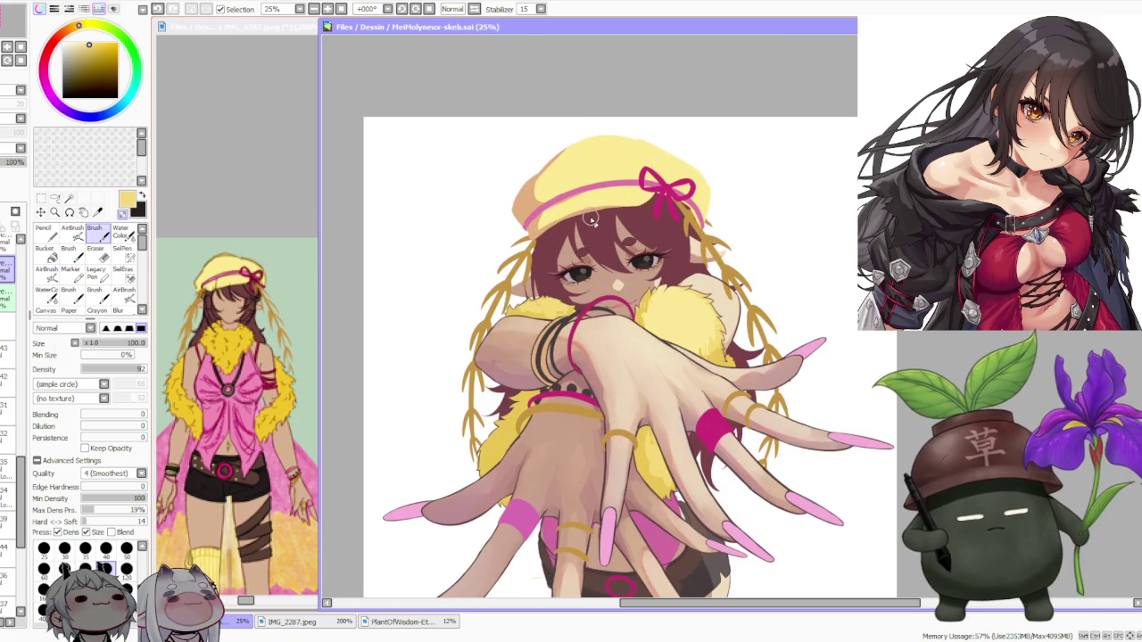
scroll(591, 225, "down", 2)
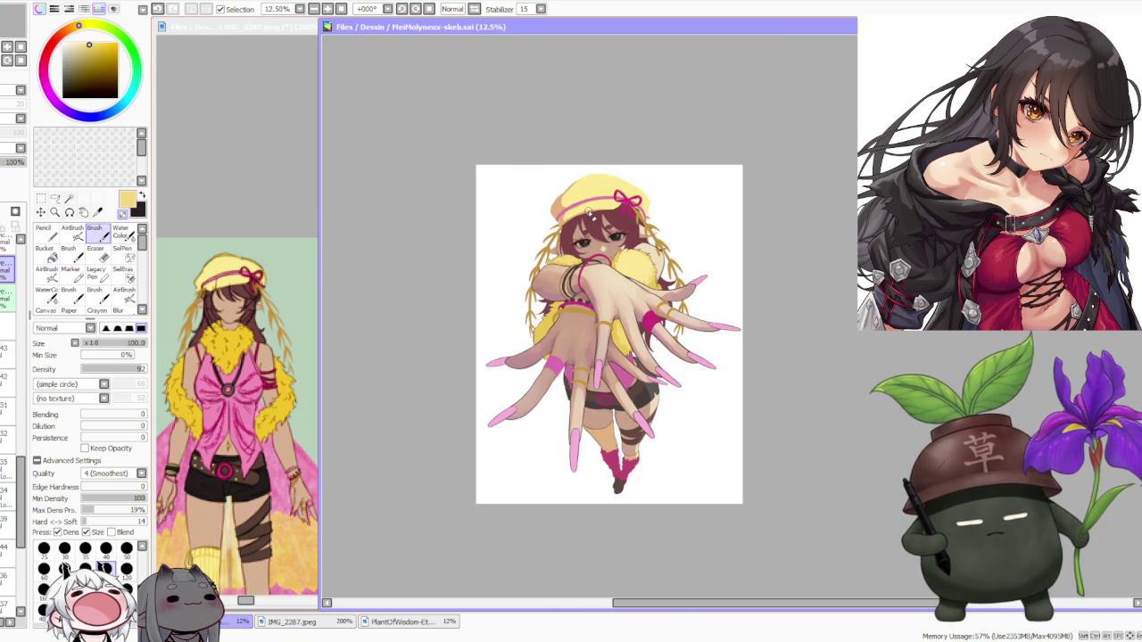
key("h")
key("h")
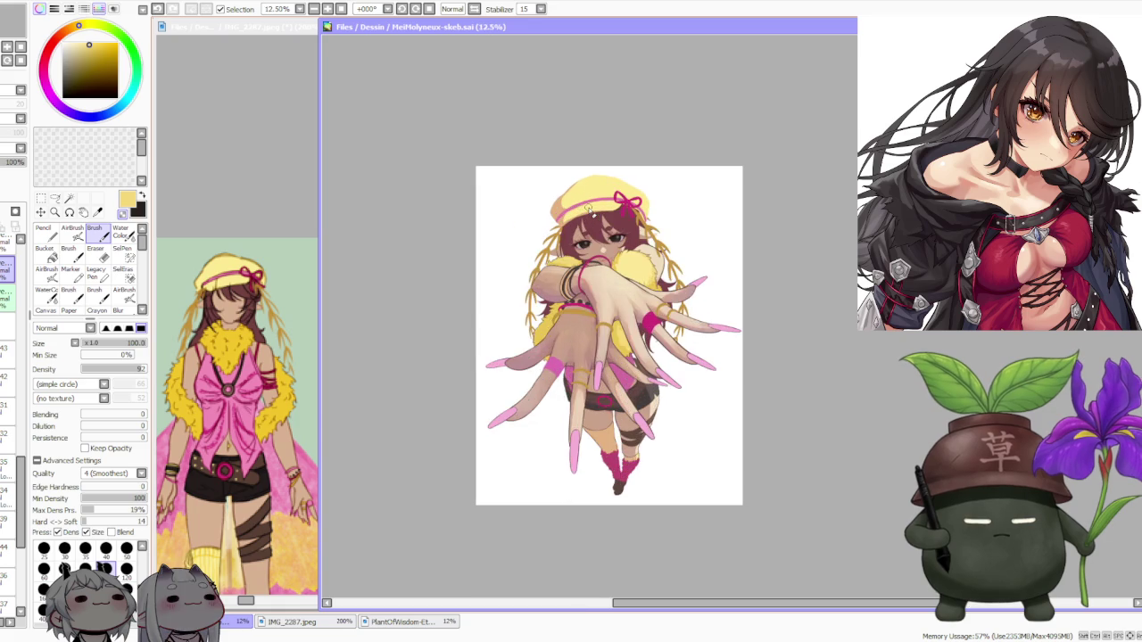
scroll(588, 208, "up", 1)
scroll(589, 207, "up", 1)
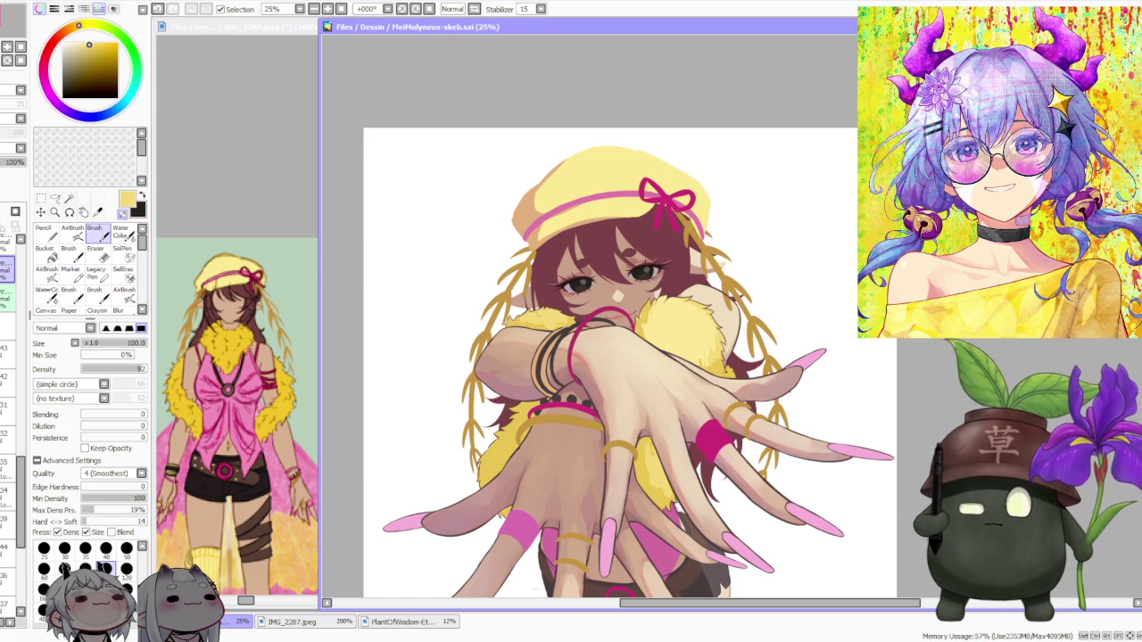
key("alt+Tab")
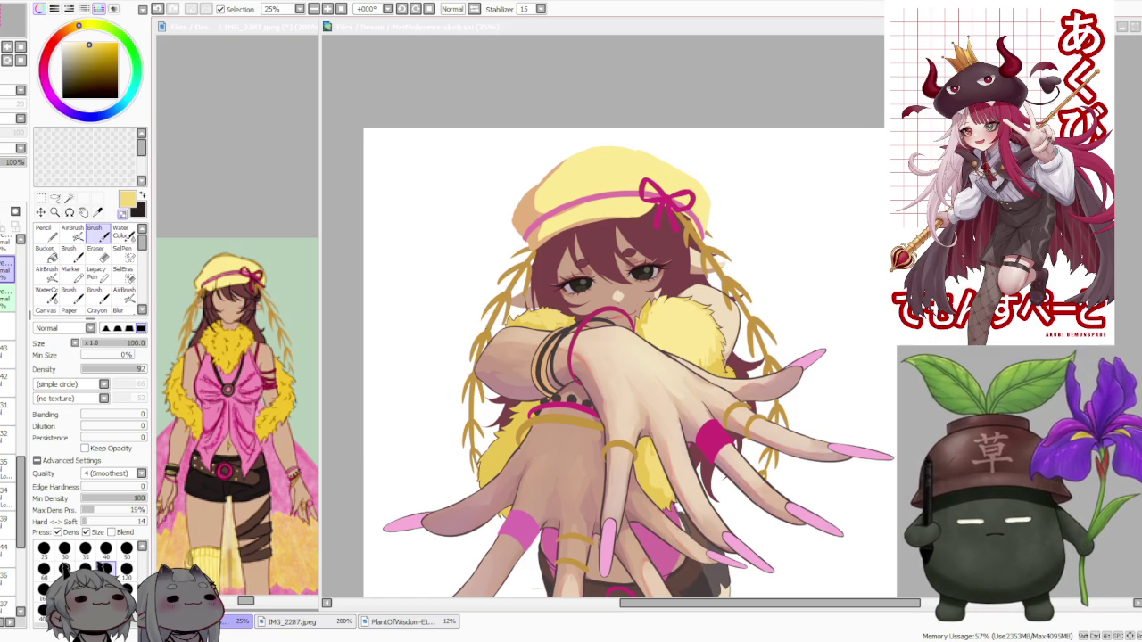
key("minus")
scroll(535, 257, "up", 1)
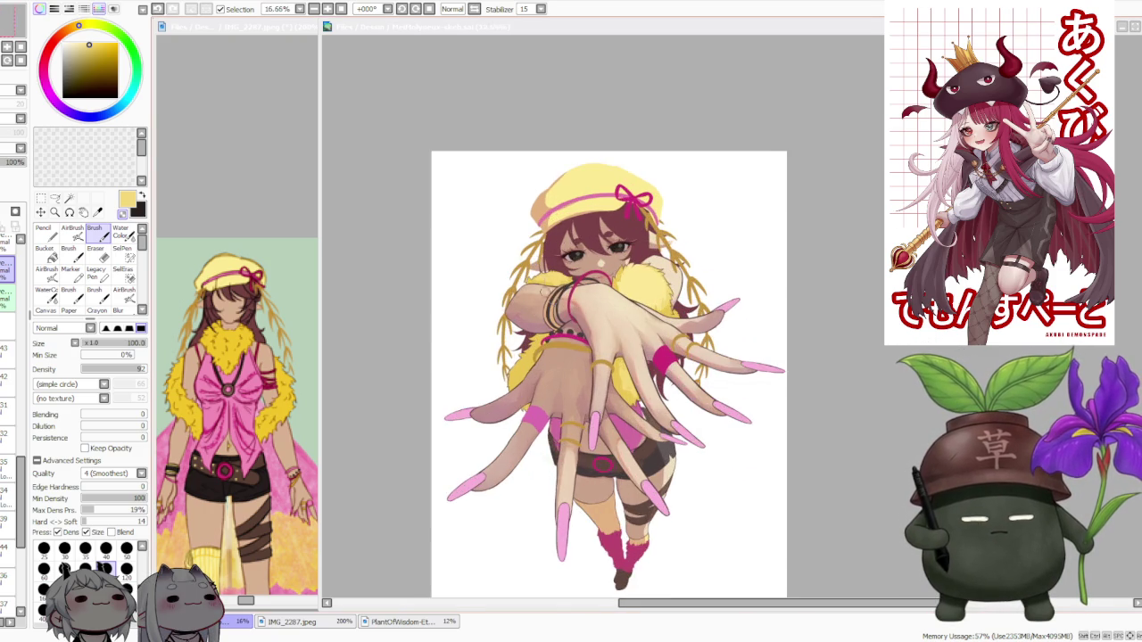
scroll(657, 308, "up", 1)
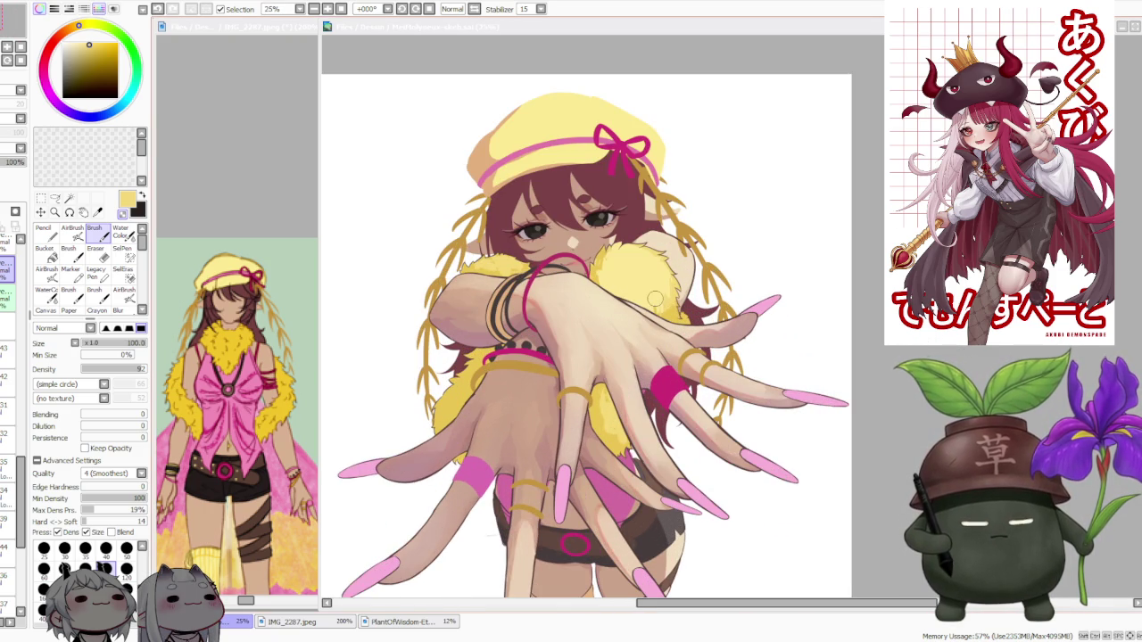
scroll(643, 286, "down", 1)
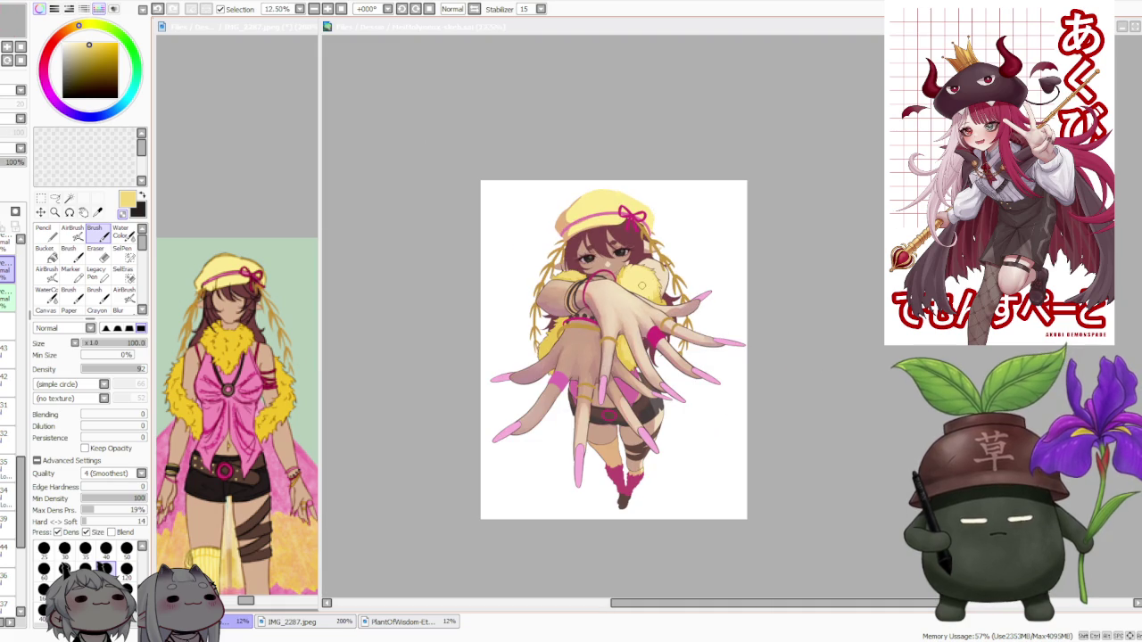
scroll(639, 272, "up", 1)
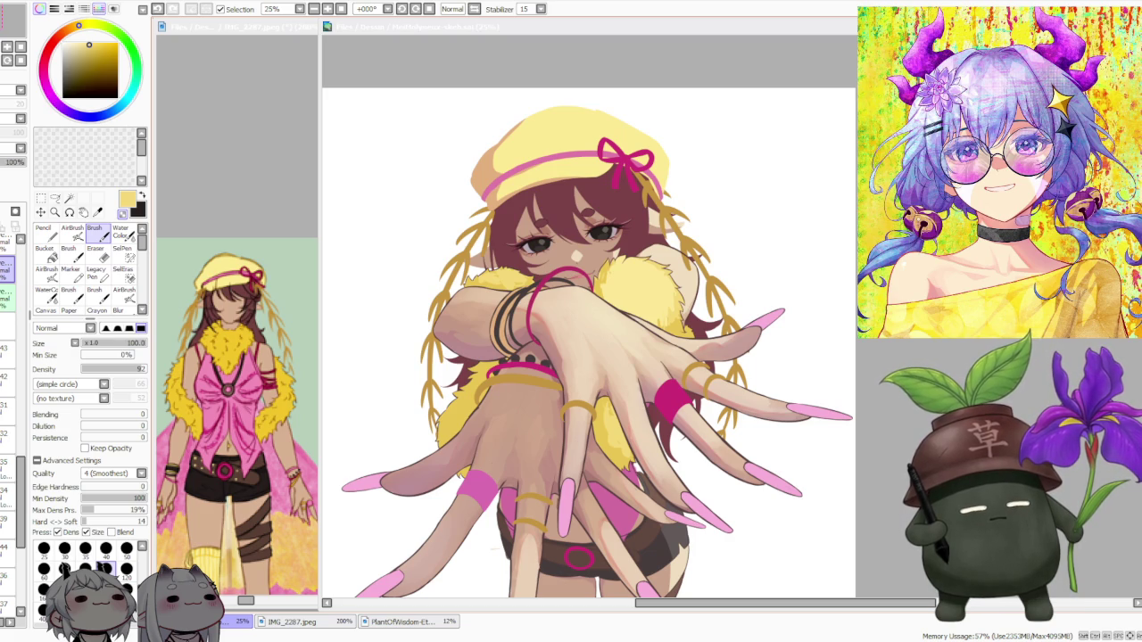
scroll(551, 250, "down", 1)
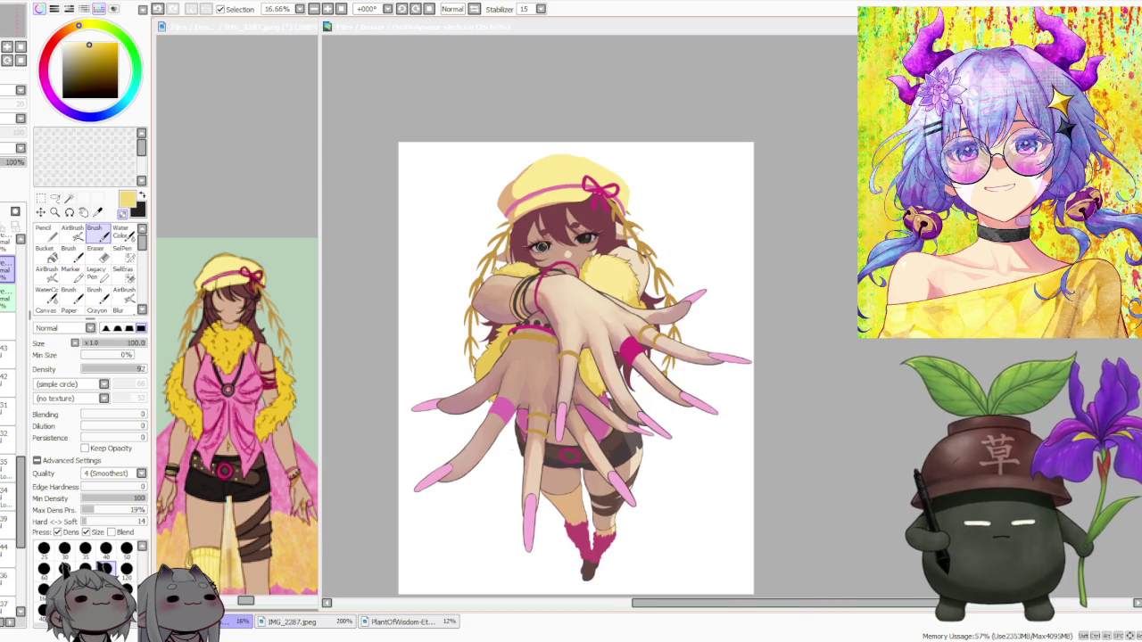
scroll(535, 251, "up", 1)
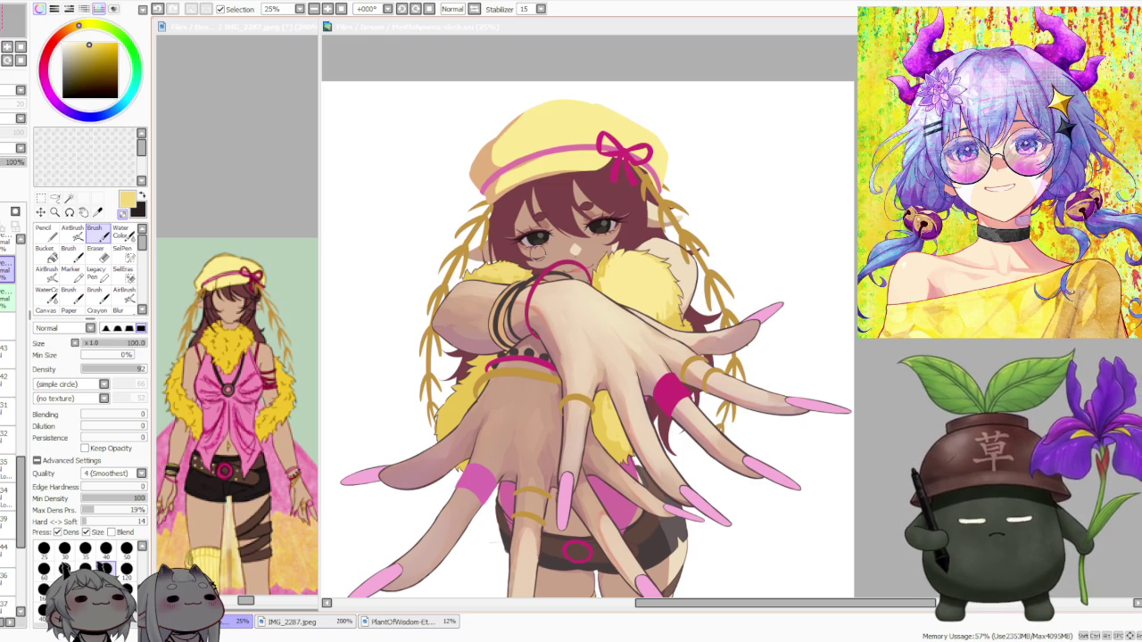
scroll(535, 253, "down", 1)
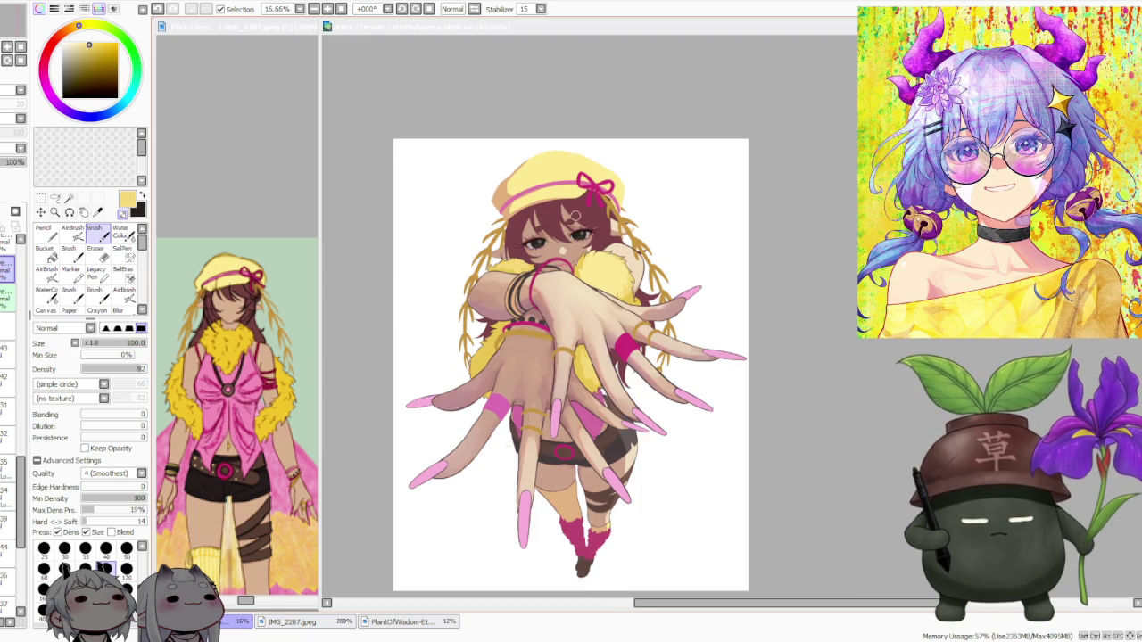
scroll(575, 215, "down", 1)
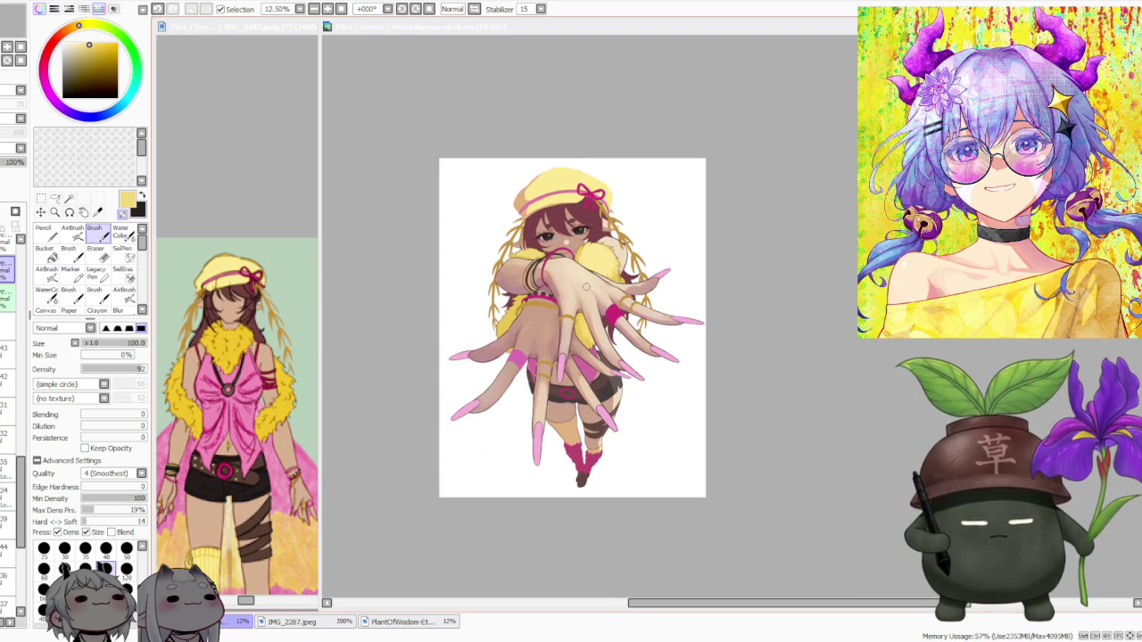
scroll(592, 172, "up", 2)
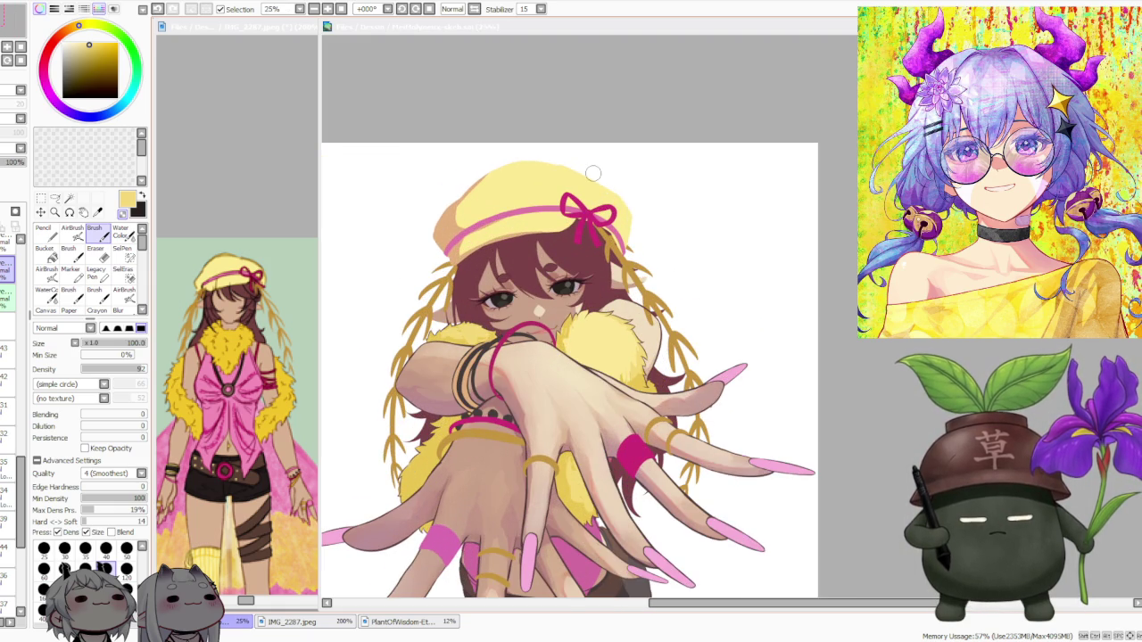
scroll(592, 172, "down", 2)
scroll(594, 313, "up", 1)
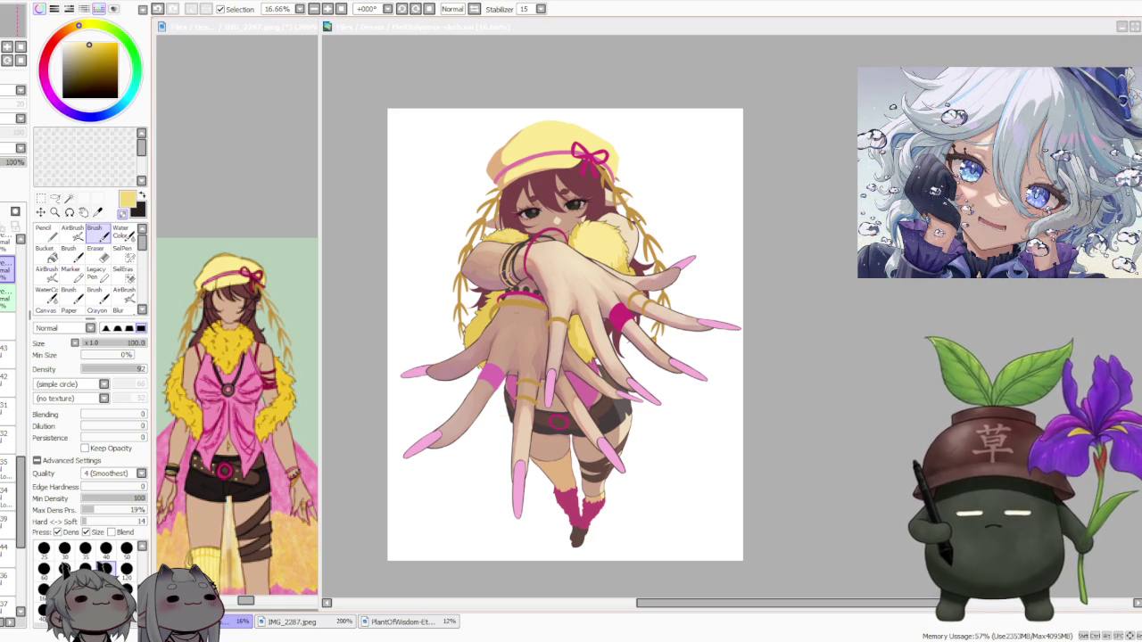
scroll(496, 391, "up", 1)
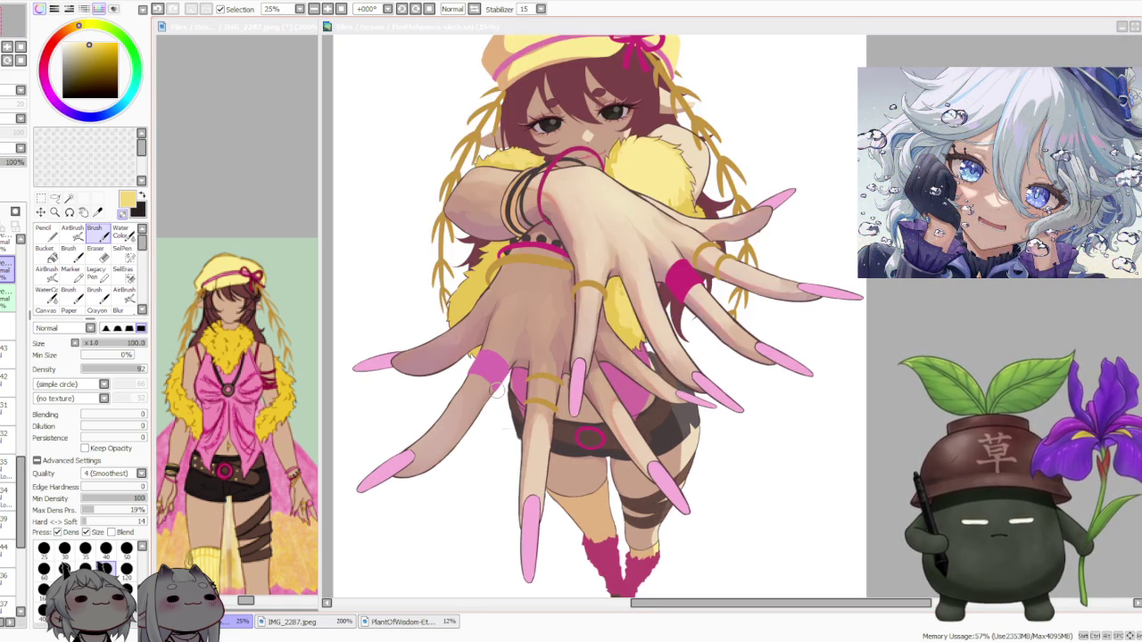
scroll(496, 386, "down", 1)
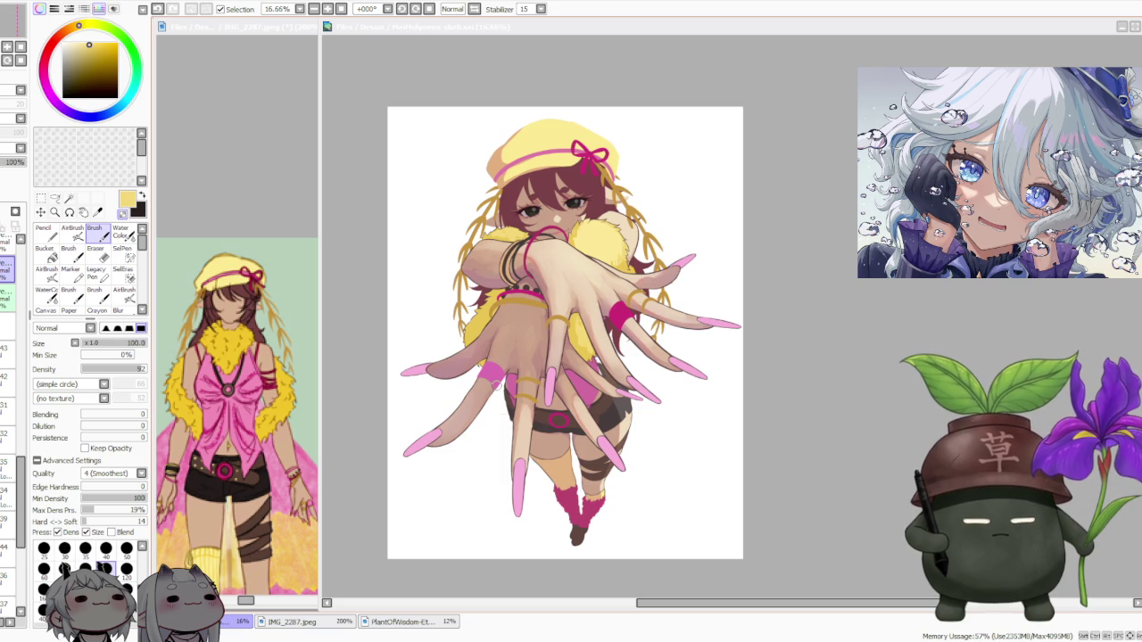
scroll(662, 389, "up", 5)
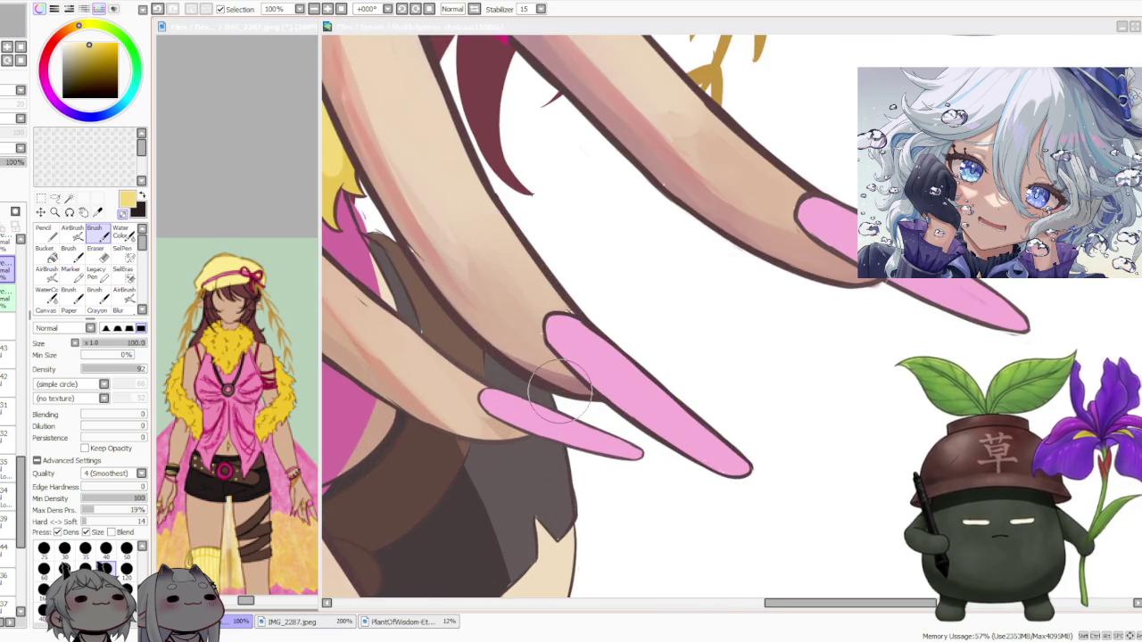
scroll(559, 392, "down", 5)
scroll(560, 392, "down", 2)
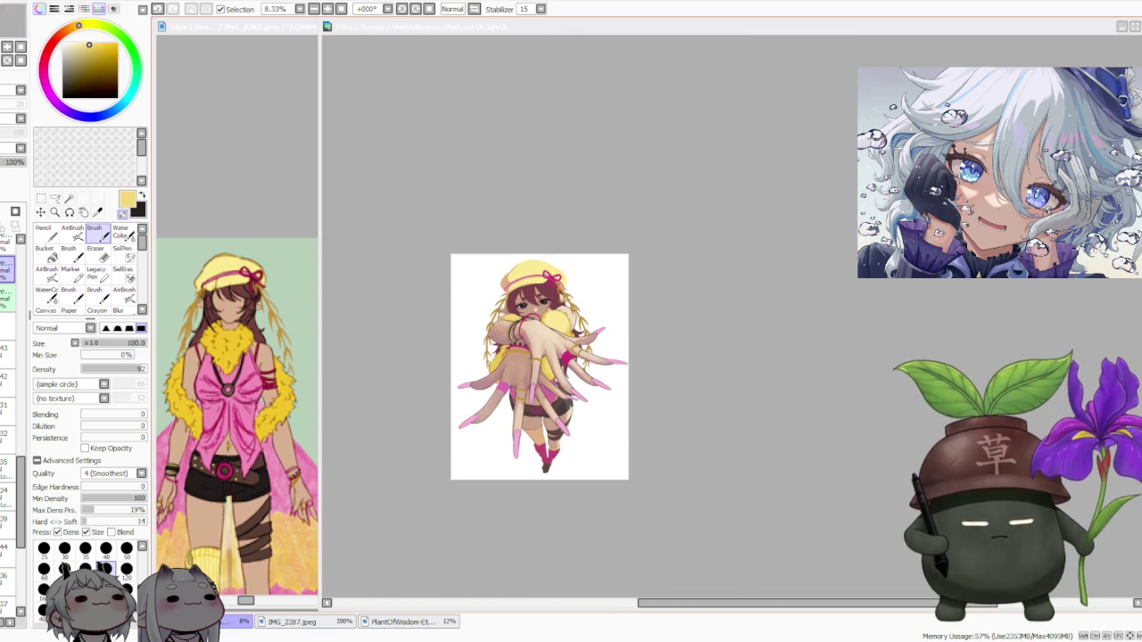
scroll(507, 372, "up", 1)
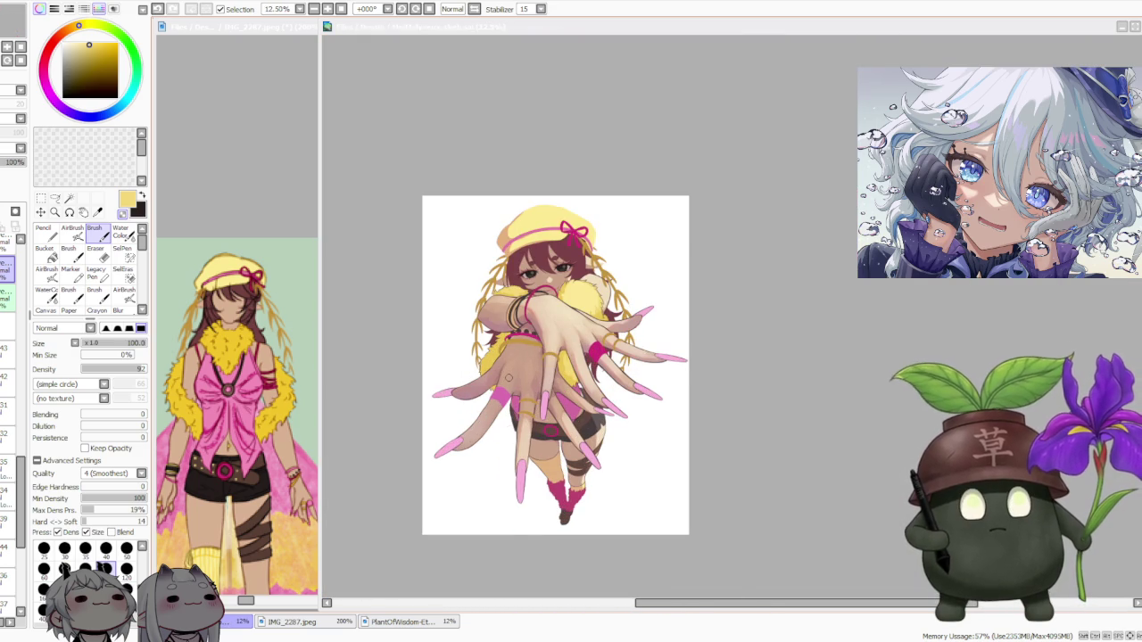
scroll(508, 373, "up", 1)
left_click(797, 247)
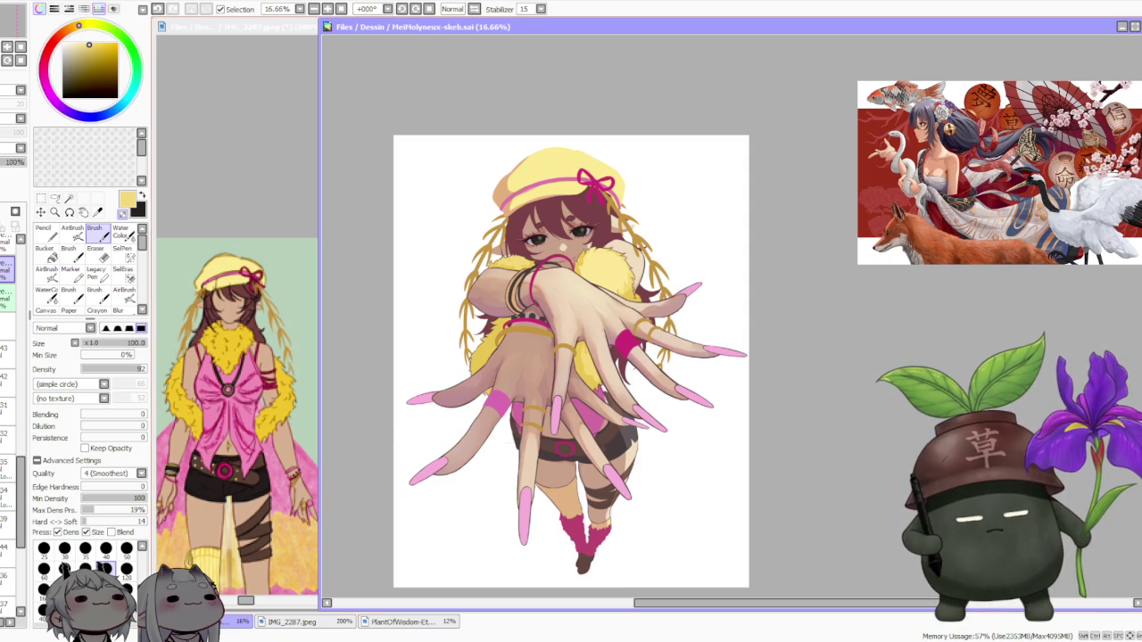
Bring the IMG_2287 reference sheet forward and zoom it to 75%
left_click(241, 357)
scroll(210, 353, "down", 2)
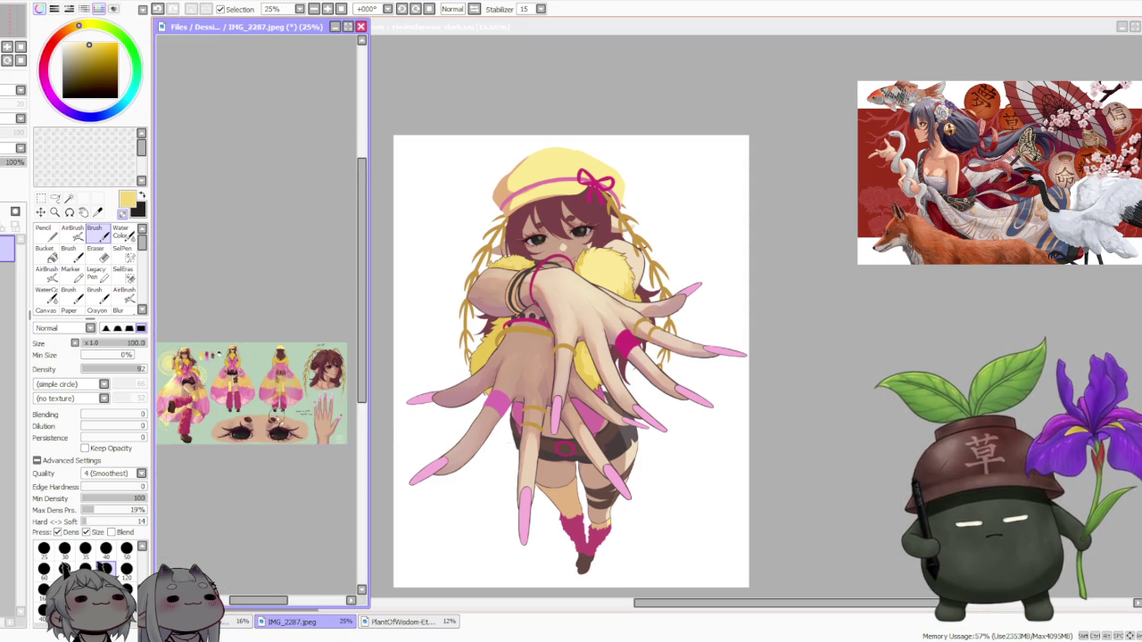
scroll(214, 401, "up", 1)
scroll(251, 419, "down", 2)
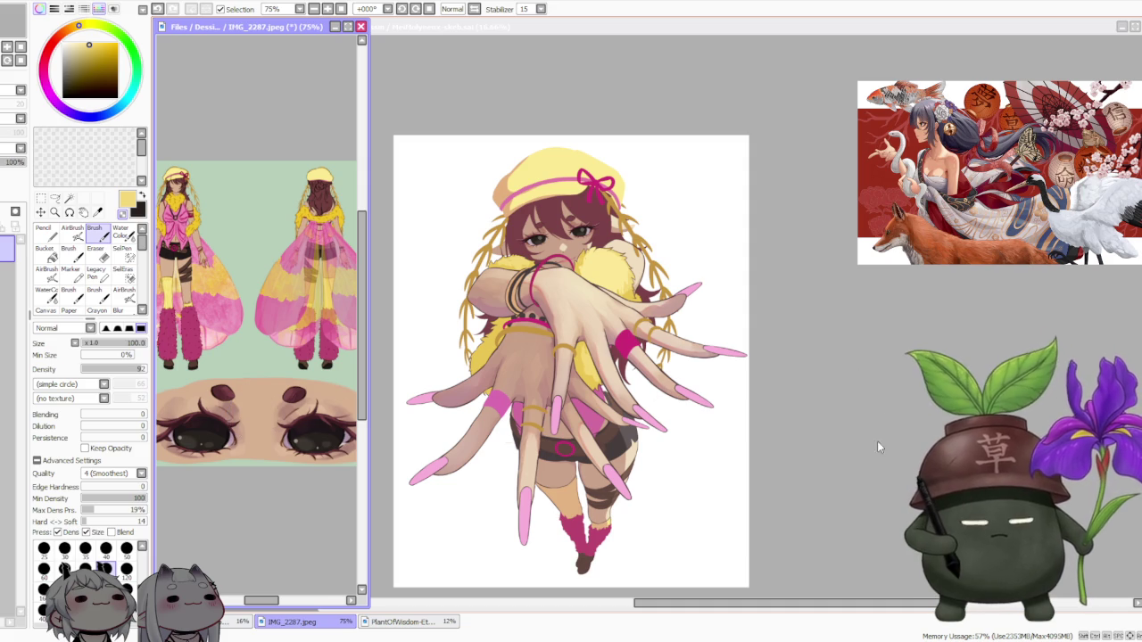
Return to the illustration canvas and zoom in on the girl's face
left_click(682, 334)
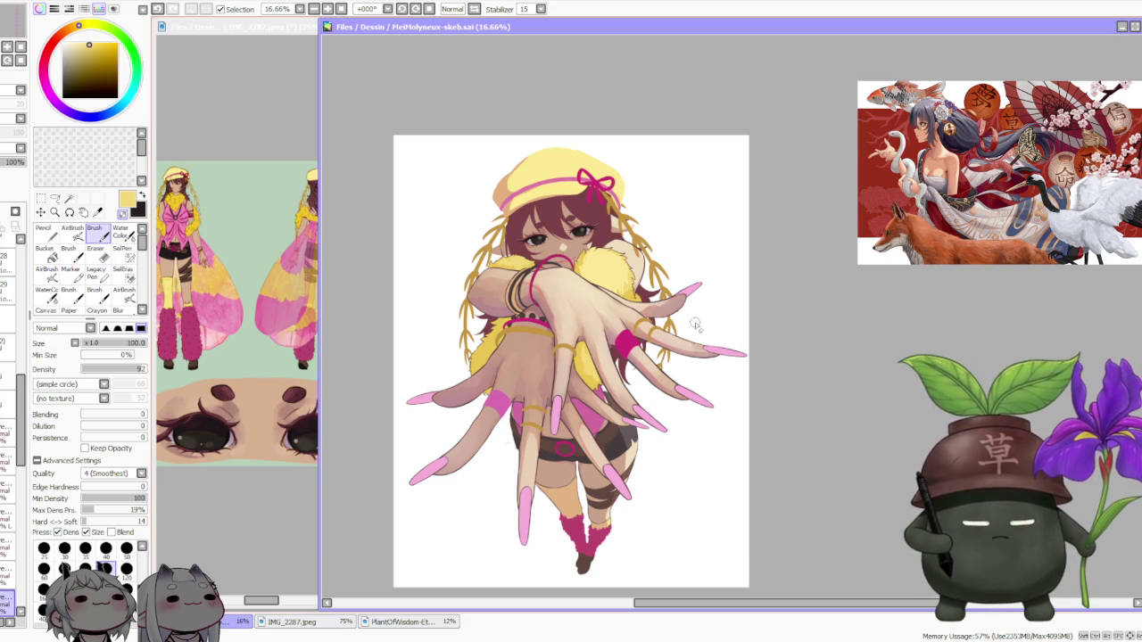
scroll(602, 206, "up", 2)
scroll(510, 227, "up", 3)
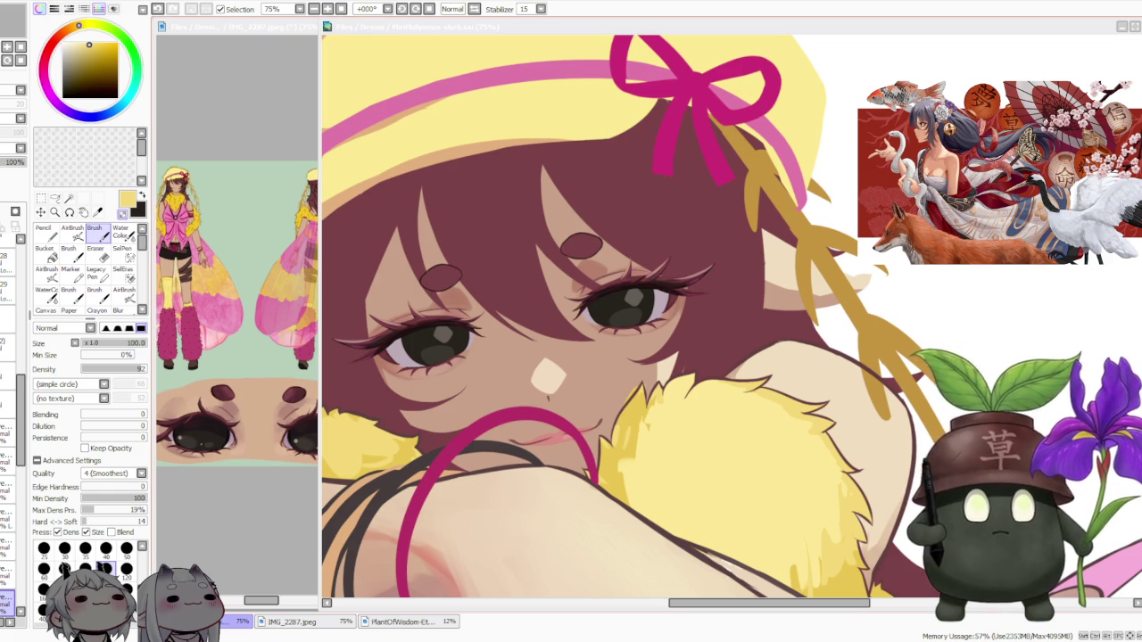
scroll(699, 252, "down", 2)
scroll(699, 252, "down", 2)
scroll(700, 253, "down", 1)
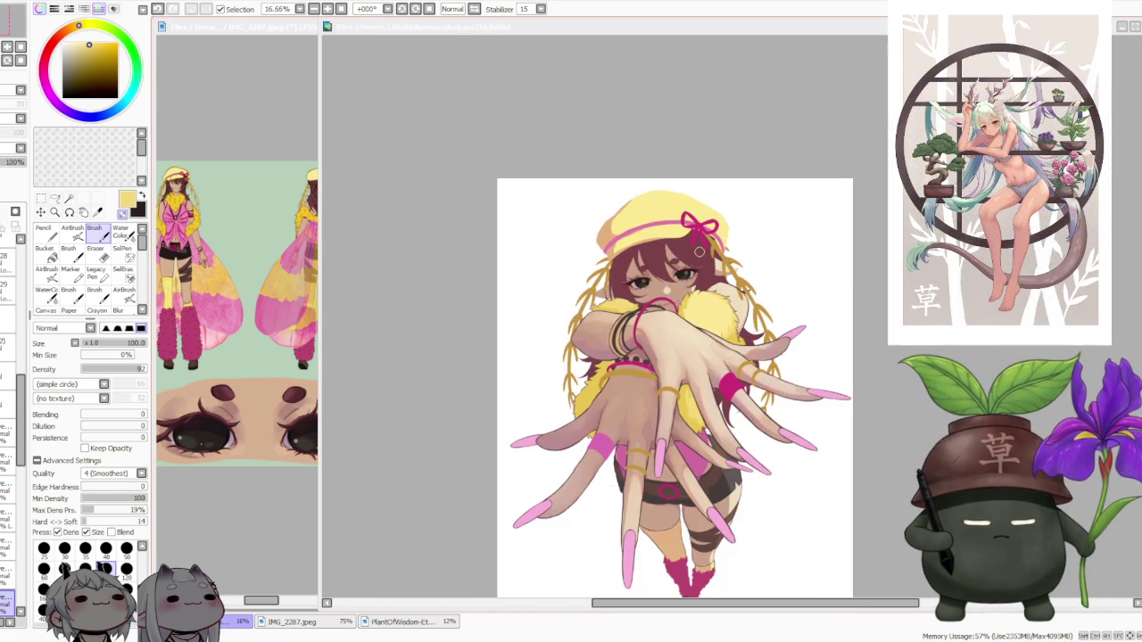
scroll(699, 252, "down", 1)
scroll(699, 253, "up", 1)
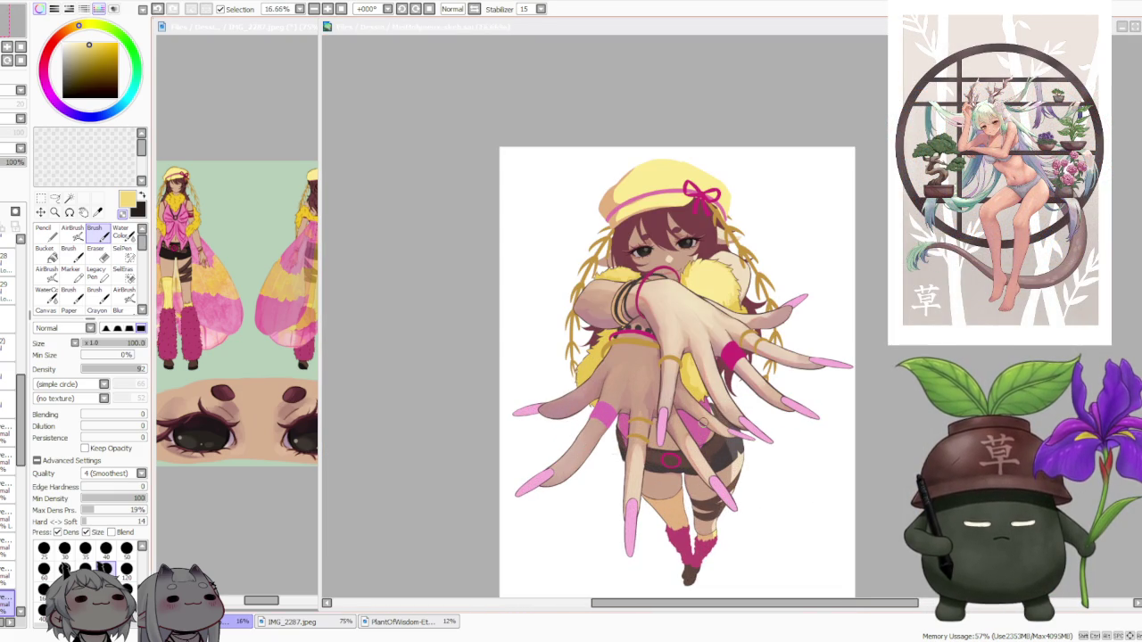
left_click(548, 231)
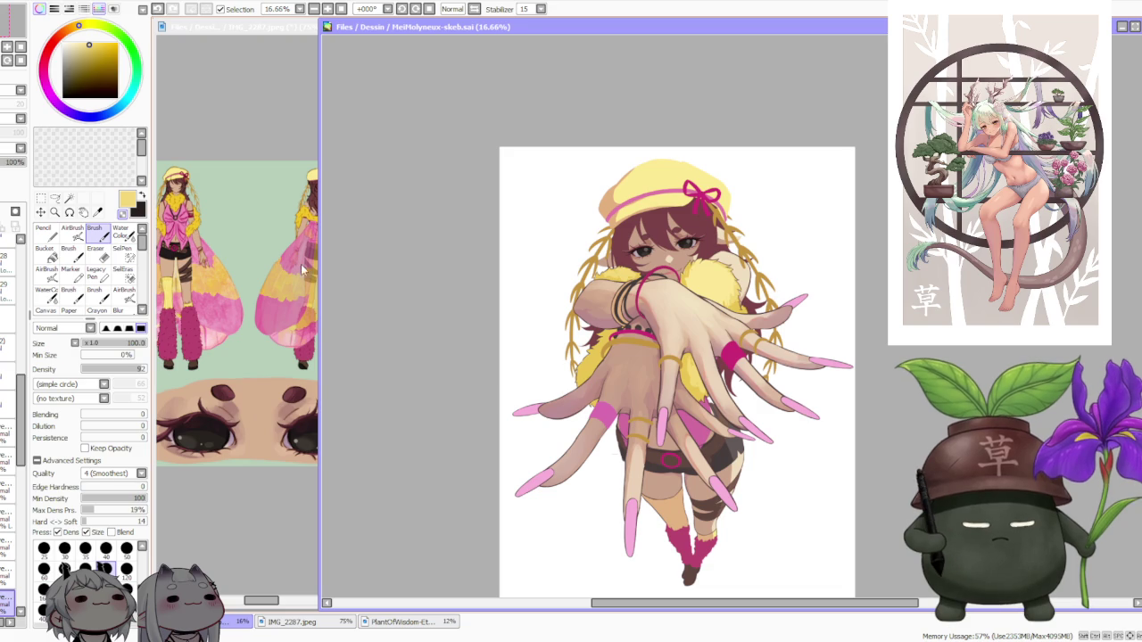
left_click(190, 456)
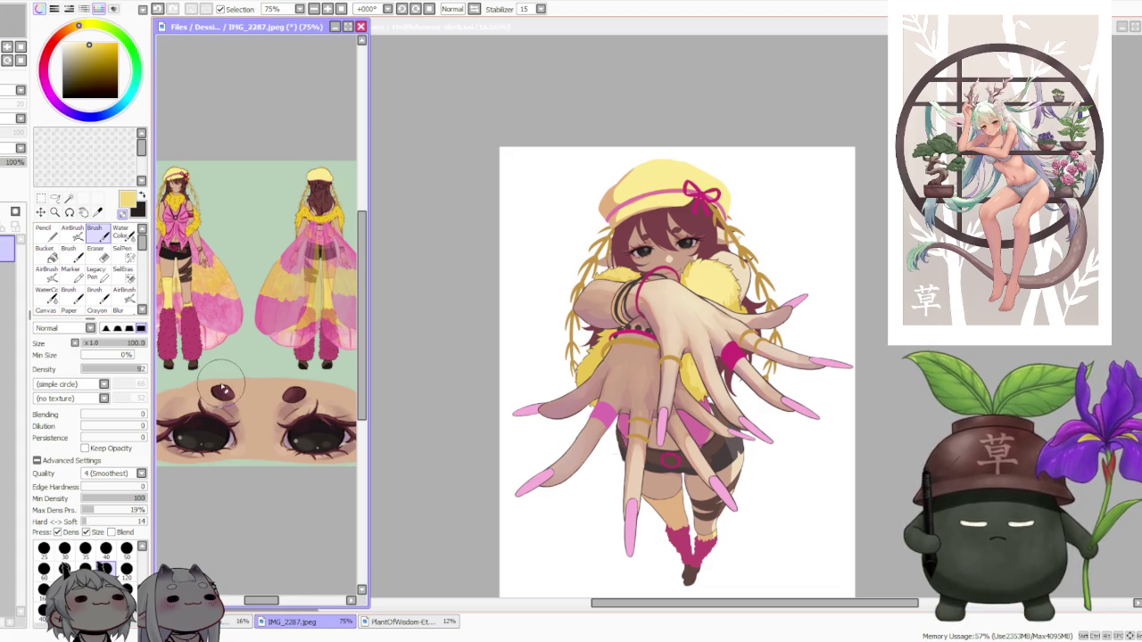
Zoom the IMG_2287 reference in on the decorated pink nails
scroll(166, 285, "down", 1)
scroll(169, 287, "up", 2)
scroll(268, 362, "up", 3)
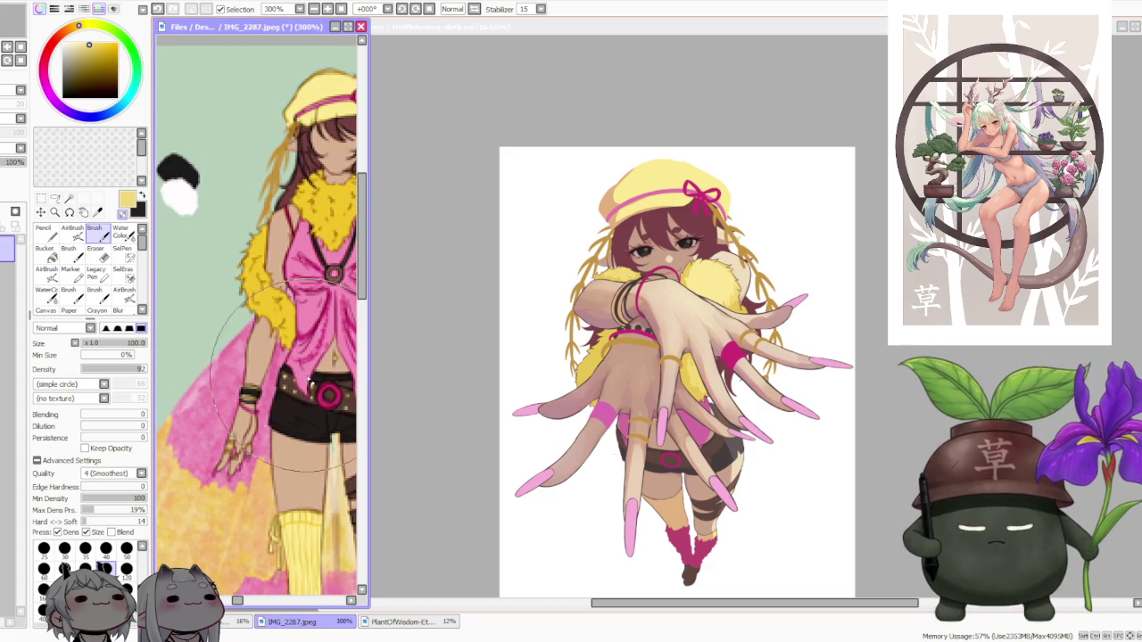
scroll(268, 365, "down", 2)
scroll(285, 384, "down", 3)
scroll(317, 416, "up", 2)
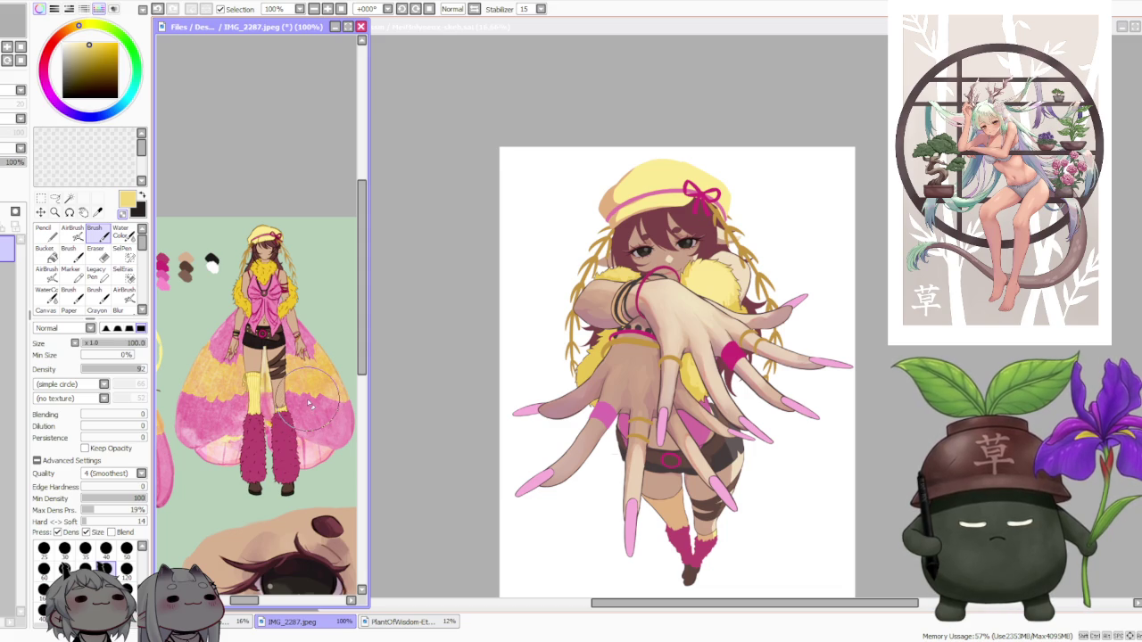
scroll(310, 405, "down", 3)
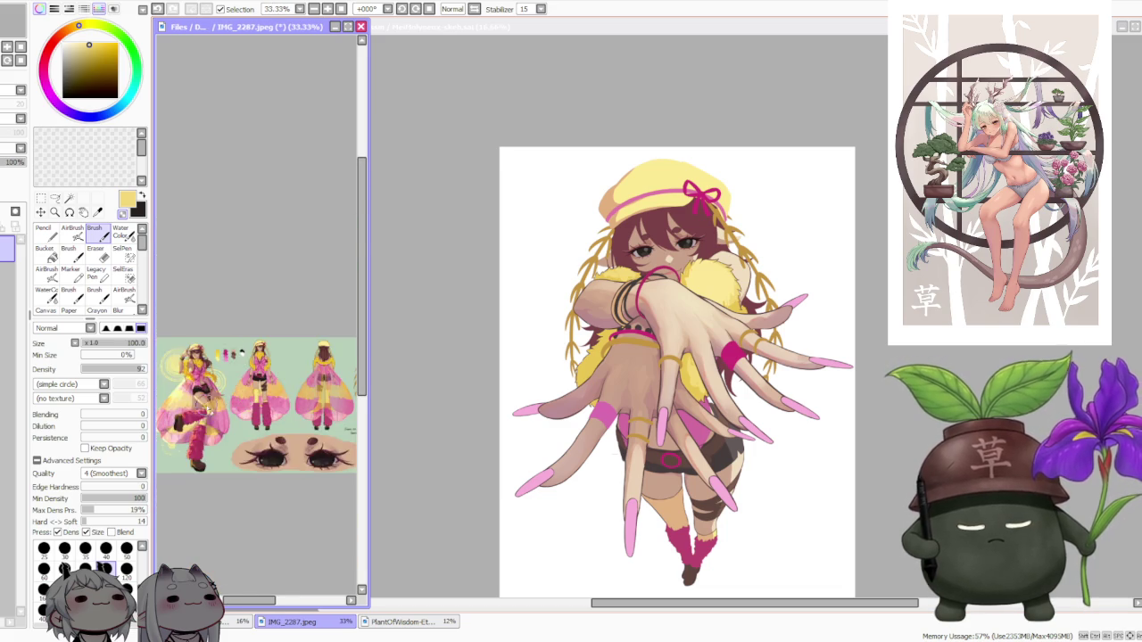
scroll(310, 405, "down", 1)
scroll(183, 393, "up", 2)
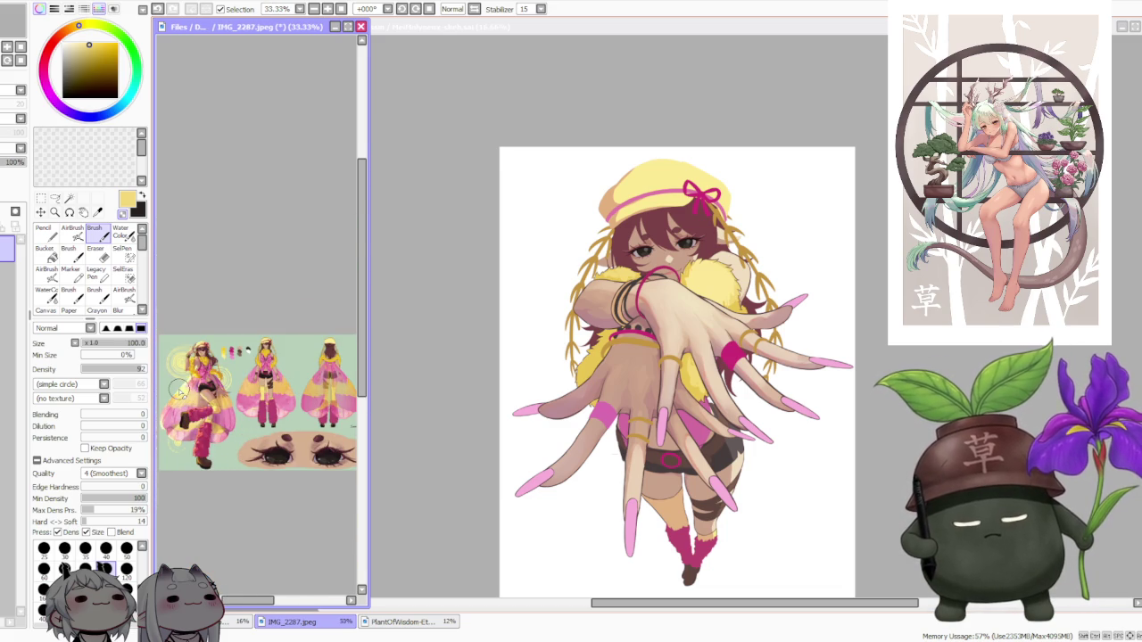
scroll(179, 390, "up", 2)
scroll(179, 397, "down", 2)
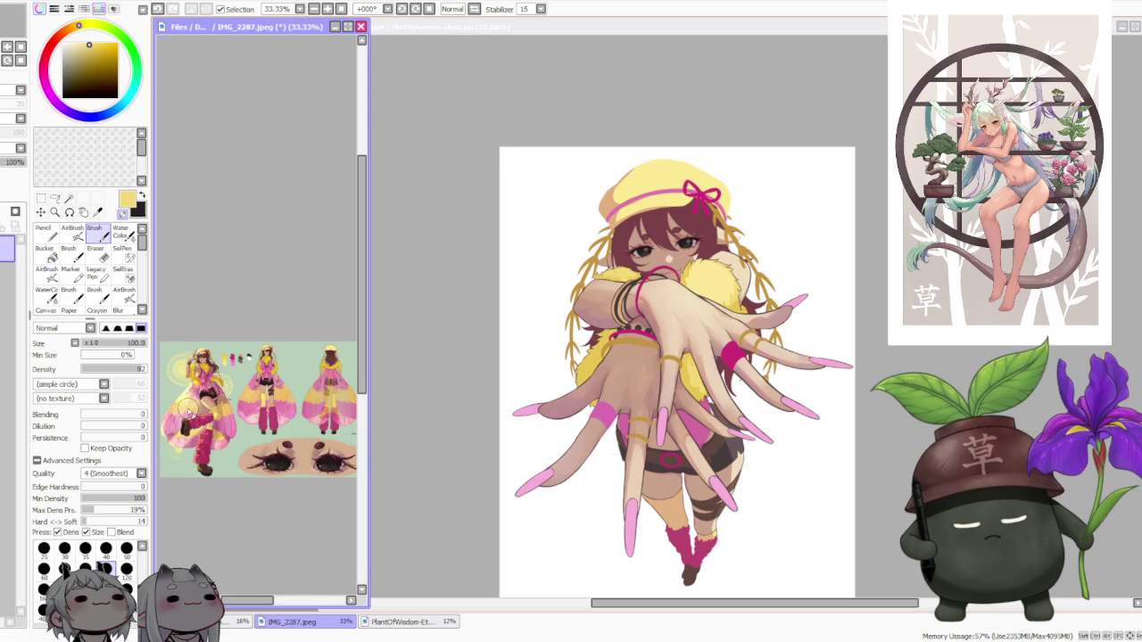
scroll(183, 401, "down", 1)
scroll(189, 408, "down", 2)
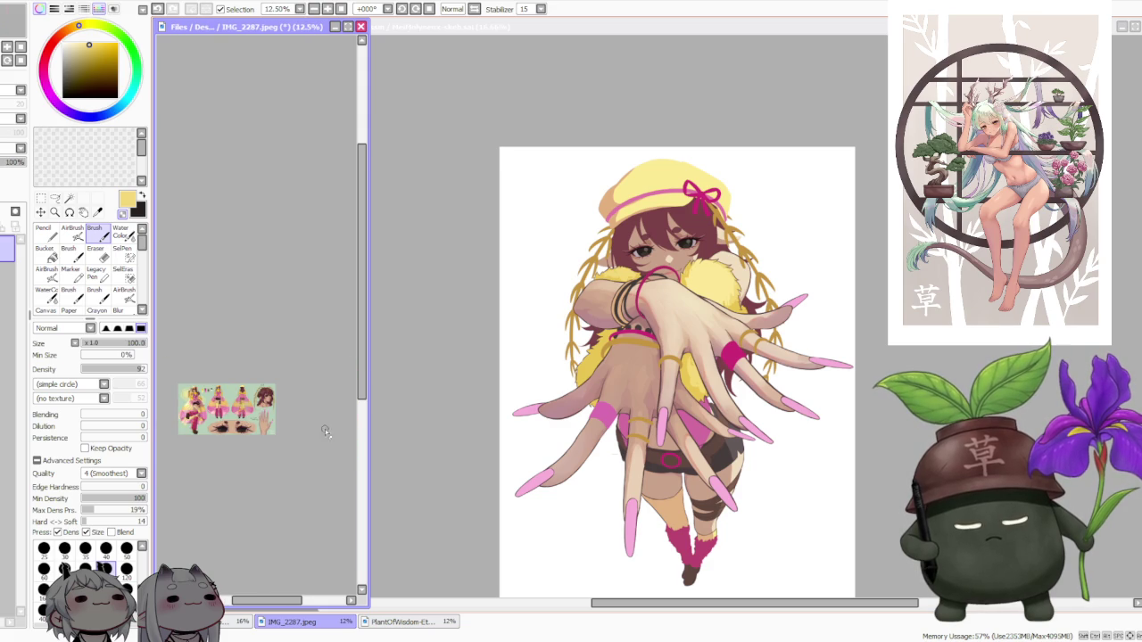
scroll(277, 396, "up", 1)
scroll(277, 397, "up", 1)
scroll(276, 397, "up", 1)
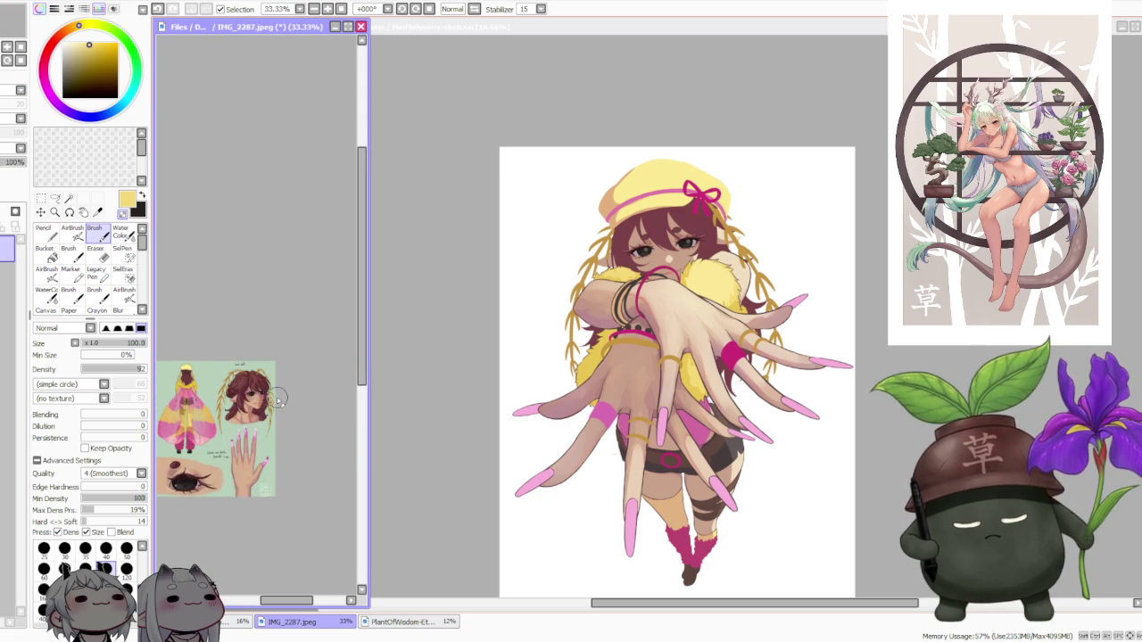
scroll(268, 397, "up", 2)
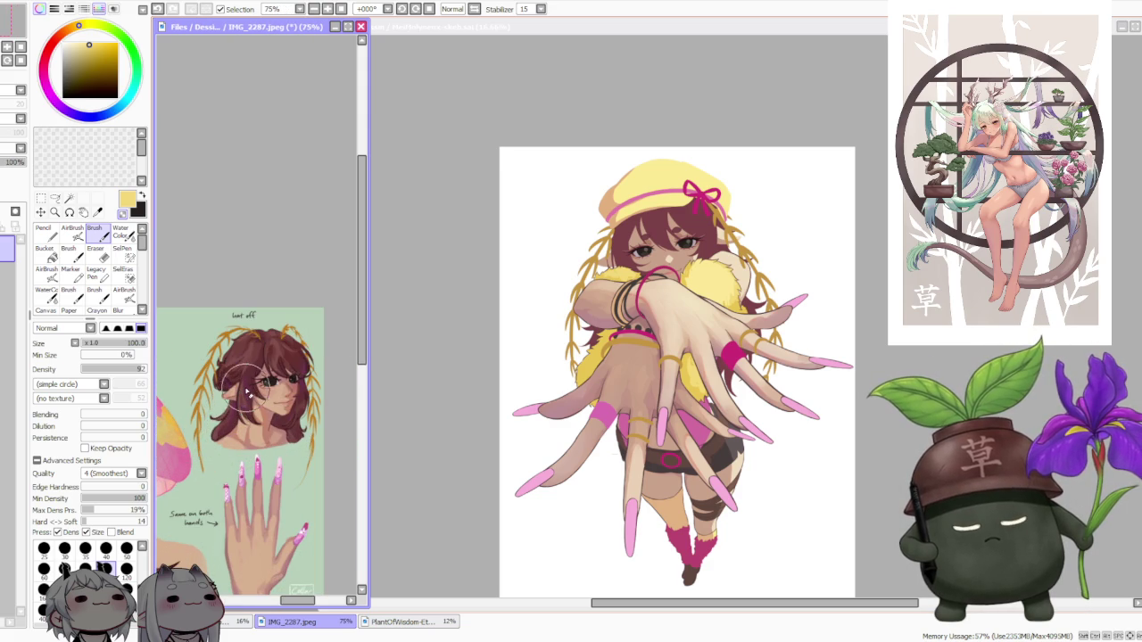
scroll(246, 392, "down", 1)
scroll(236, 406, "up", 2)
scroll(214, 428, "up", 1)
scroll(198, 455, "up", 1)
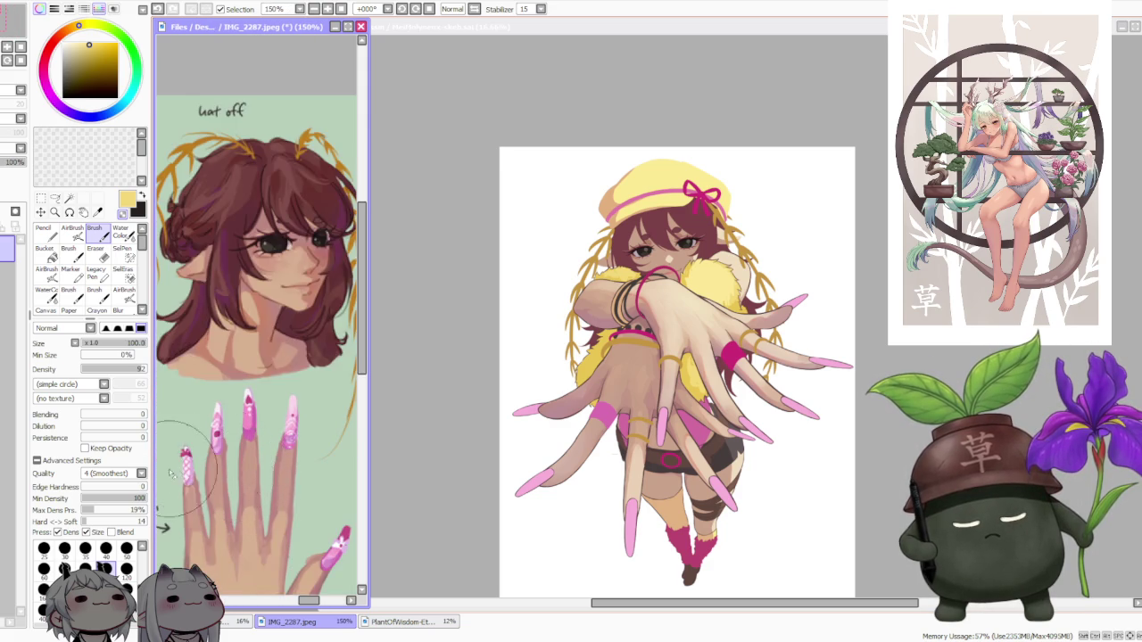
scroll(185, 462, "up", 2)
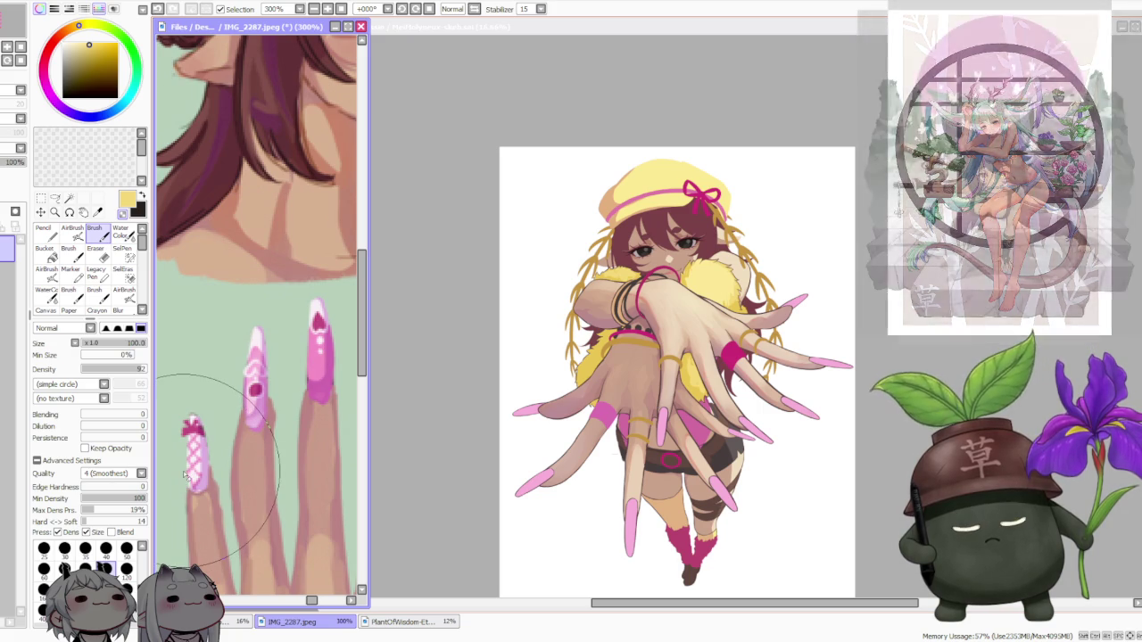
scroll(191, 471, "down", 1)
scroll(203, 462, "down", 1)
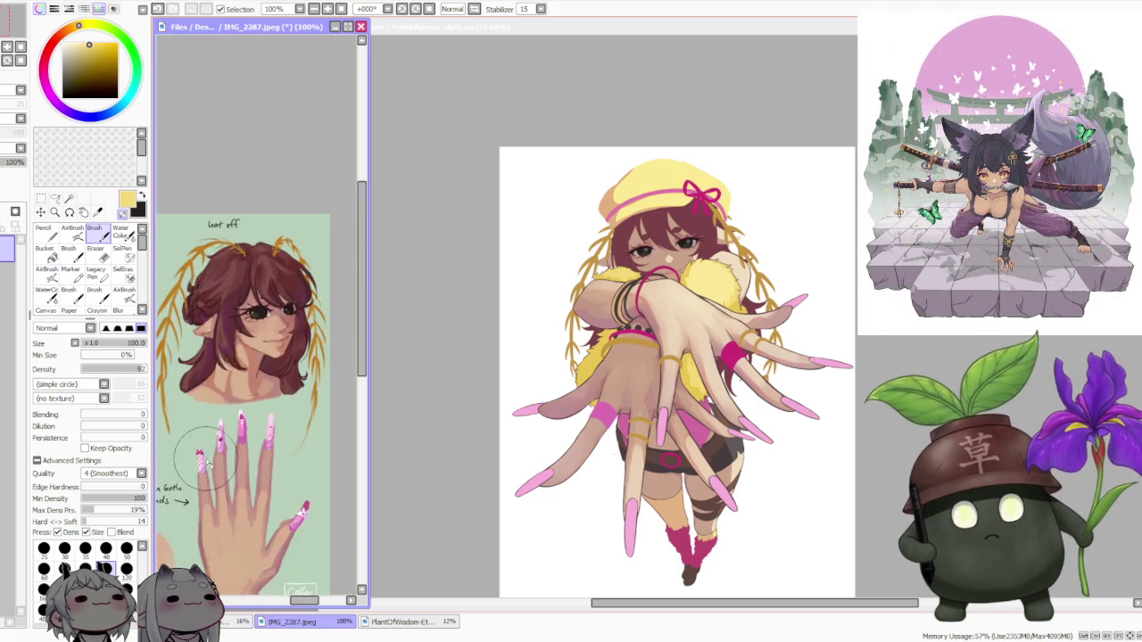
scroll(268, 500, "down", 1)
scroll(318, 535, "up", 2)
scroll(256, 477, "up", 1)
scroll(256, 474, "down", 2)
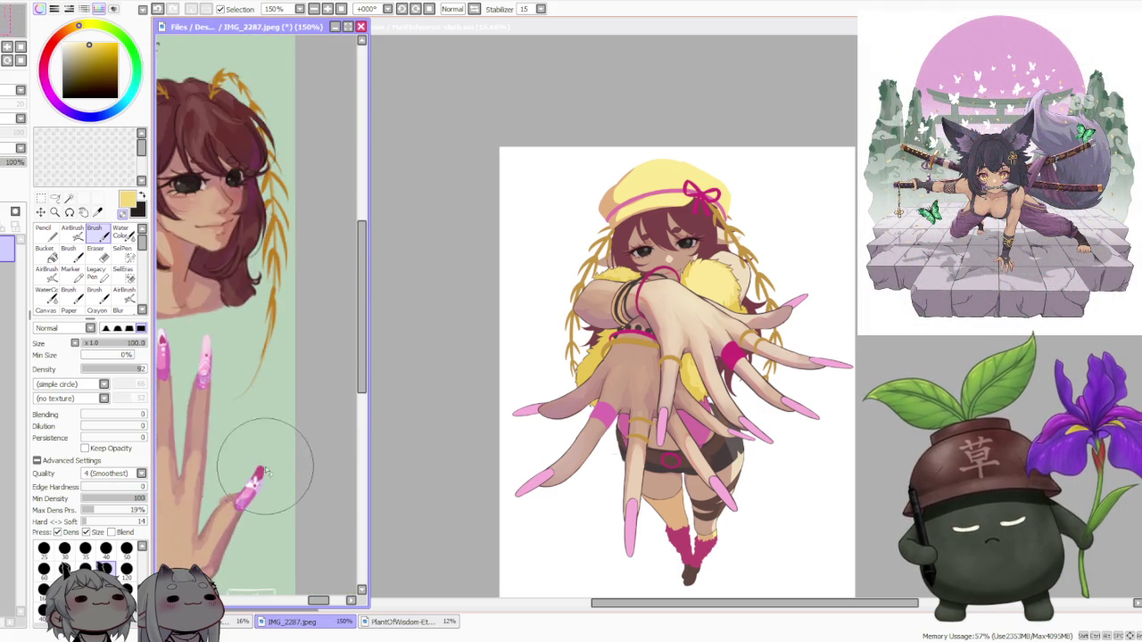
scroll(262, 460, "down", 2)
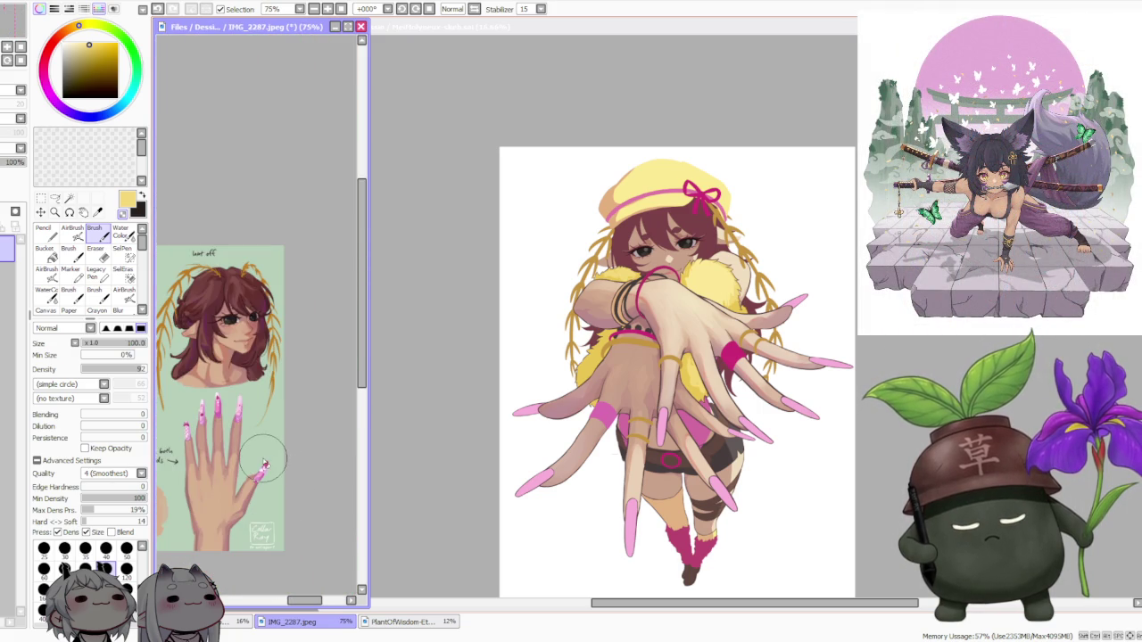
scroll(266, 462, "down", 2)
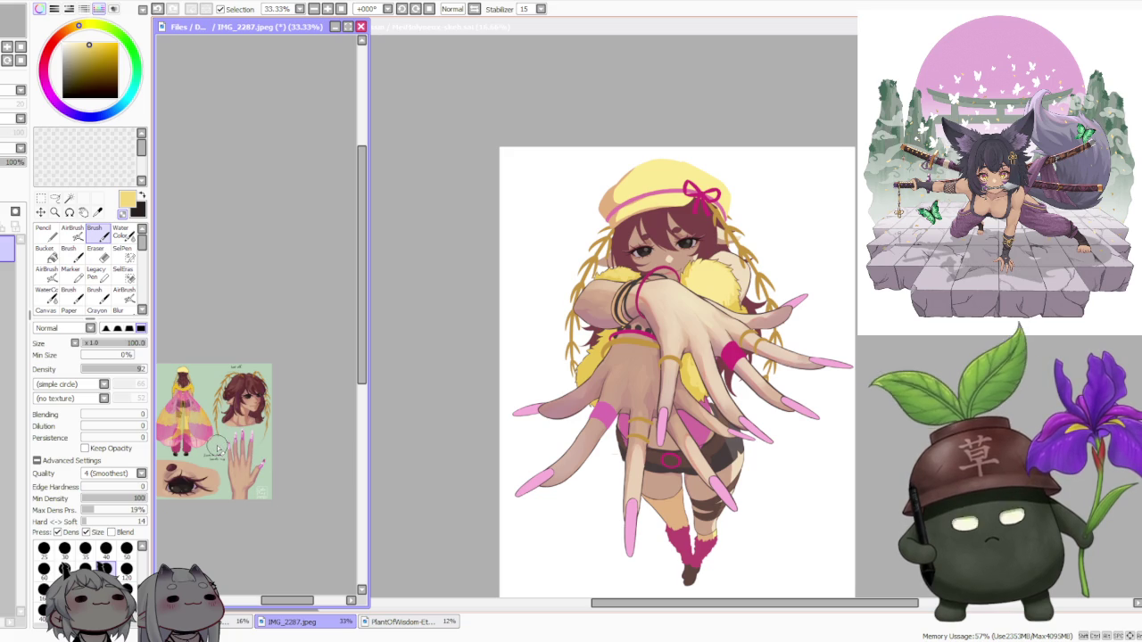
scroll(216, 448, "up", 2)
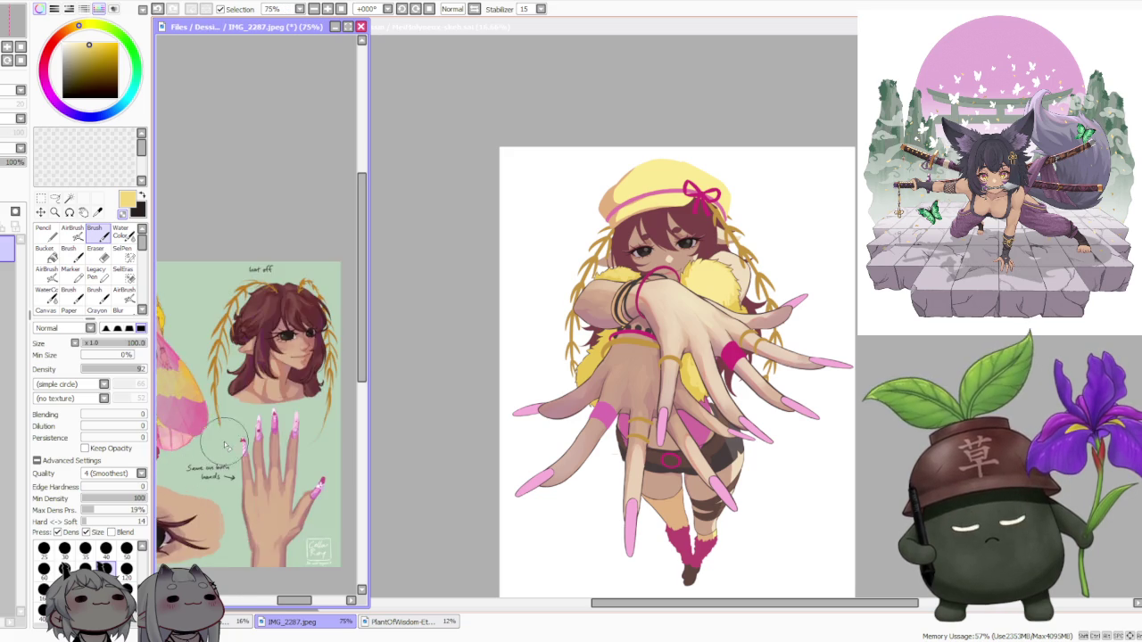
scroll(218, 444, "up", 1)
scroll(222, 439, "up", 1)
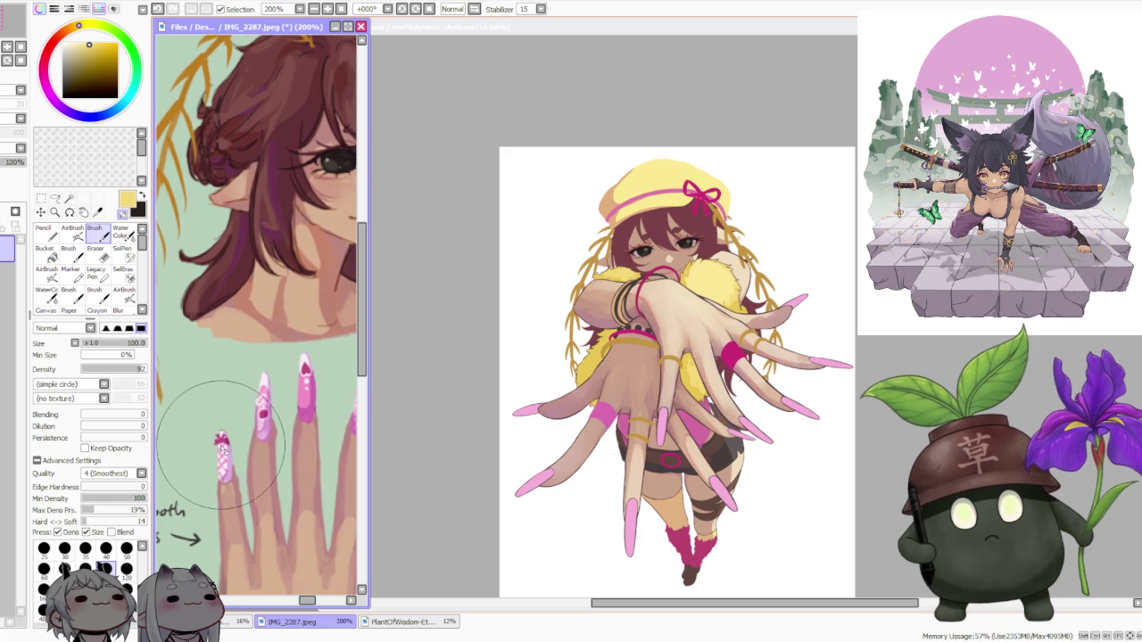
scroll(228, 419, "down", 1)
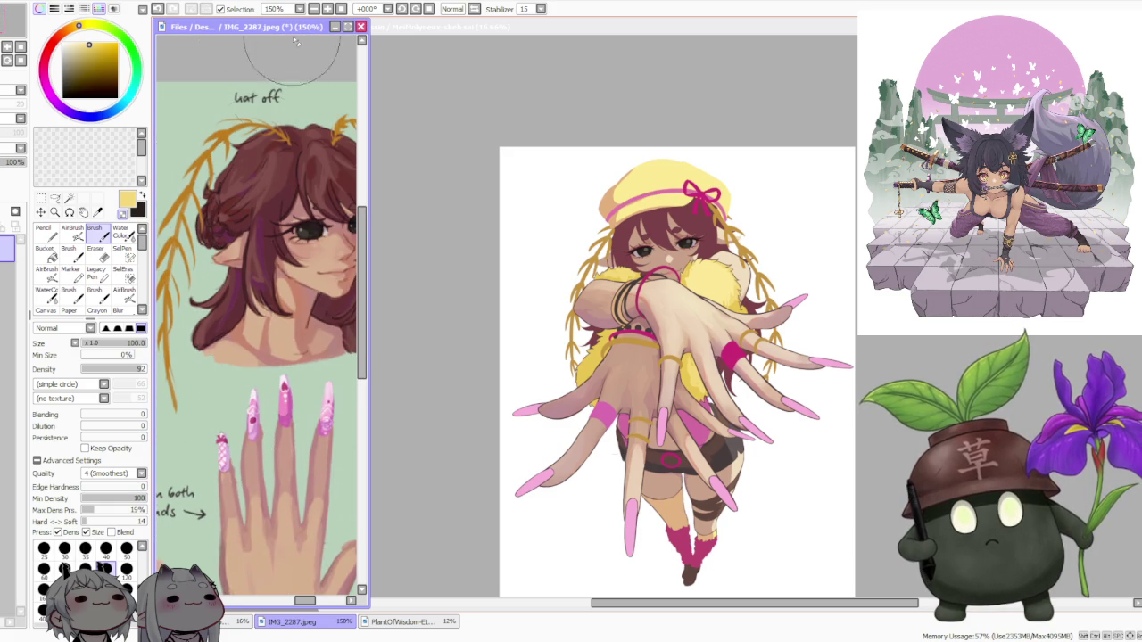
Rotate the reference view to +180°, review it, then bring the illustration back to front
left_click(415, 9)
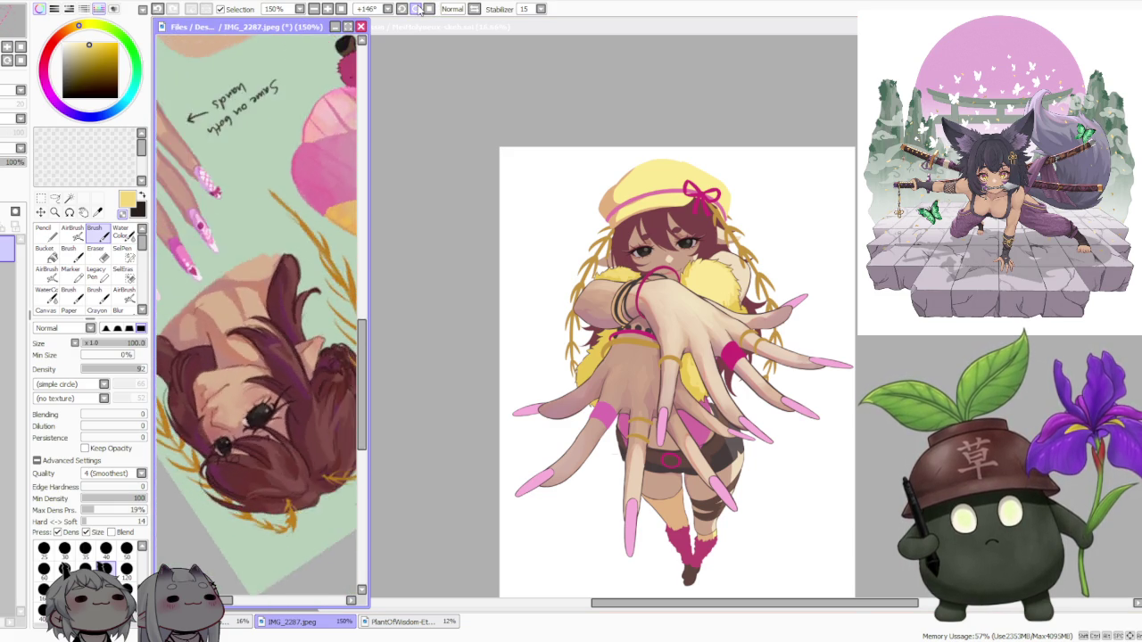
scroll(260, 299, "down", 2)
scroll(260, 303, "up", 1)
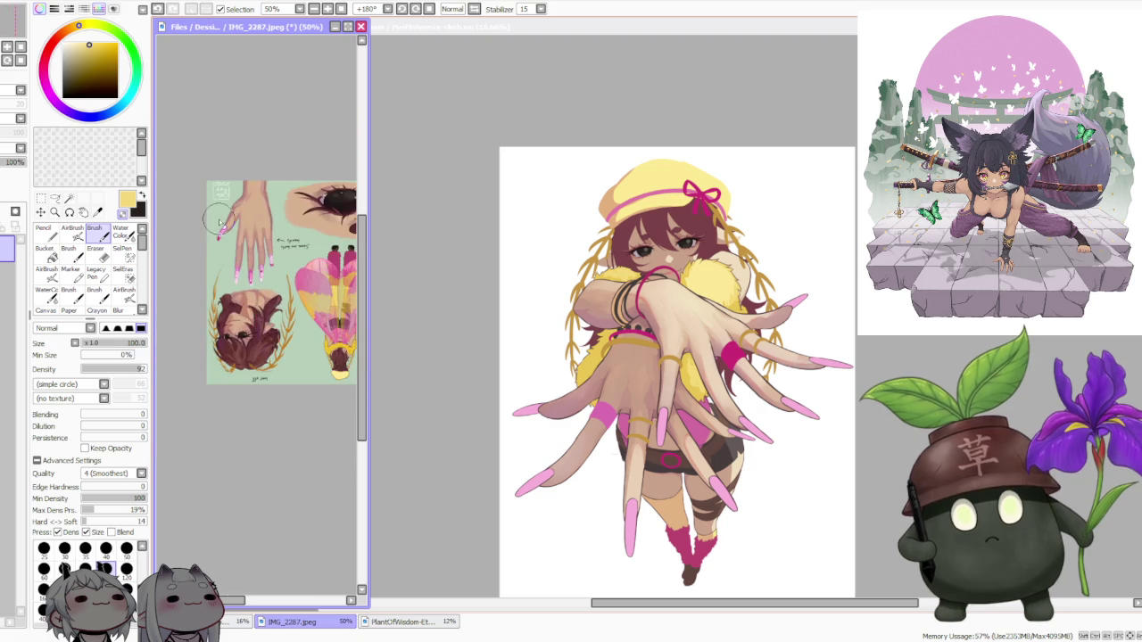
scroll(257, 286, "up", 1)
scroll(254, 267, "up", 1)
scroll(250, 255, "up", 1)
scroll(252, 256, "up", 1)
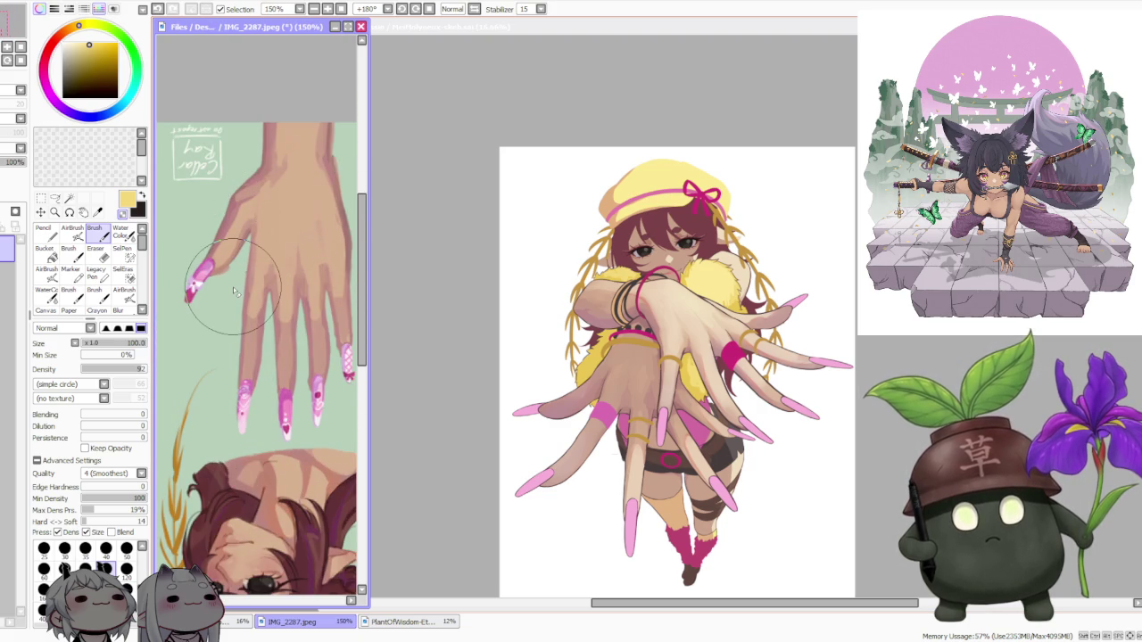
scroll(234, 393, "up", 2)
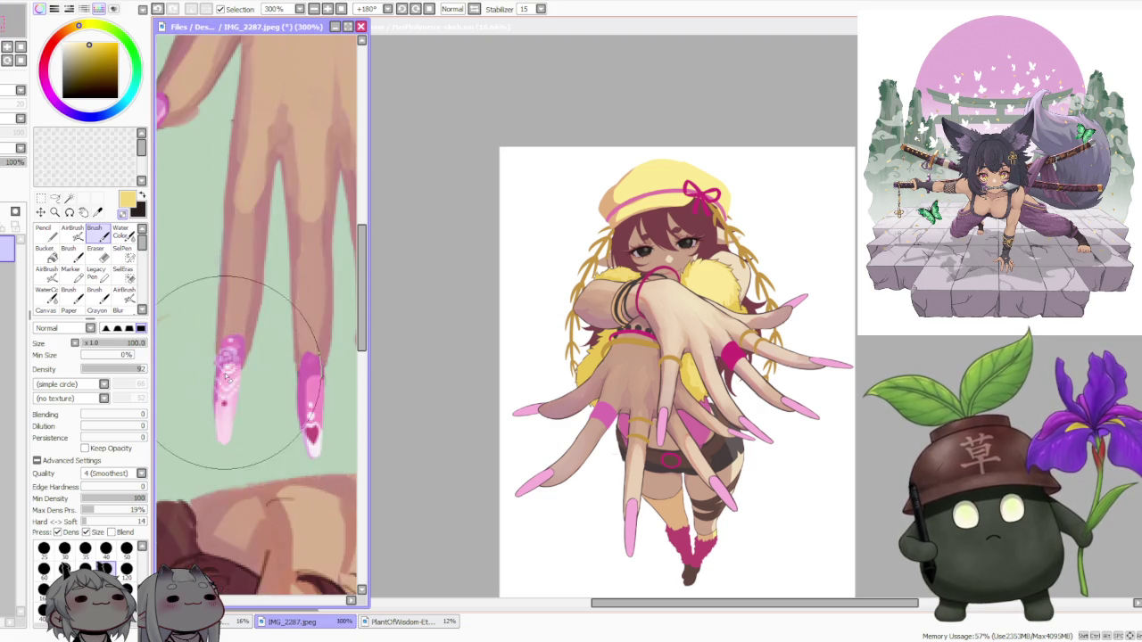
scroll(226, 373, "up", 2)
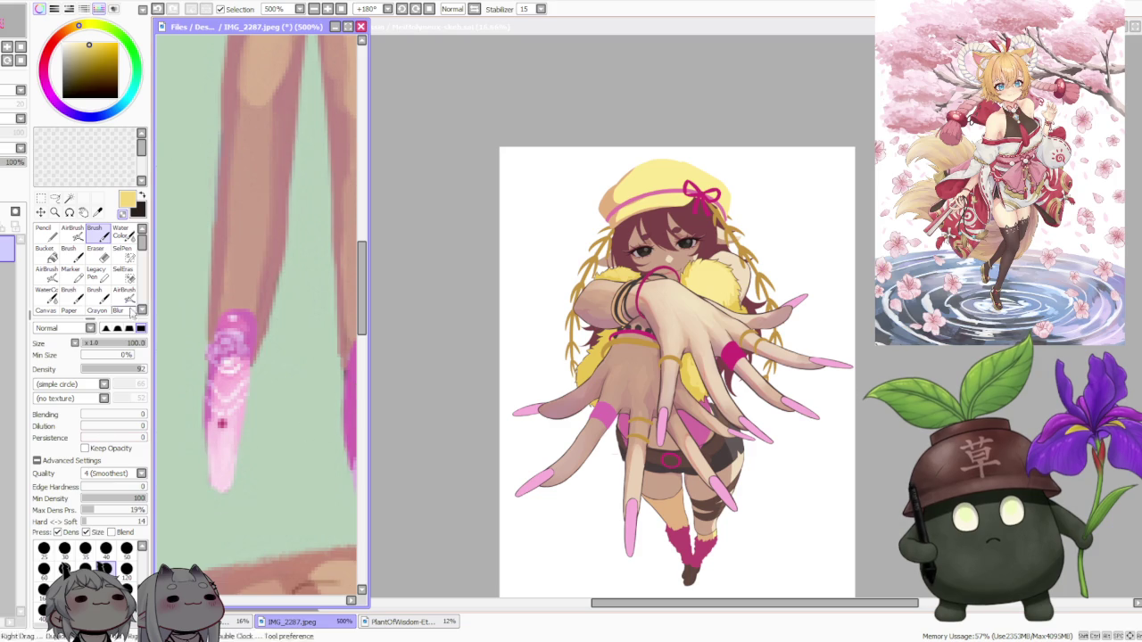
scroll(198, 392, "down", 2)
scroll(198, 397, "down", 2)
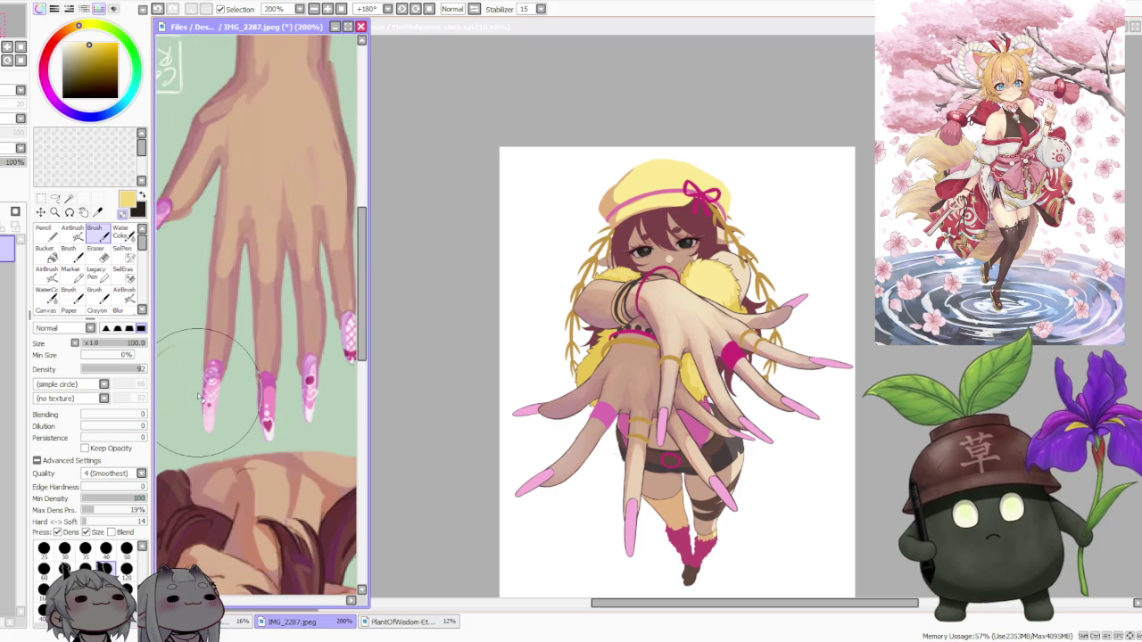
scroll(200, 395, "down", 1)
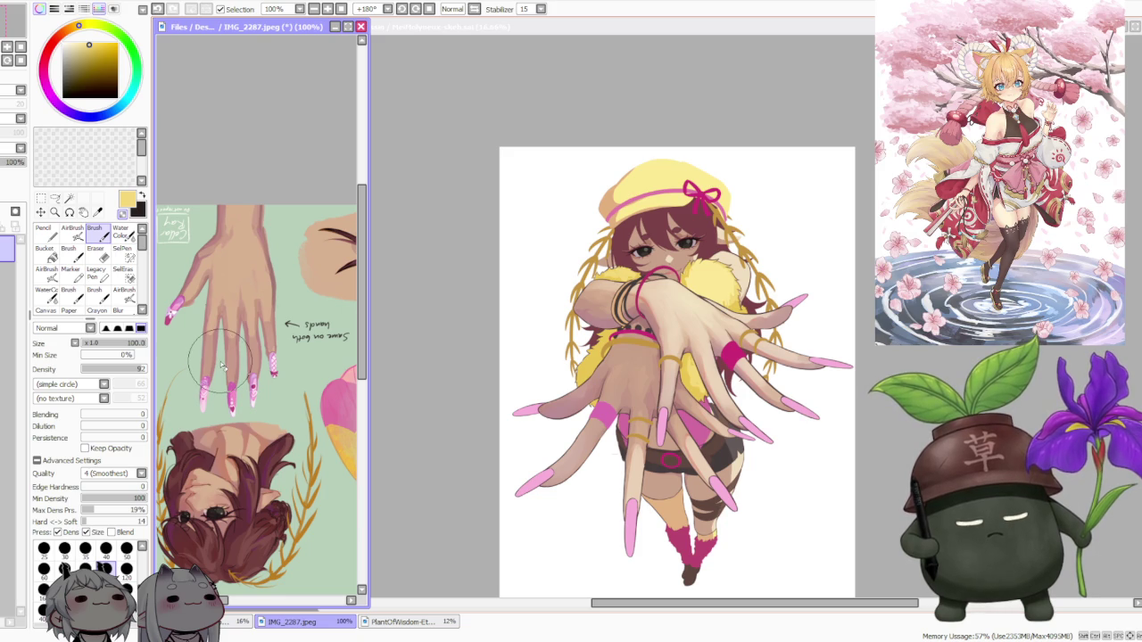
scroll(214, 366, "up", 2)
scroll(210, 397, "down", 1)
scroll(209, 397, "down", 1)
scroll(210, 397, "up", 1)
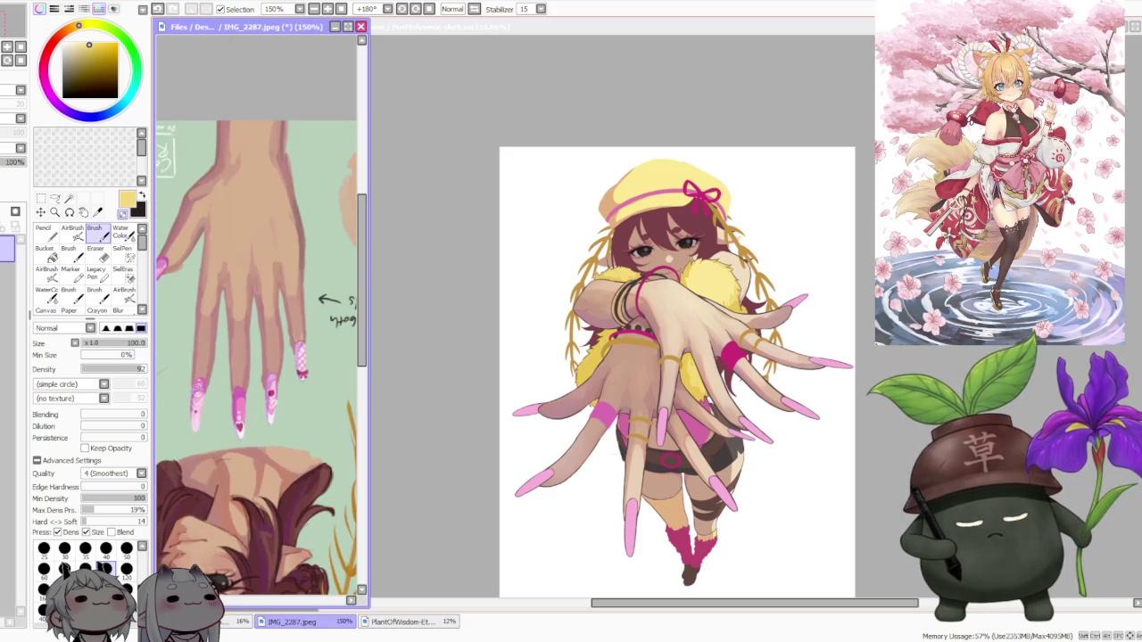
left_click(236, 621)
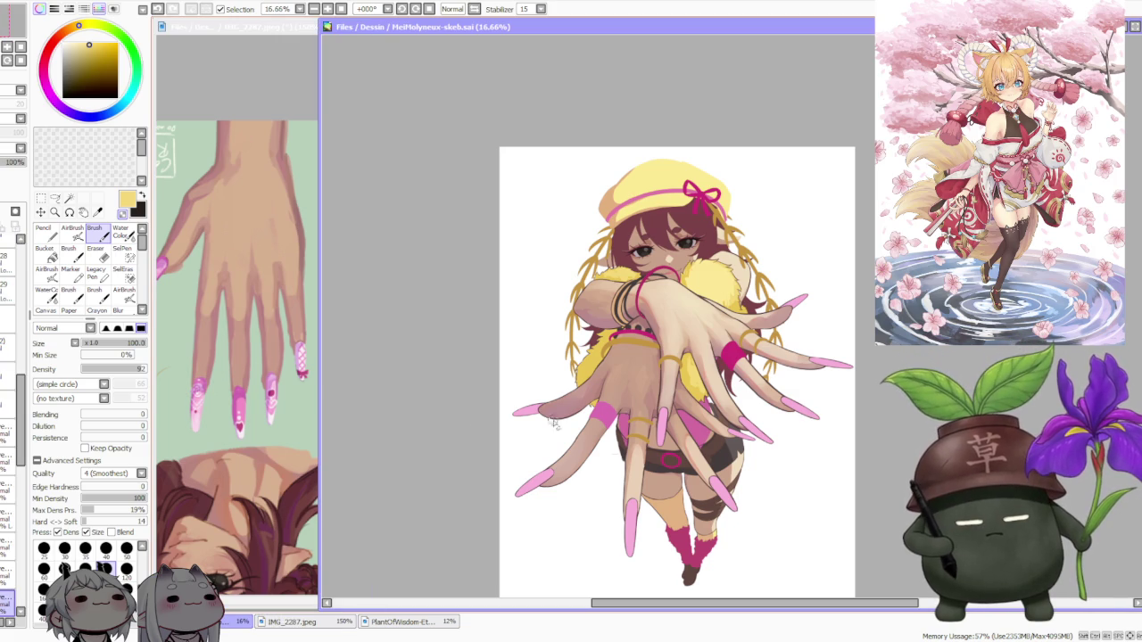
Activate the illustration and eyedrop the muted pink of the nails as the painting colour
scroll(27, 406, "up", 5)
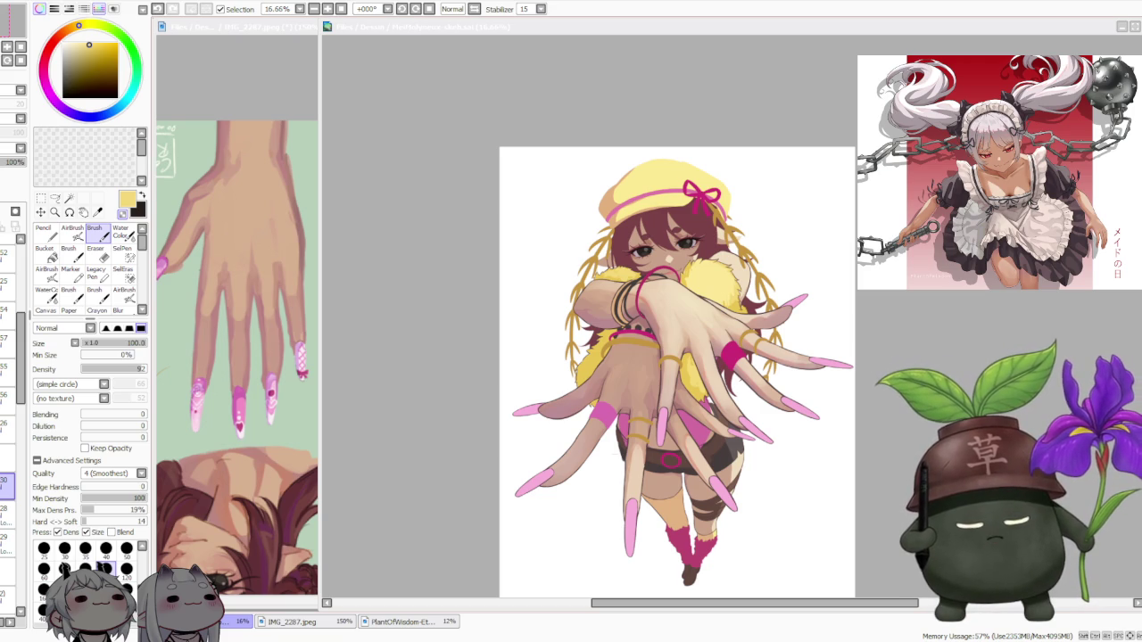
left_click(870, 376)
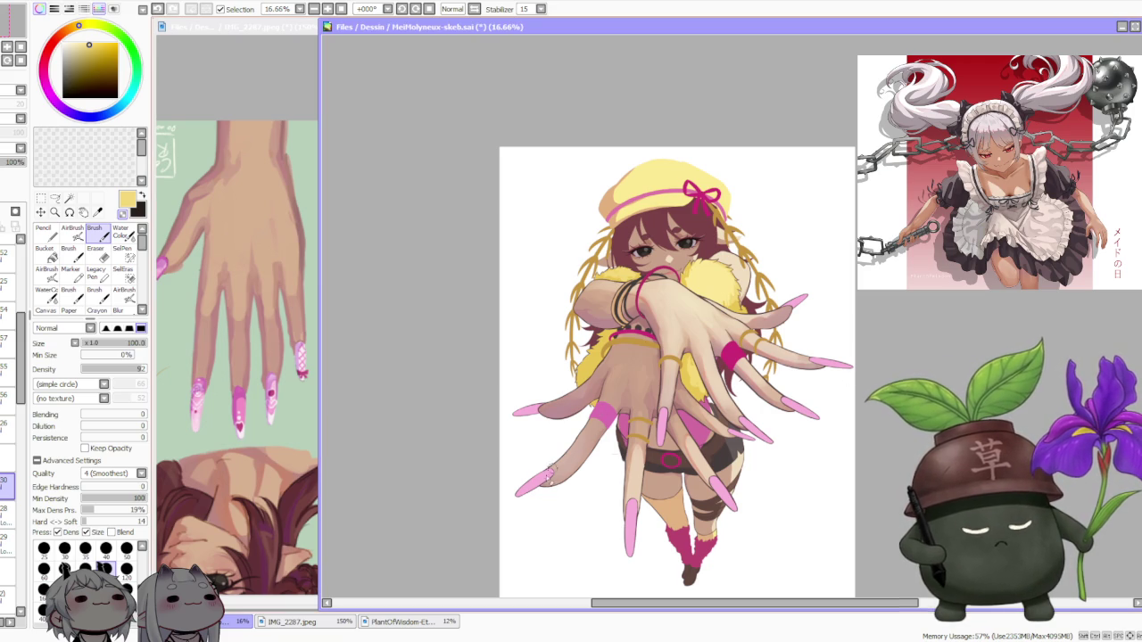
left_click(541, 476, "alt")
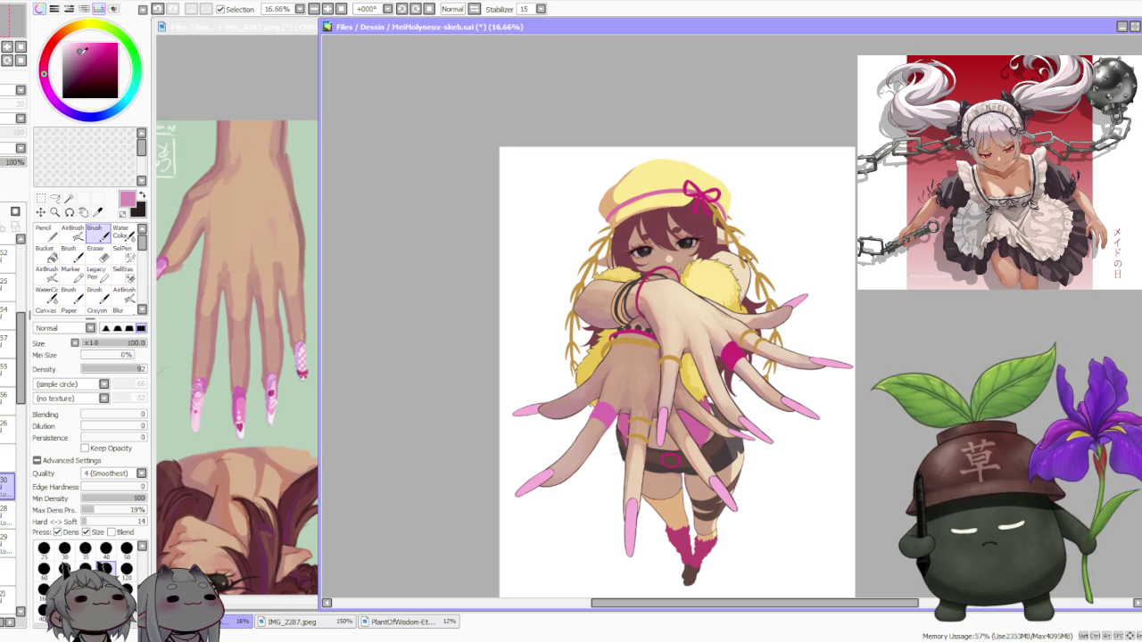
left_click(72, 230)
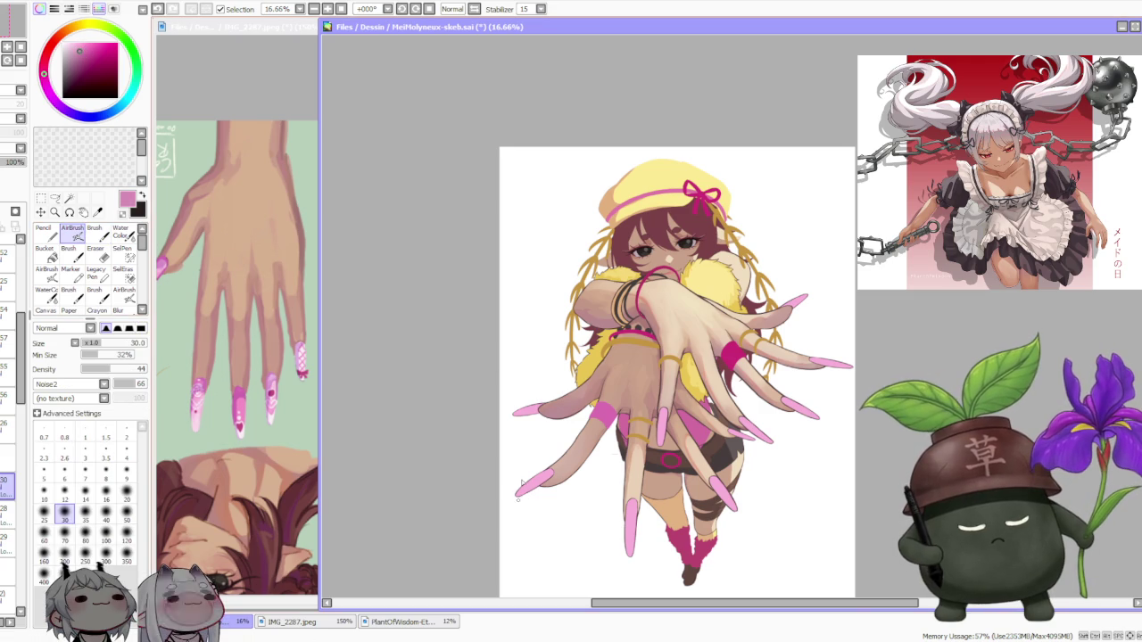
Set the brush to a very large size of 500 and refocus the illustration document
left_click(143, 343)
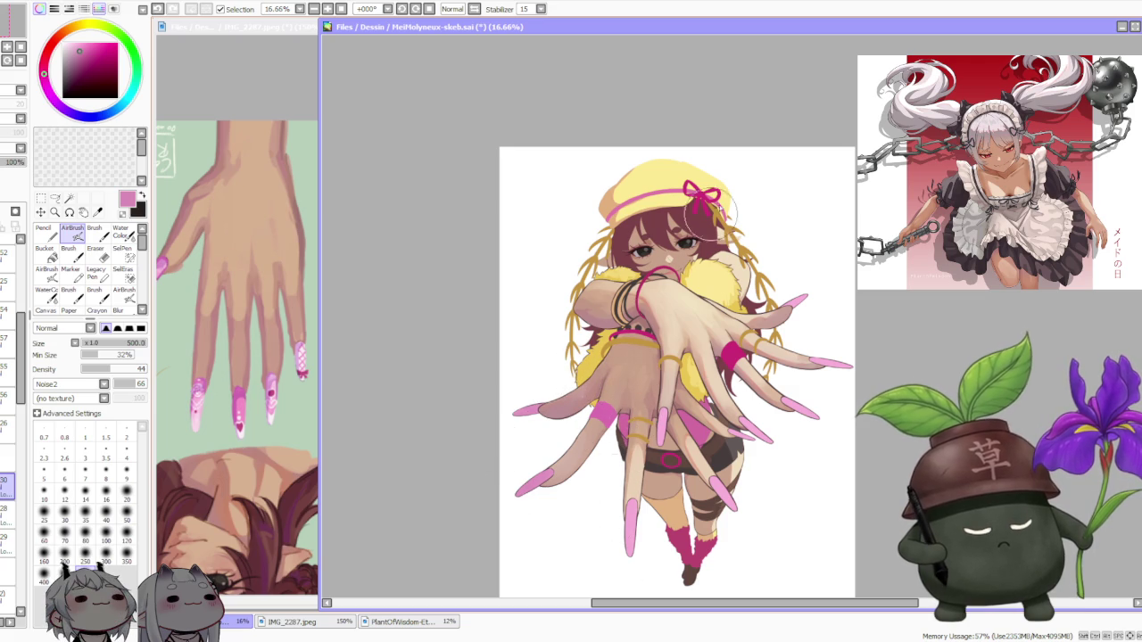
scroll(696, 305, "down", 1)
scroll(705, 294, "up", 2)
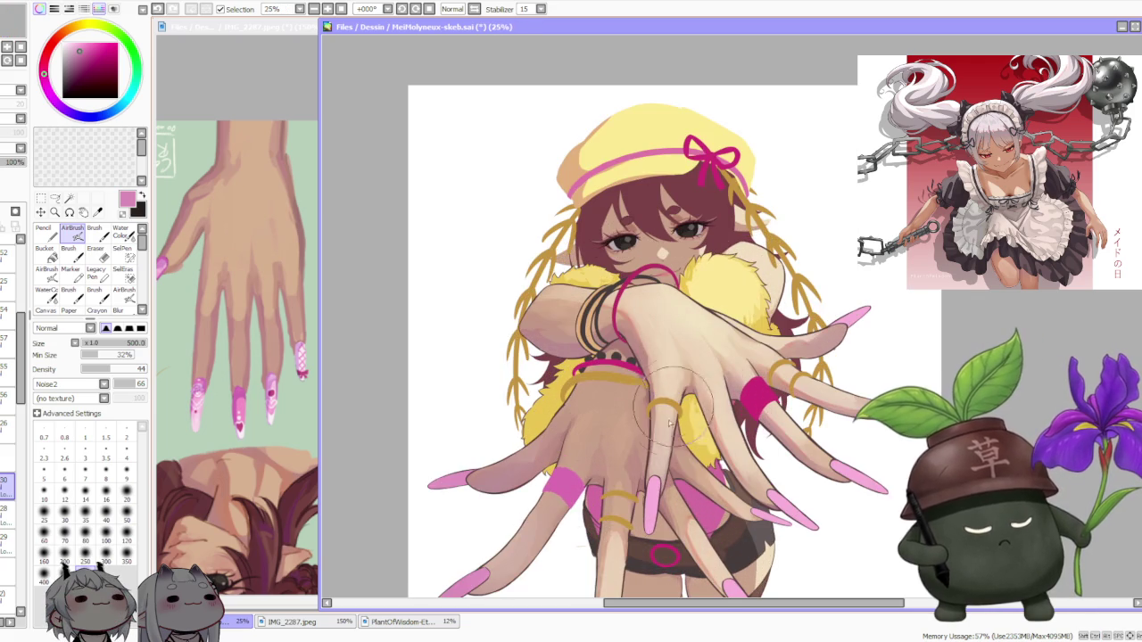
scroll(699, 368, "down", 2)
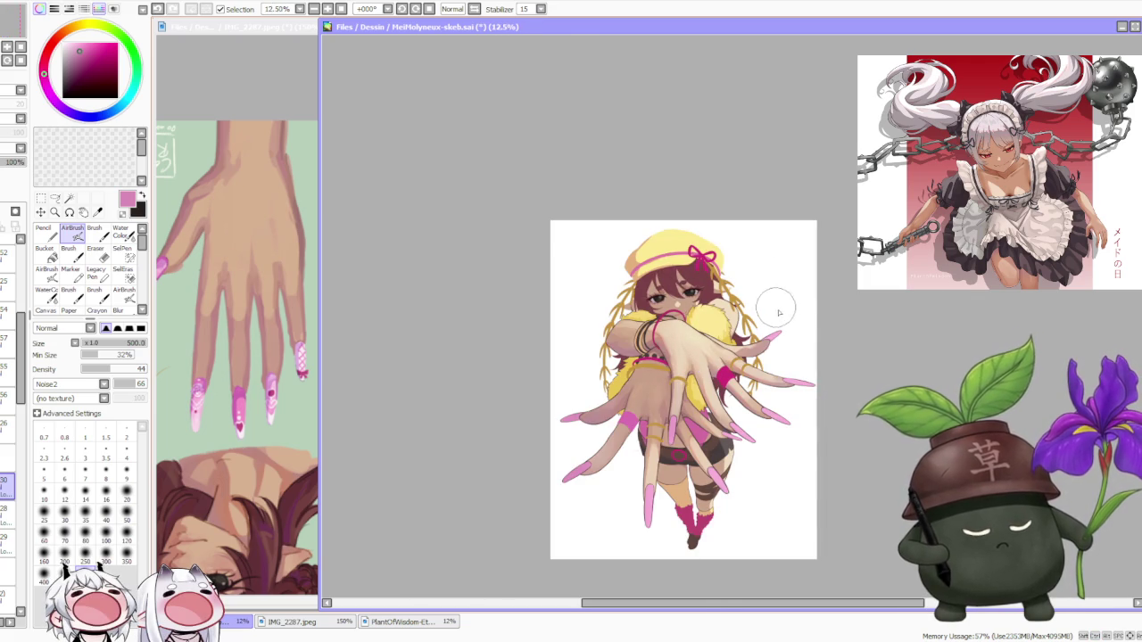
scroll(797, 342, "up", 2)
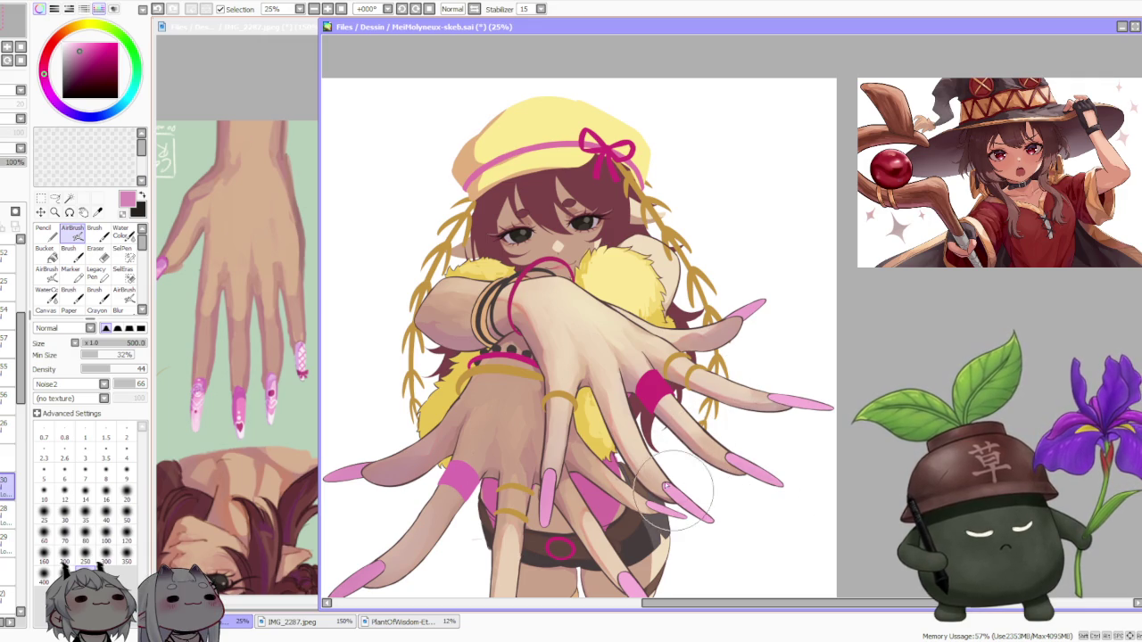
scroll(656, 343, "down", 1)
scroll(681, 251, "down", 1)
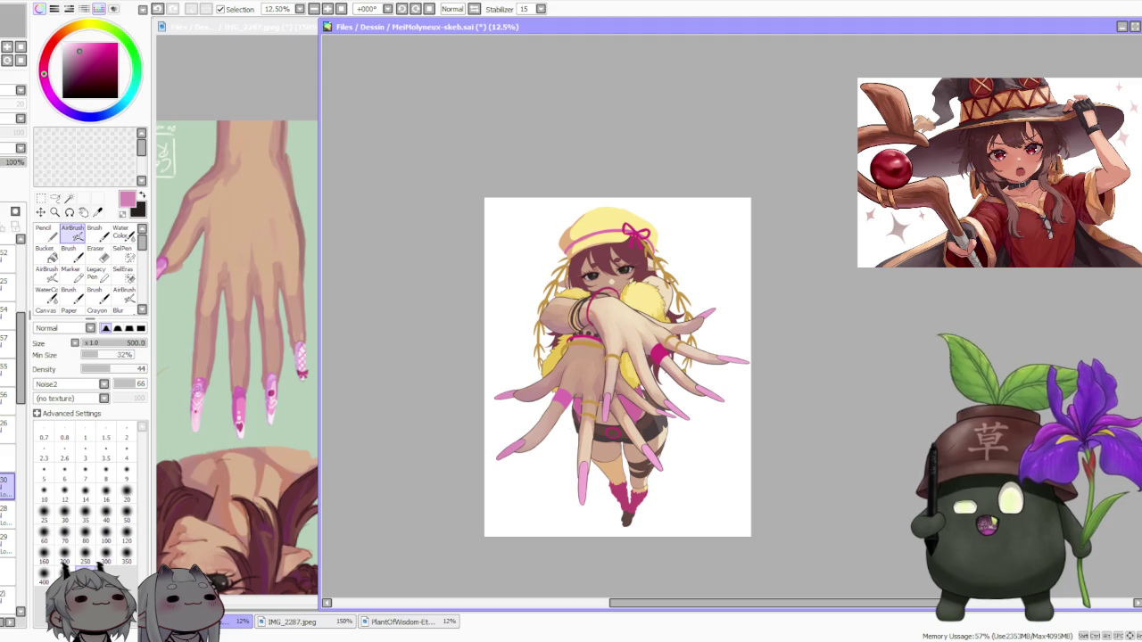
key("alt+Tab")
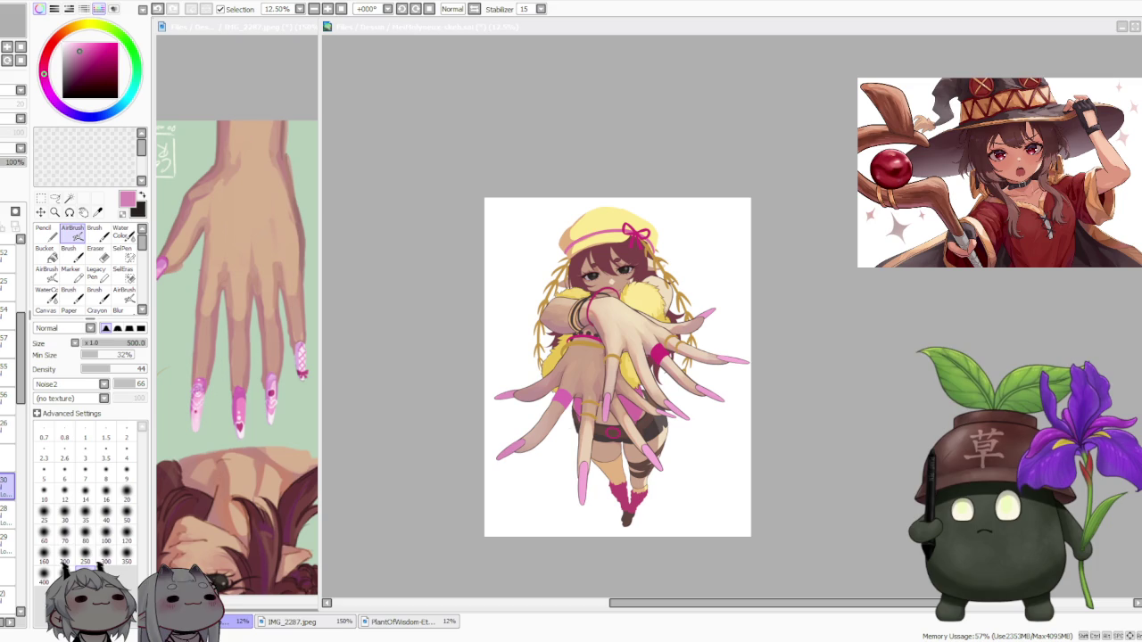
scroll(722, 309, "down", 1)
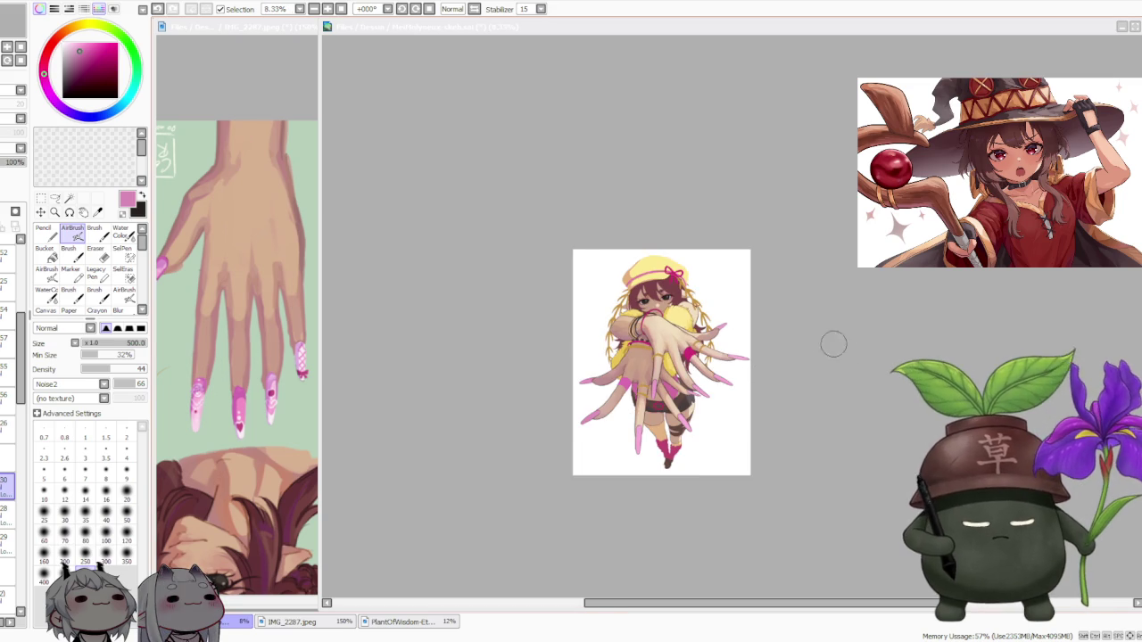
scroll(624, 365, "up", 2)
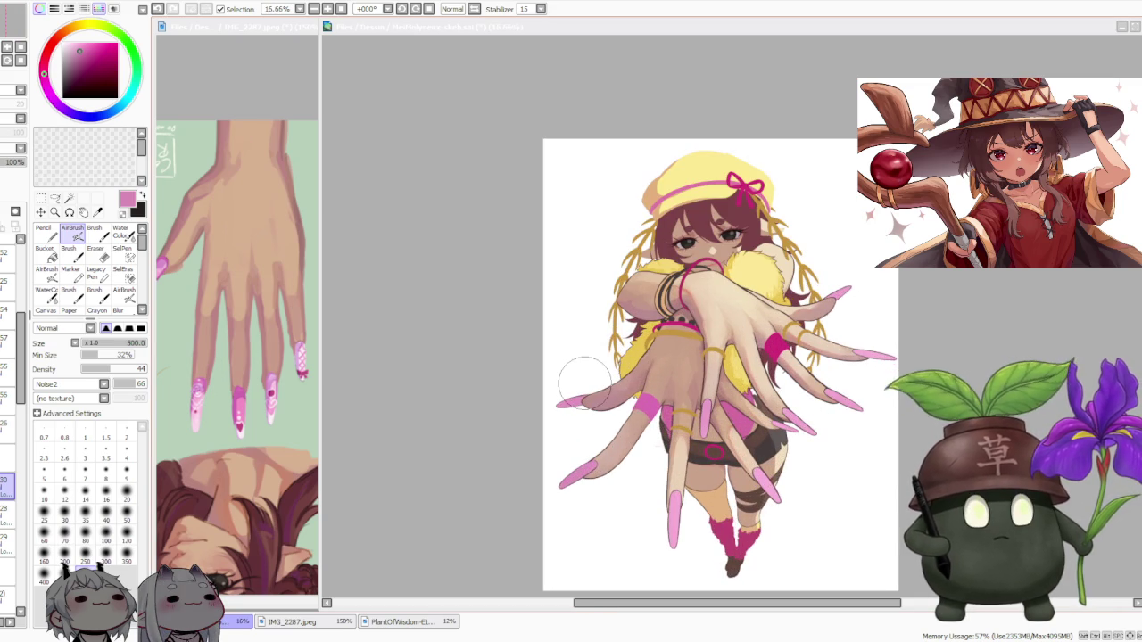
left_click(498, 460)
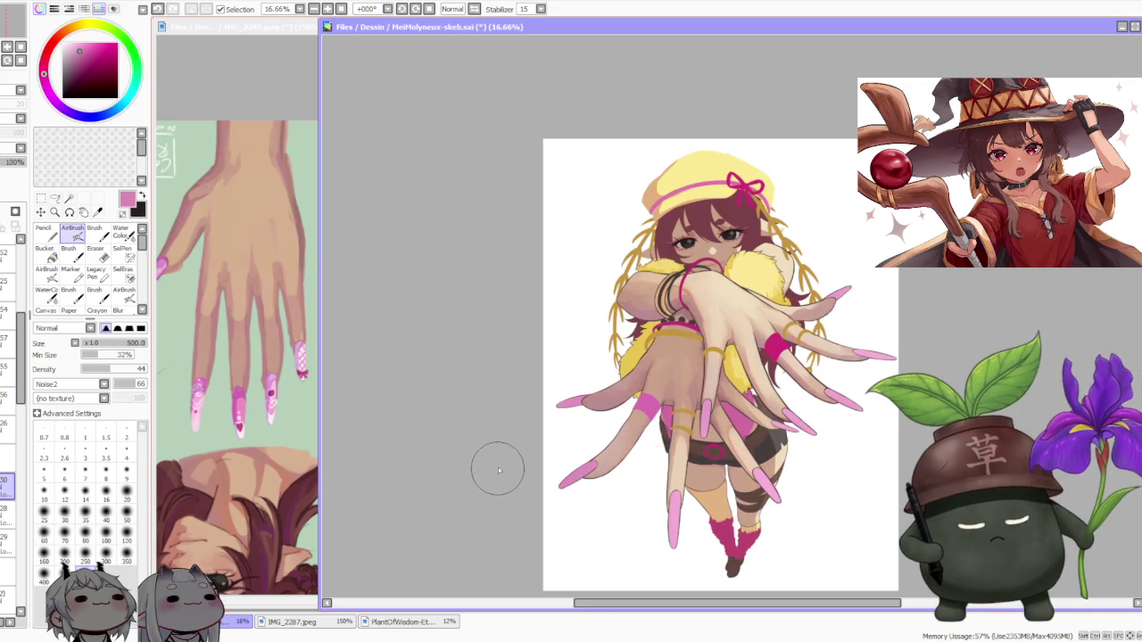
scroll(609, 482, "up", 1)
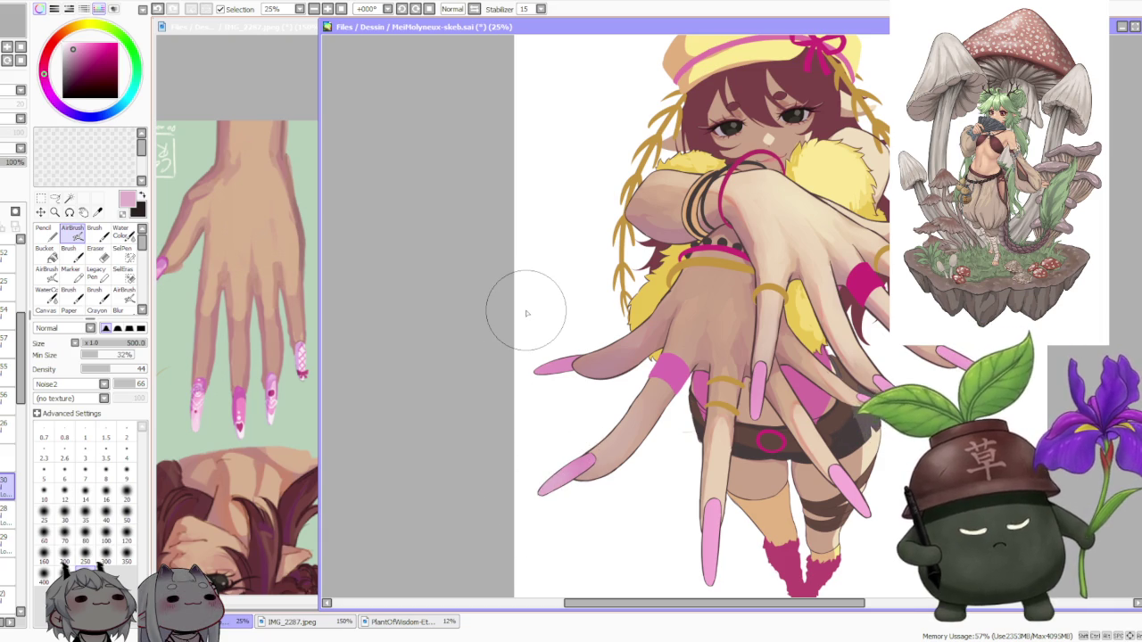
Adjust hue and saturation on the colour wheel, then lighten to a pale pink
left_click(73, 43)
left_click(70, 44)
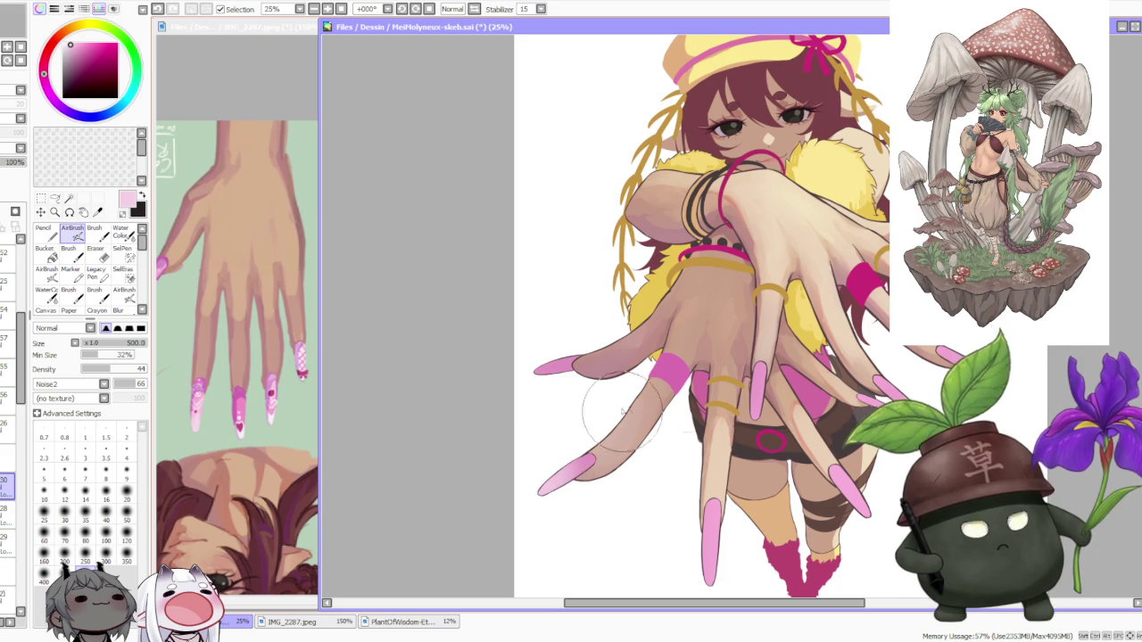
left_click(581, 456, "alt")
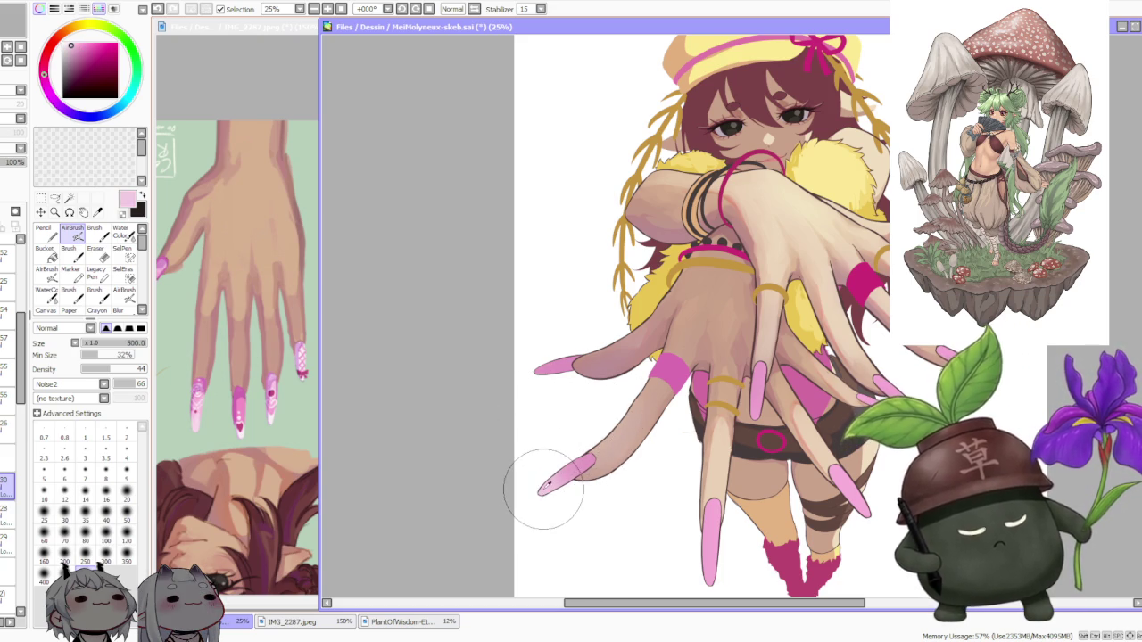
left_click(560, 461, "alt")
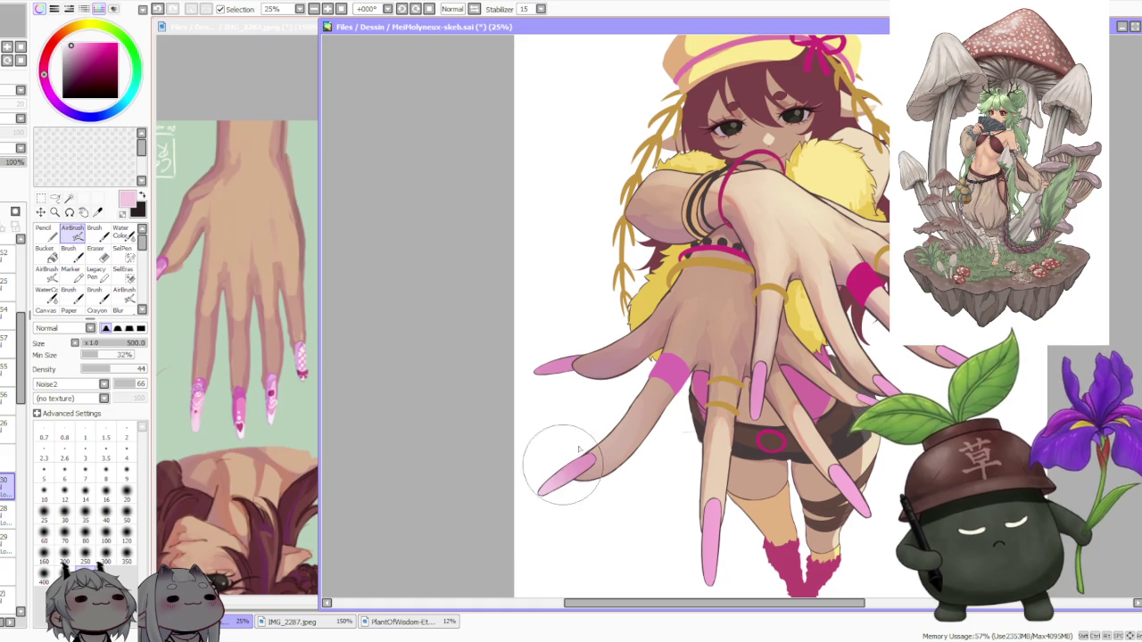
scroll(586, 364, "down", 1)
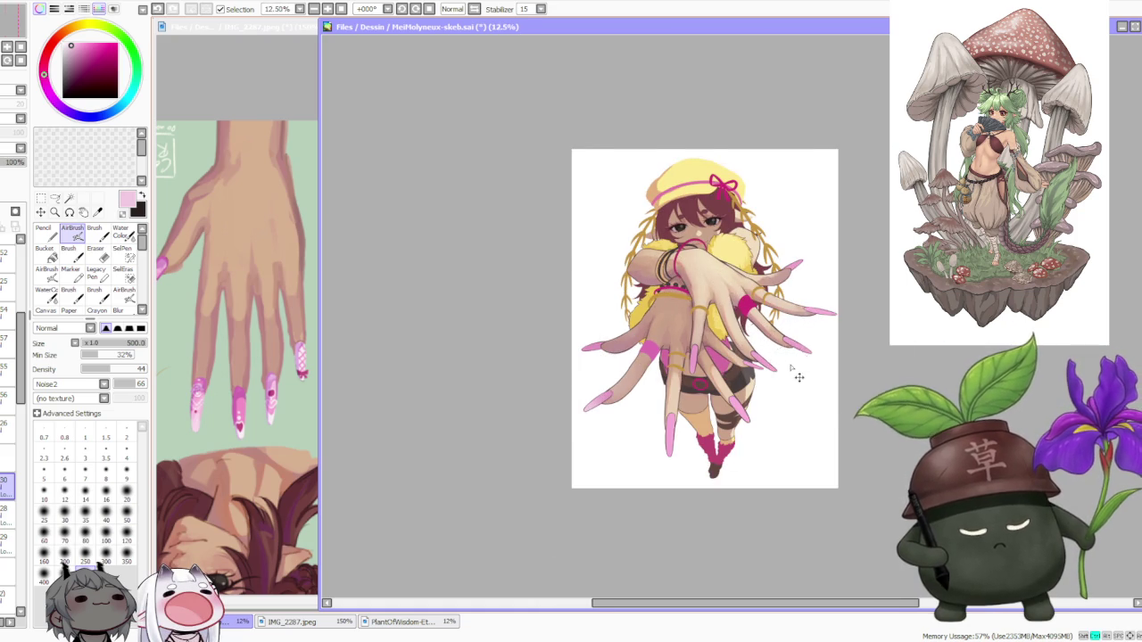
scroll(790, 363, "up", 1)
Shrink the brush to 350 and sample the pale pink from the reference nail
key("bracketleft")
key("bracketleft")
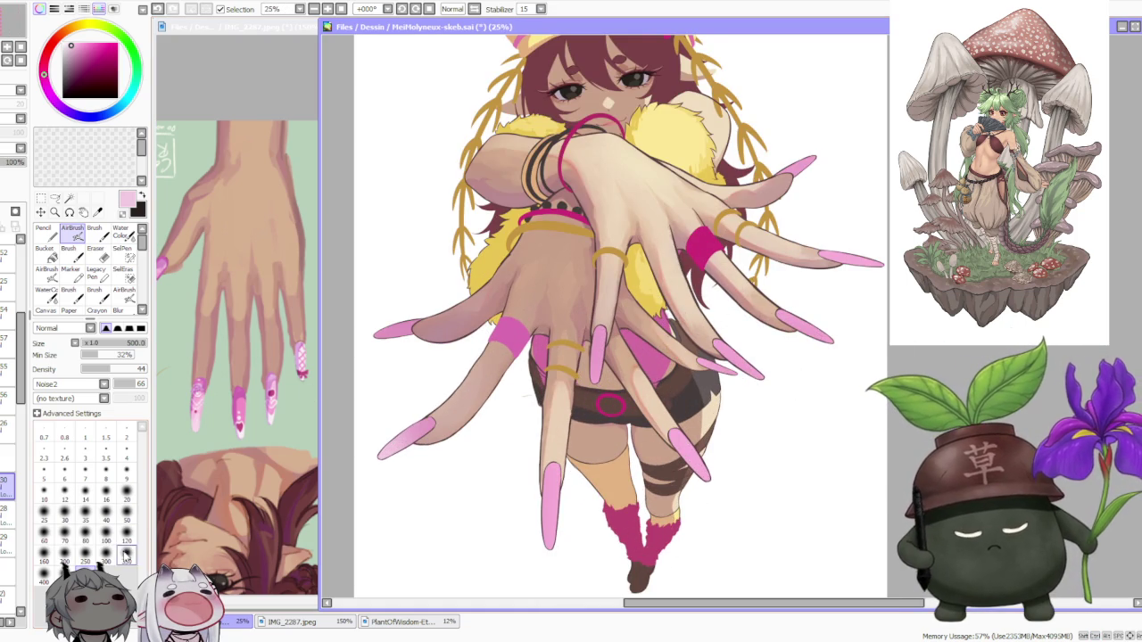
left_click(732, 351, "alt")
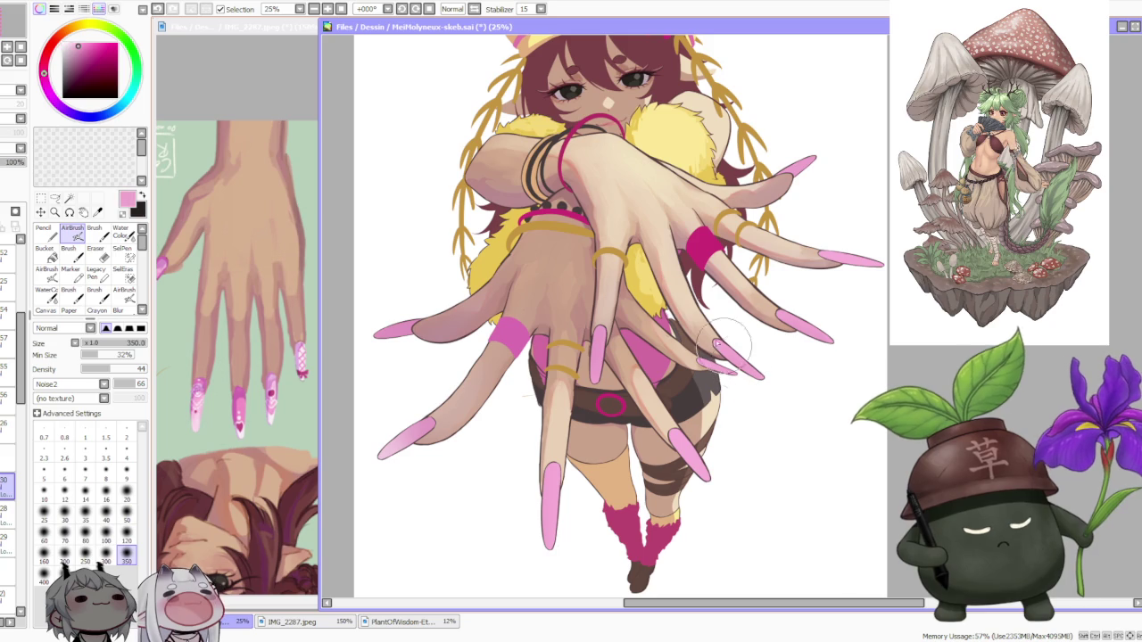
left_click(195, 424, "alt")
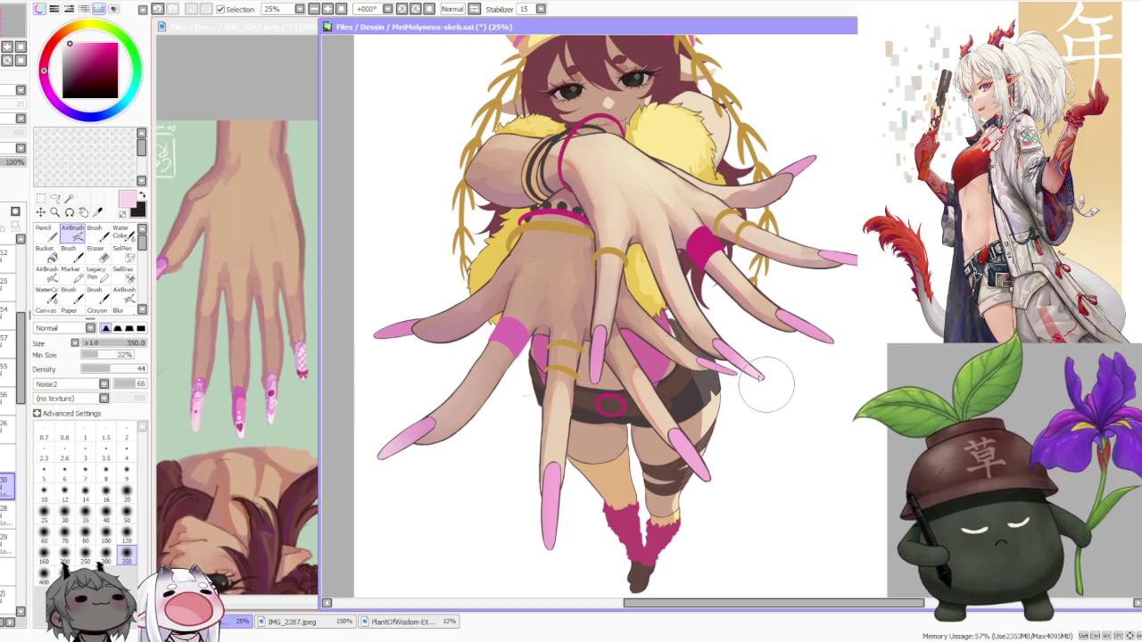
Rotate the canvas view to -33° toward the reaching hand
scroll(610, 279, "down", 1)
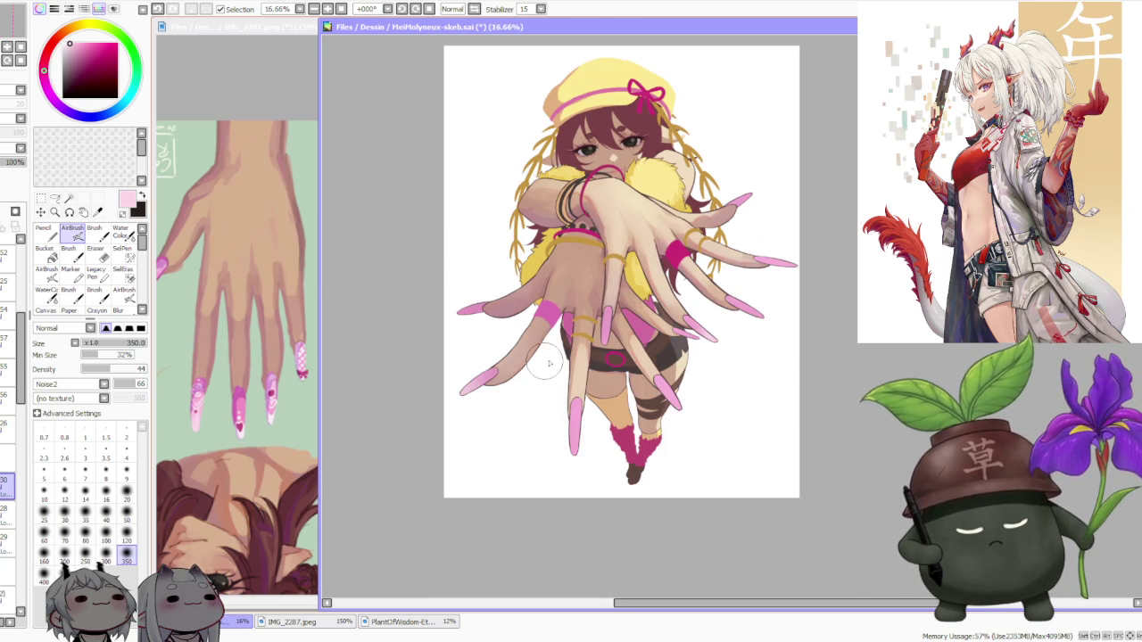
scroll(705, 306, "up", 2)
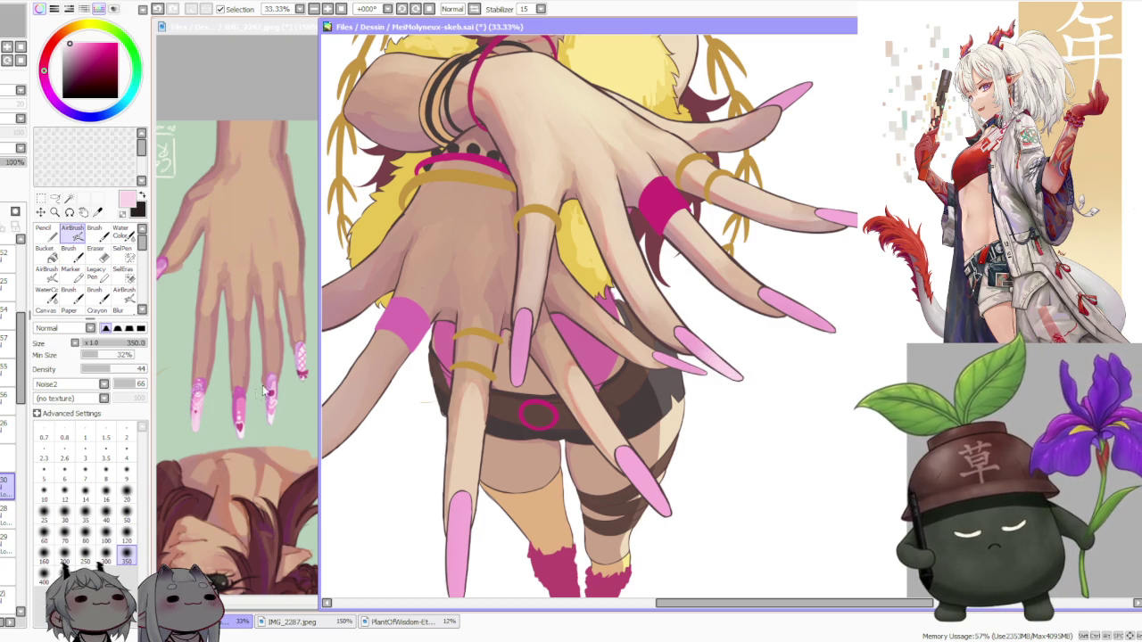
scroll(499, 298, "down", 2)
scroll(584, 232, "down", 1)
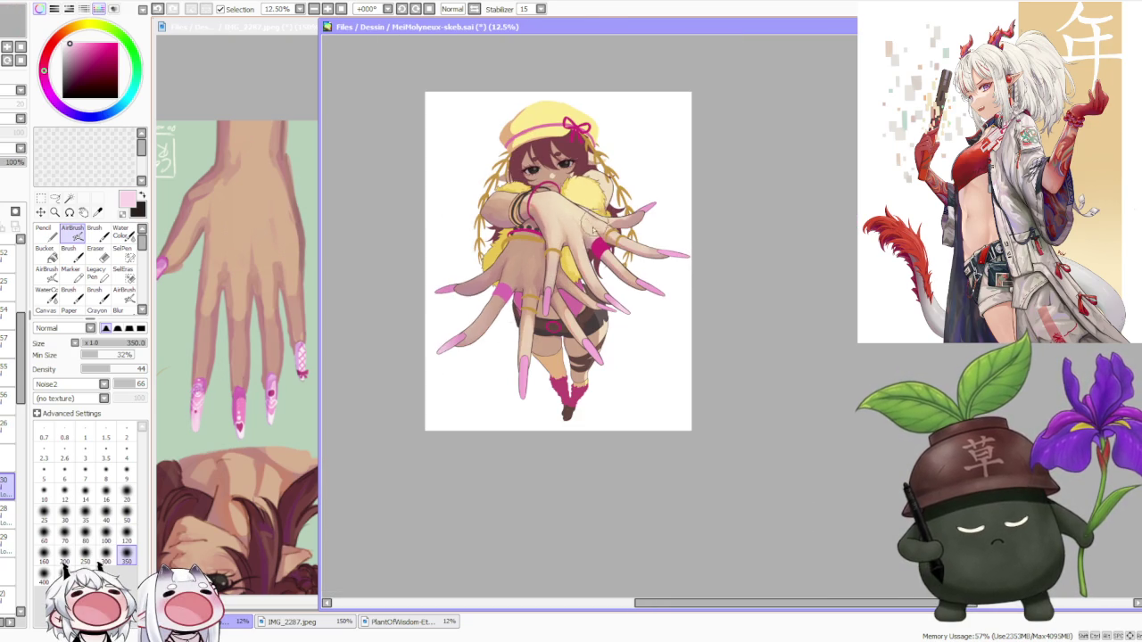
scroll(406, 319, "up", 3)
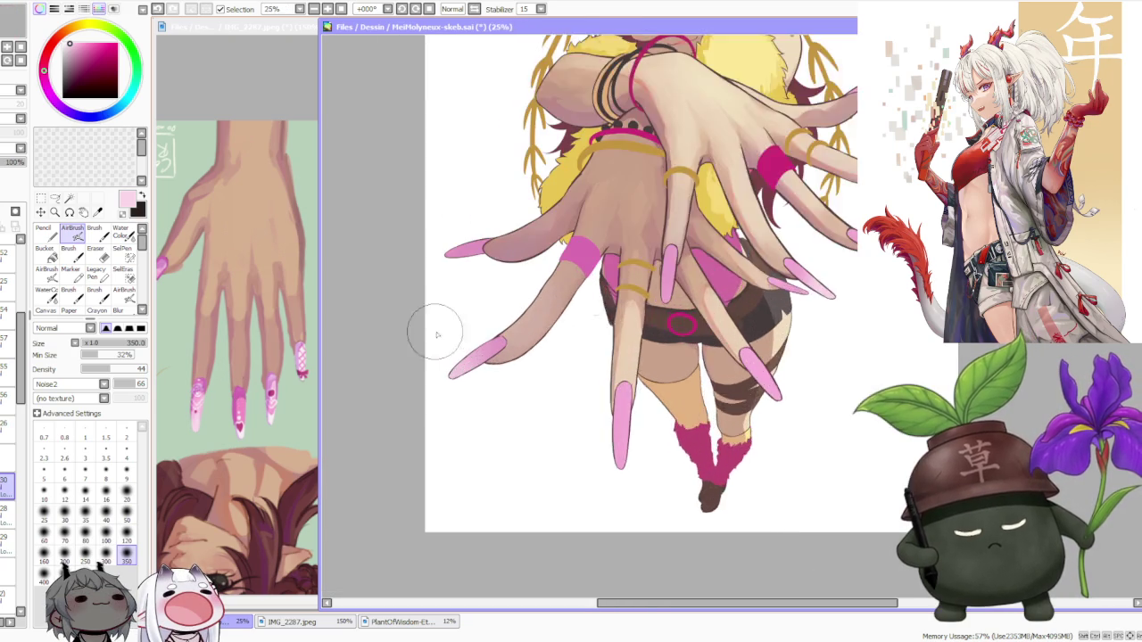
left_click(401, 9)
left_click(402, 9)
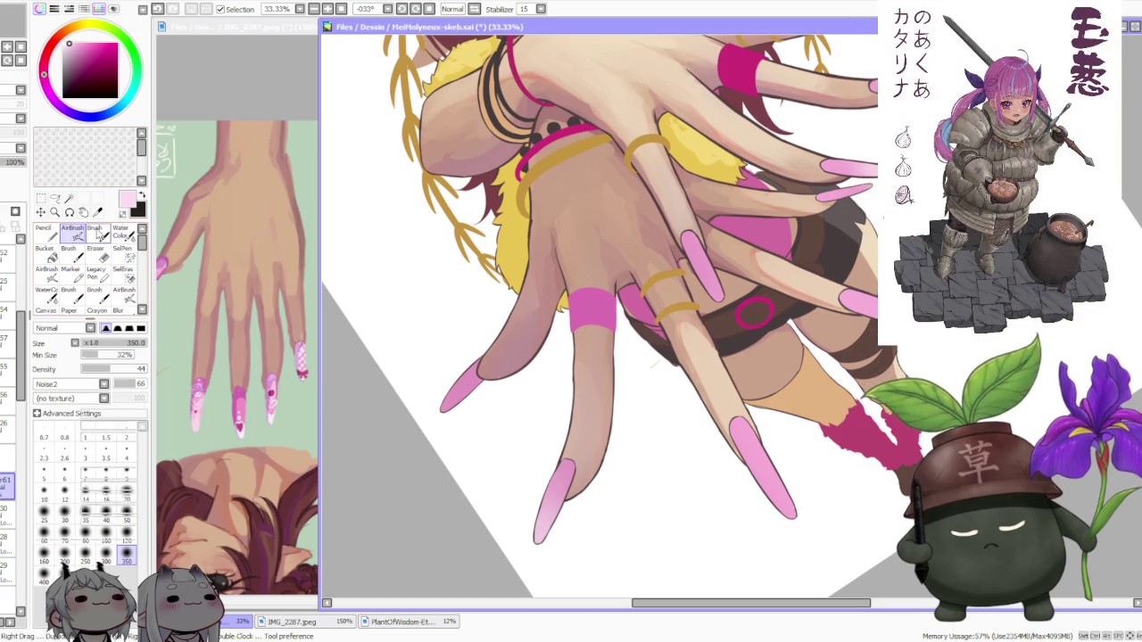
With a size-100 Brush, stroke pale pink highlights on the lower-left nail, undoing unwanted attempts
key("b")
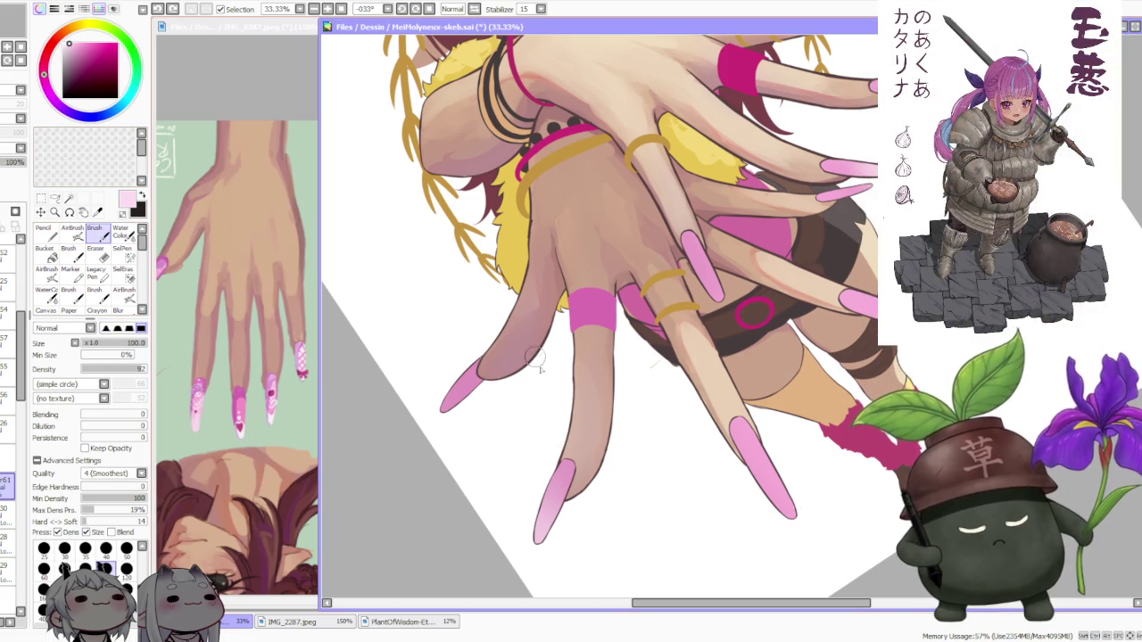
scroll(541, 479, "up", 1)
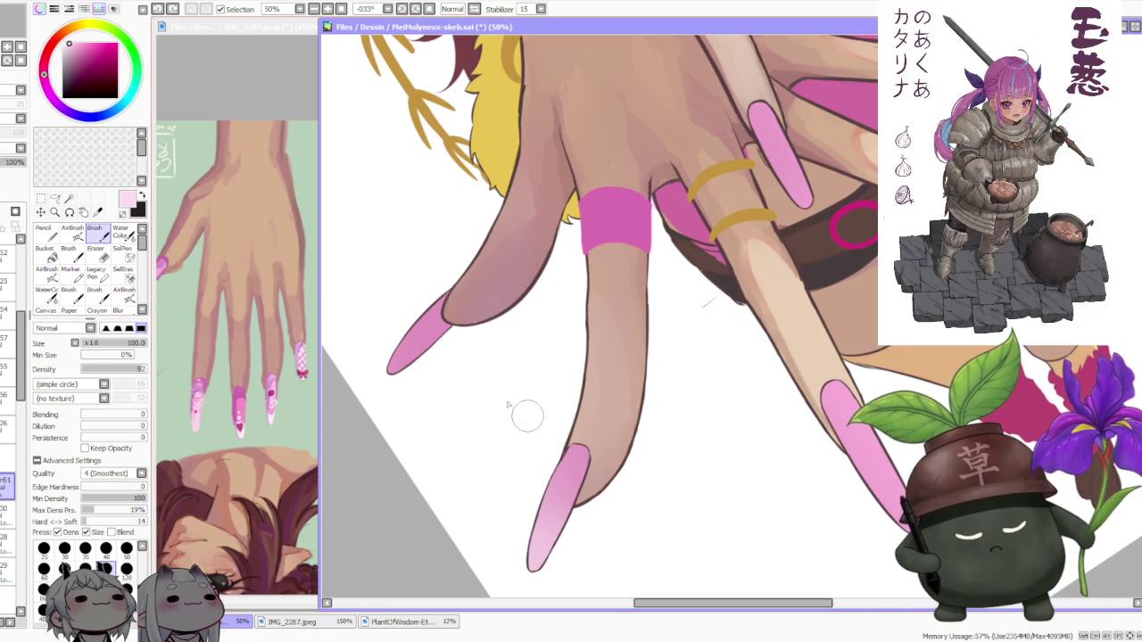
scroll(230, 427, "up", 3)
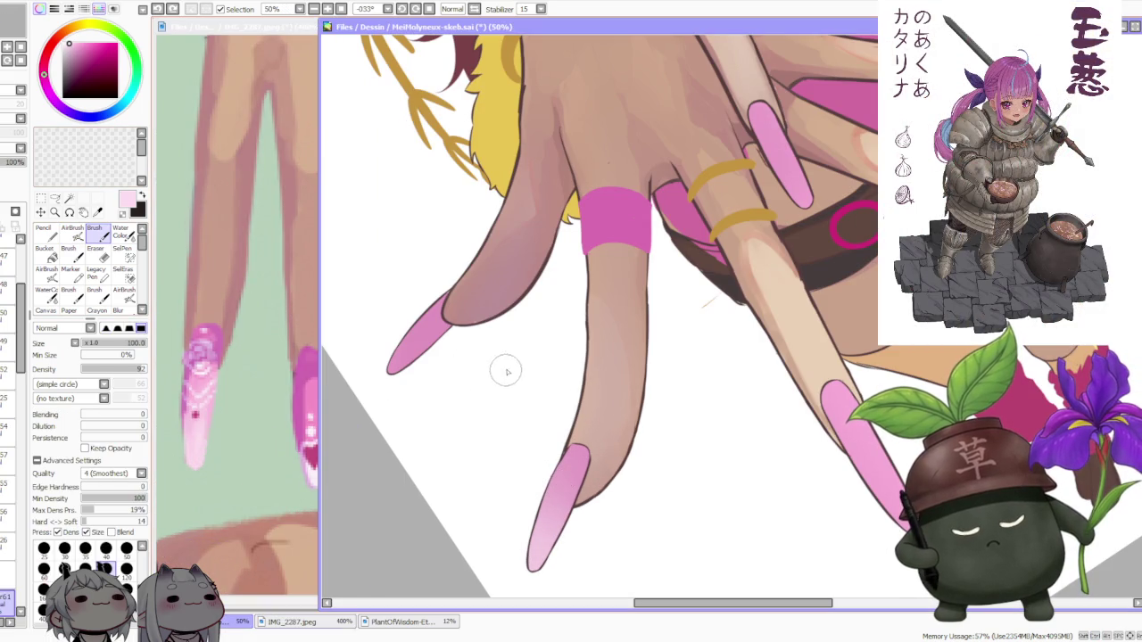
left_click_drag(547, 510, 557, 529)
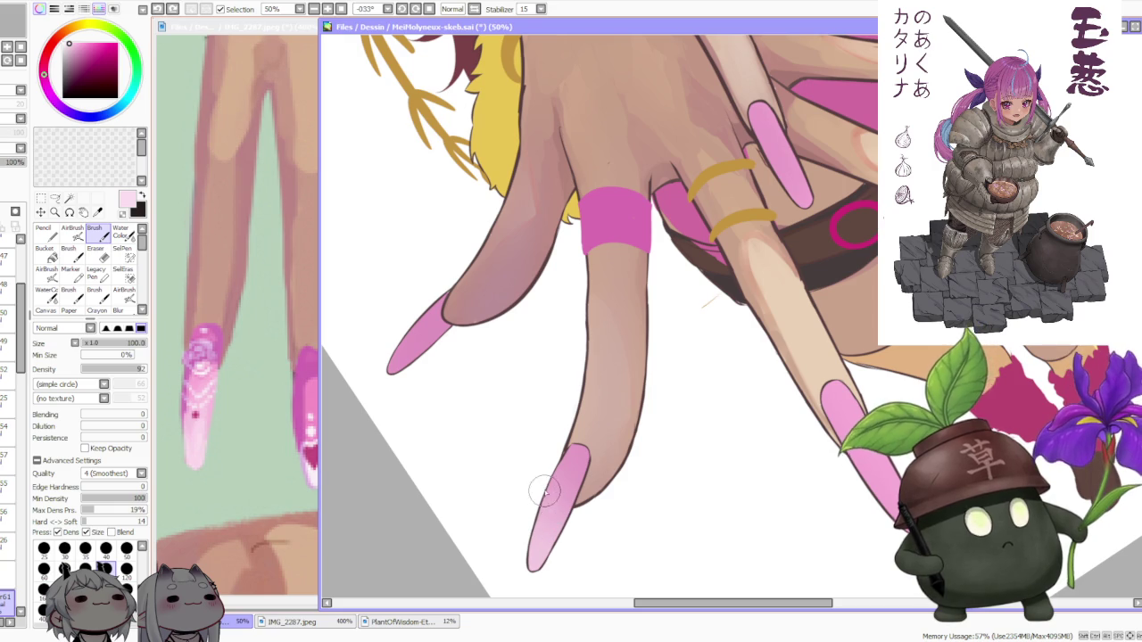
key("ctrl+z")
mouse_move(565, 521)
left_mouse_down()
mouse_move(548, 517)
mouse_move(570, 495)
left_mouse_up()
key("ctrl+z")
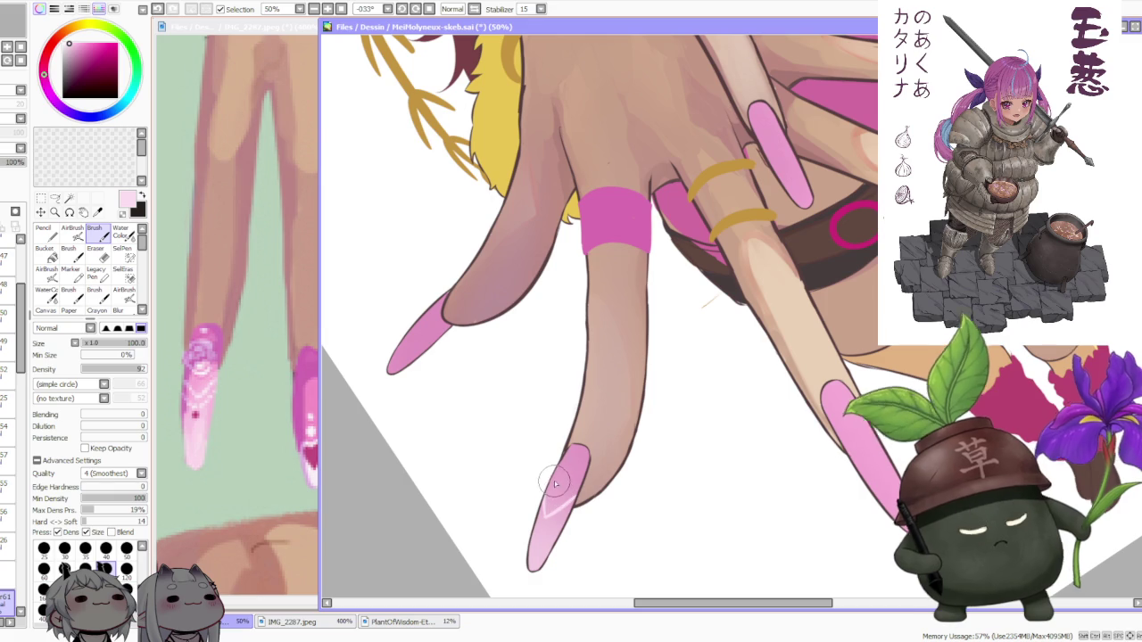
key("ctrl+z")
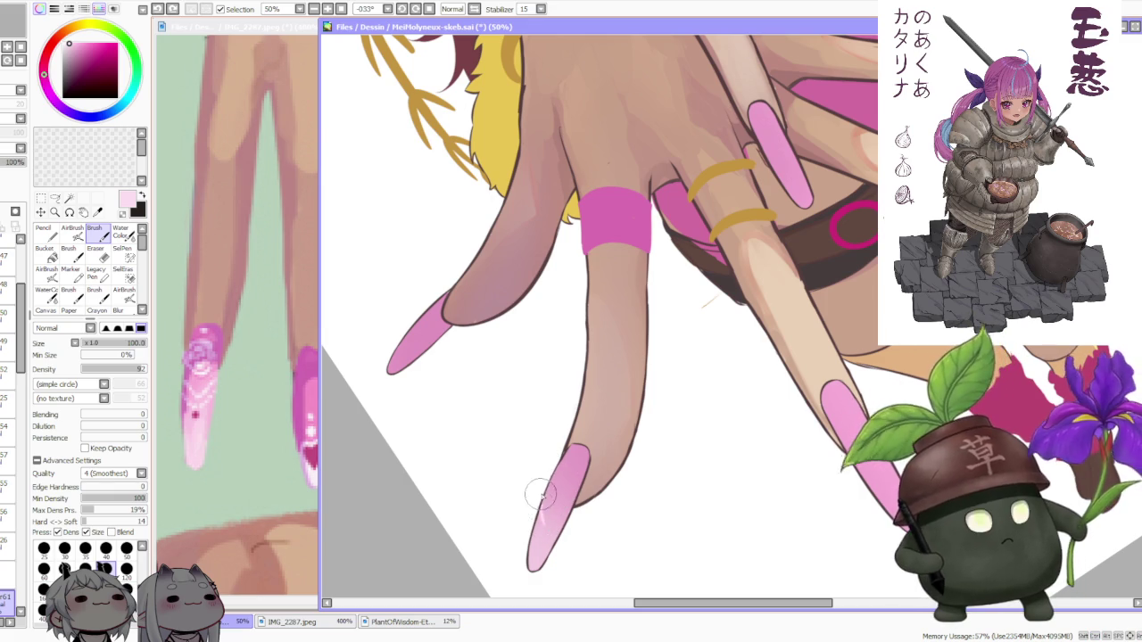
left_click_drag(548, 525, 573, 496)
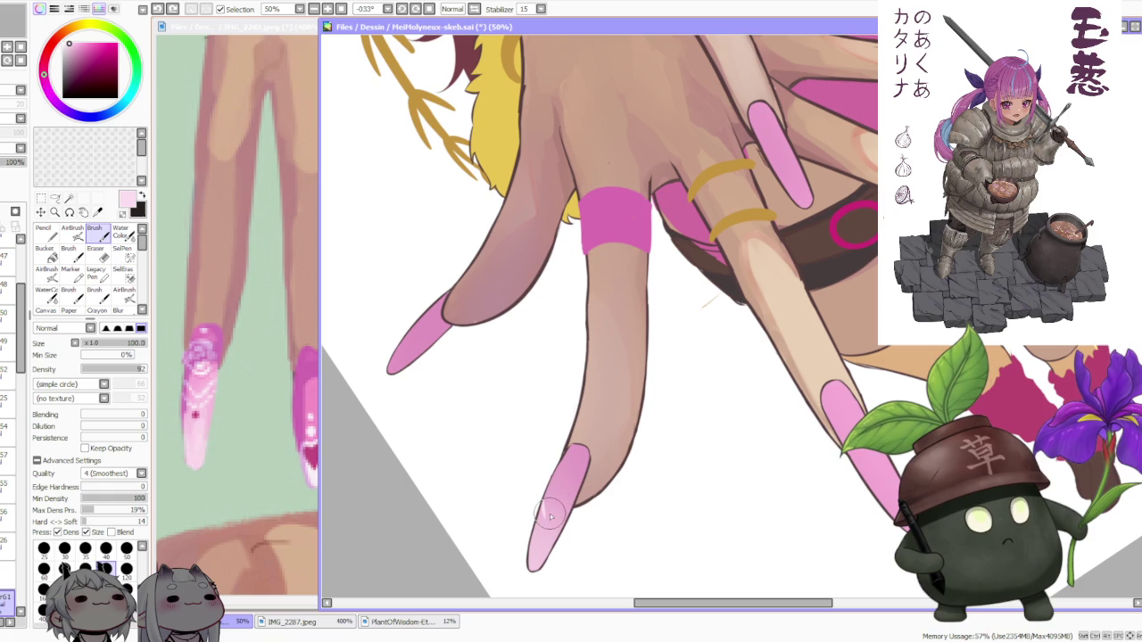
key("ctrl+z")
mouse_move(546, 481)
left_mouse_down()
mouse_move(567, 505)
mouse_move(575, 459)
left_mouse_up()
key("ctrl+z")
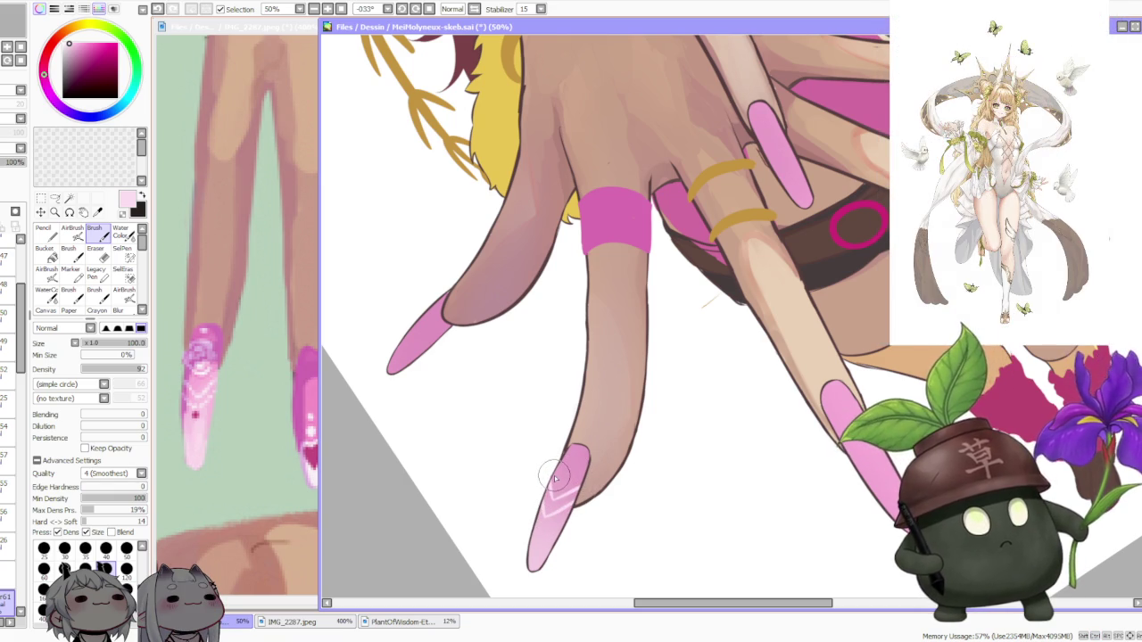